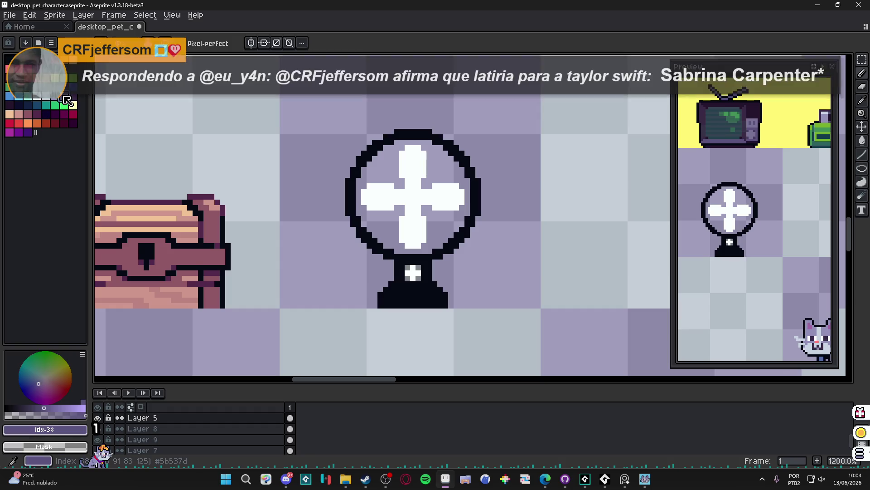
Fill the fan's black pedestal band row by row with #5b537d purple inside the dark outline.
scroll(426, 293, up, 3)
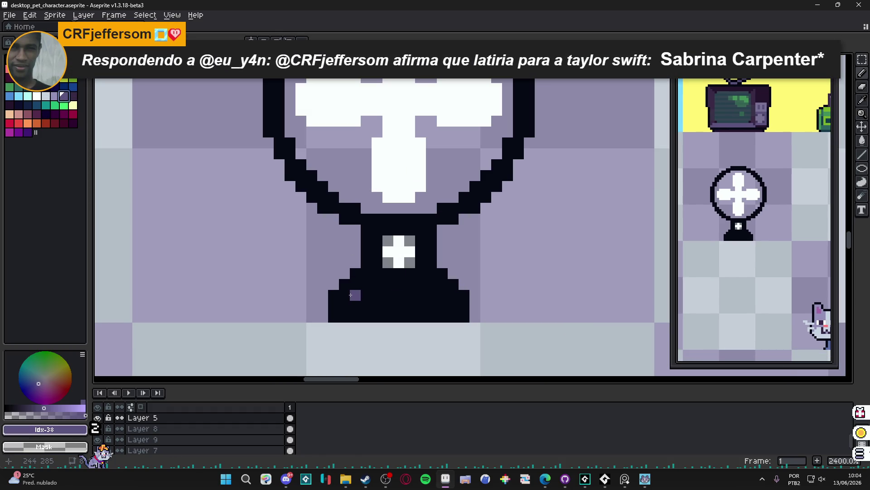
shift+click(445, 292)
scroll(446, 288, down, 3)
scroll(442, 285, up, 3)
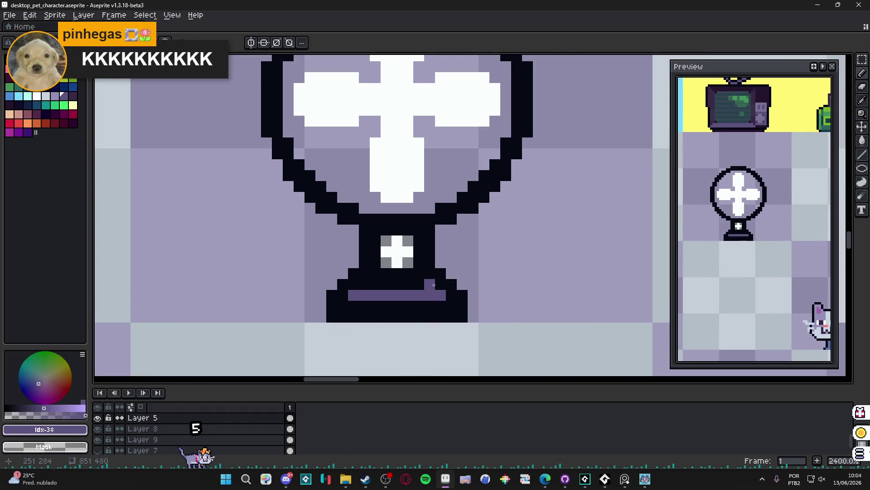
mouse_move(434, 284)
mouse_down()
mouse_move(365, 287)
mouse_move(420, 275)
mouse_up()
alt+click(440, 273)
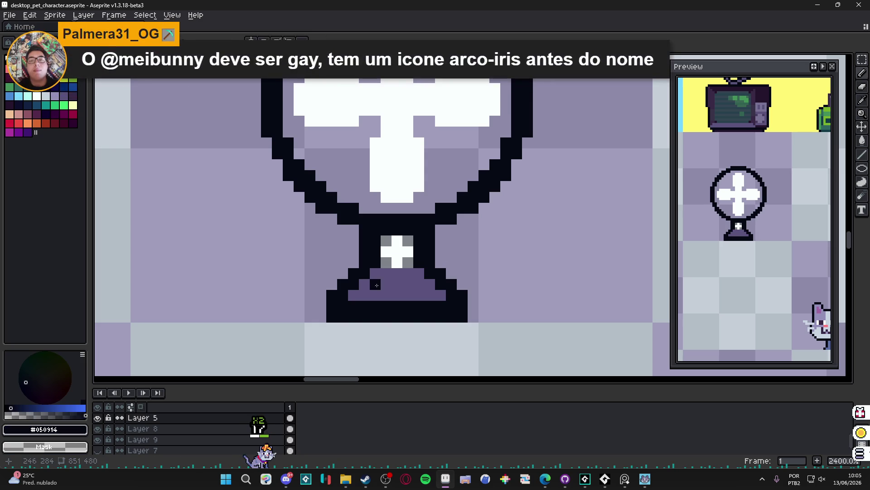
alt+click(367, 271)
scroll(364, 286, down, 3)
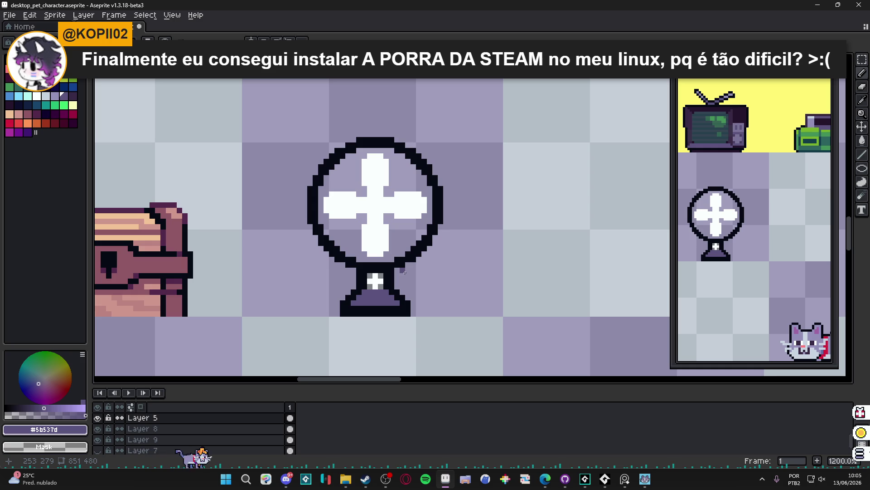
scroll(376, 205, up, 1)
Try a dark hub at the fan's centre, then undo it to keep the blades plain white.
drag(376, 206, 377, 208)
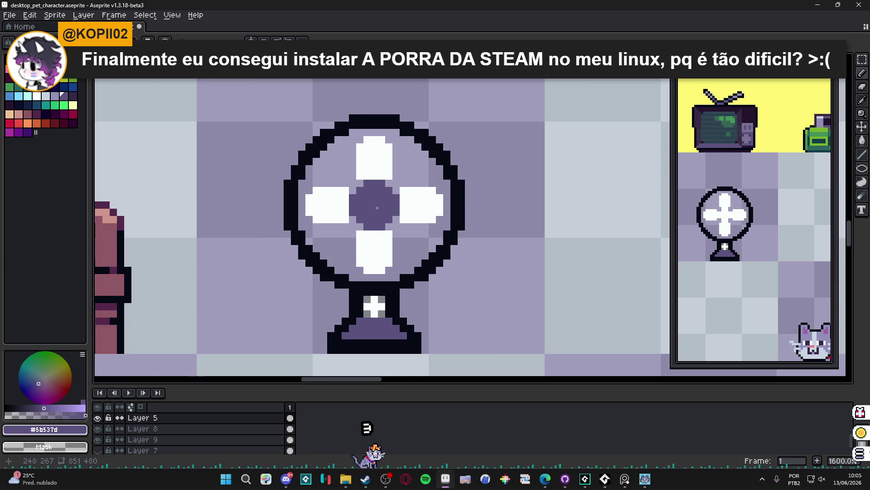
key(ctrl+z)
key(ctrl+z)
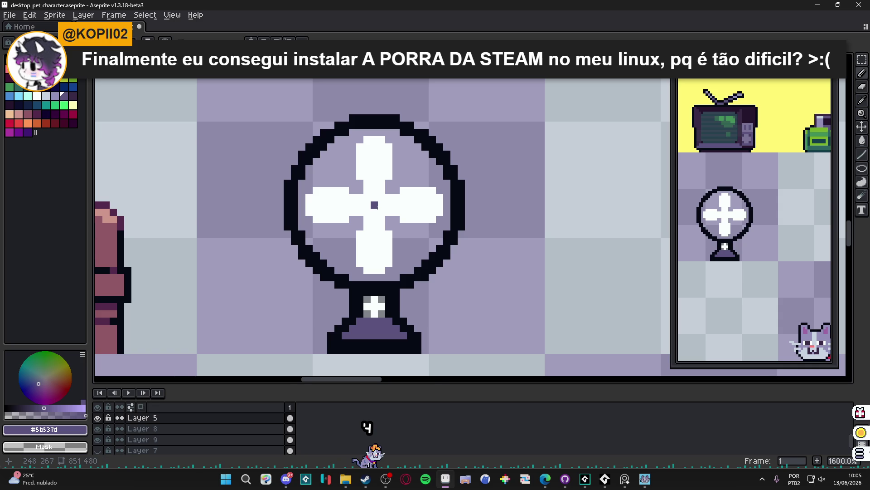
scroll(388, 237, down, 2)
scroll(388, 278, up, 2)
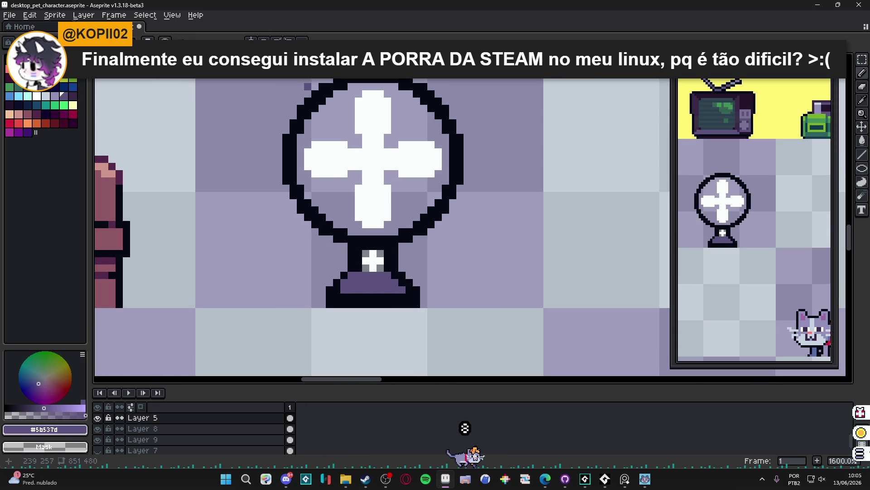
With vertical symmetry, paint the base and neck #5b537d purple over the black bar.
key(b)
drag(337, 290, 336, 302)
shift+click(402, 303)
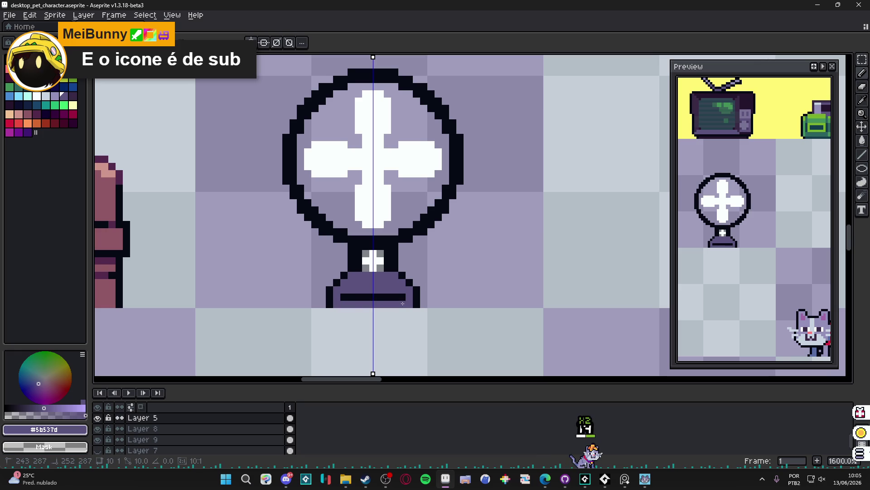
drag(403, 299, 366, 296)
scroll(367, 292, up, 1)
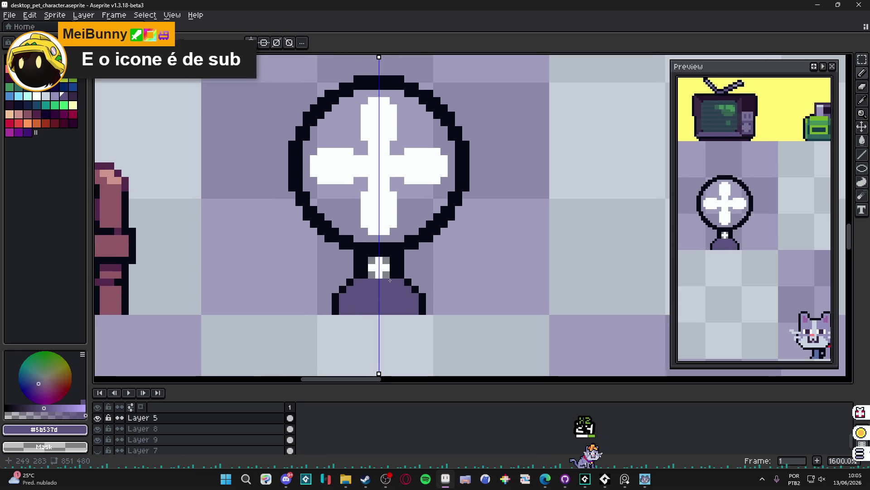
shift+click(394, 261)
click(379, 255)
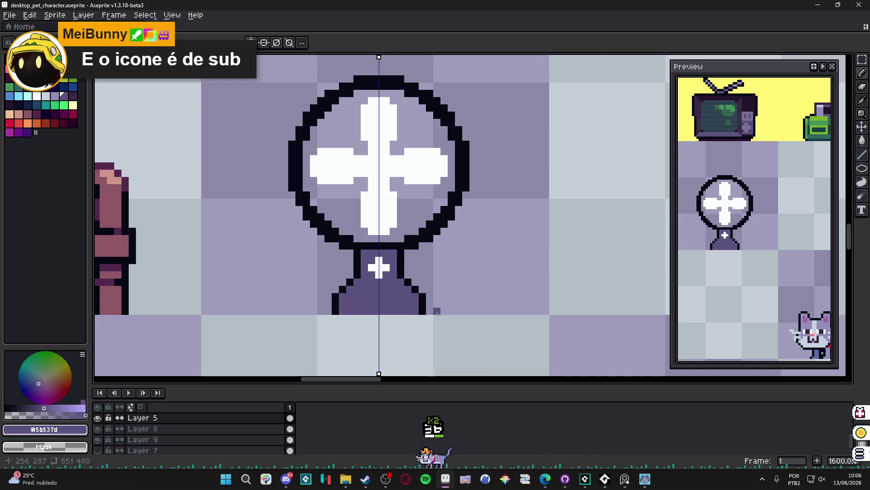
scroll(411, 297, down, 3)
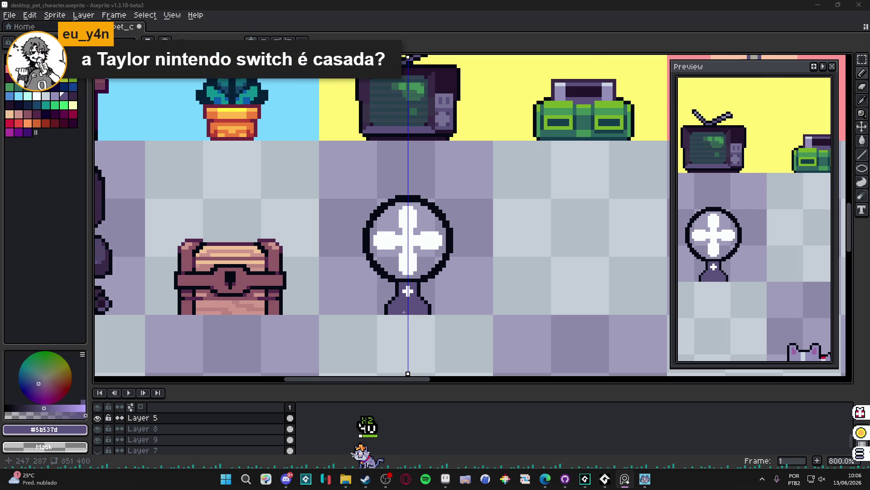
scroll(402, 314, up, 5)
Eyedrop the dark #050914 outline colour and add outline pixels beside the neck and cross.
alt+click(440, 295)
drag(440, 295, 443, 278)
click(434, 278)
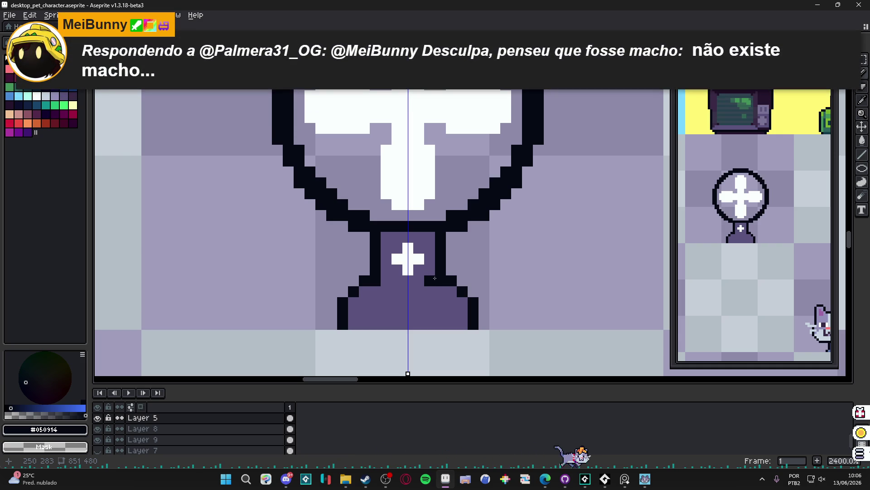
key(ctrl+z)
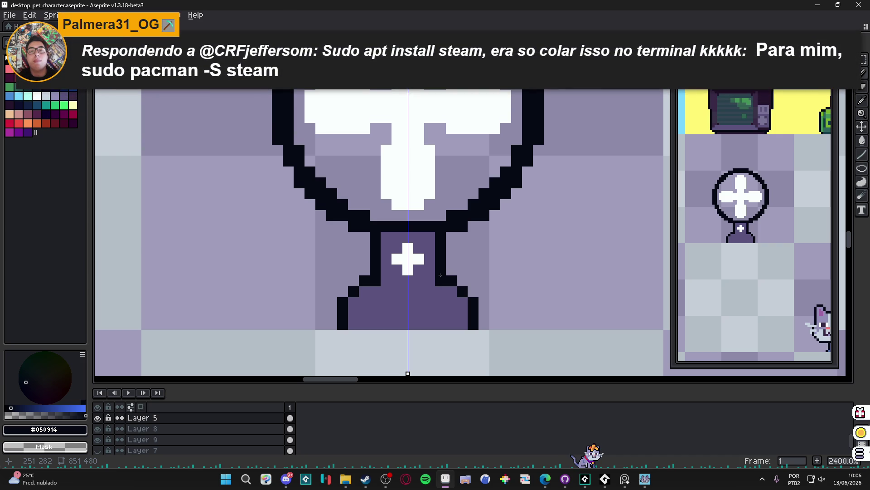
click(430, 266)
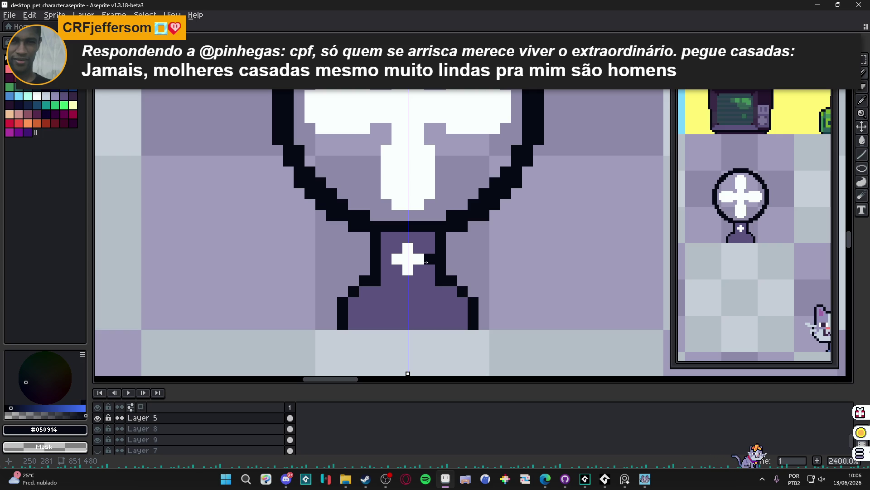
click(451, 291)
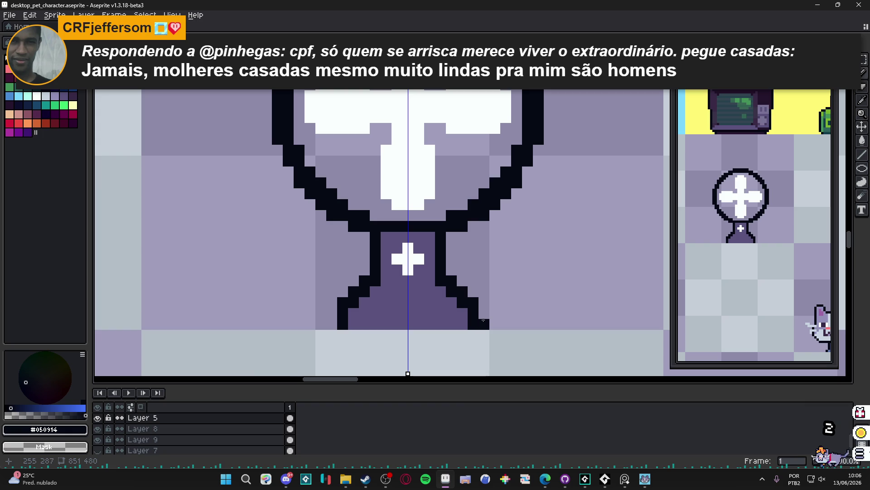
Extend the dark outline outward at the base's sides so the stand flares symmetrically.
scroll(475, 322, down, 2)
scroll(482, 319, up, 1)
scroll(474, 310, down, 1)
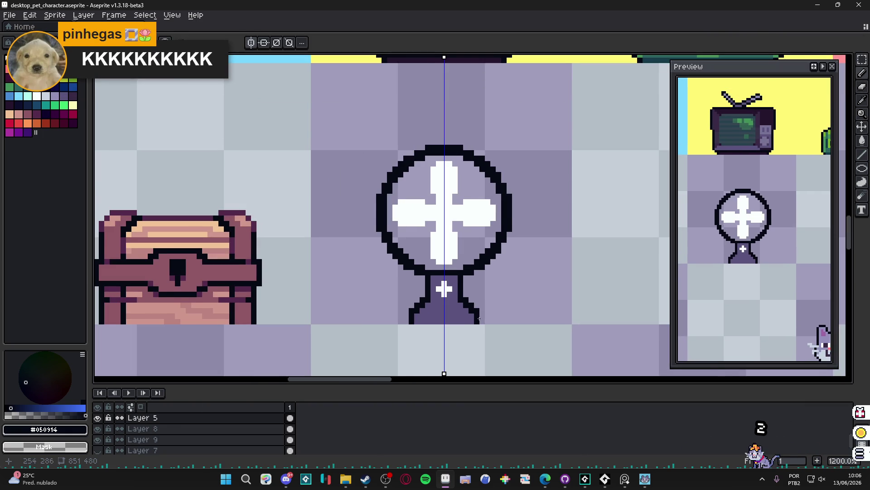
scroll(474, 313, up, 2)
drag(482, 301, 481, 313)
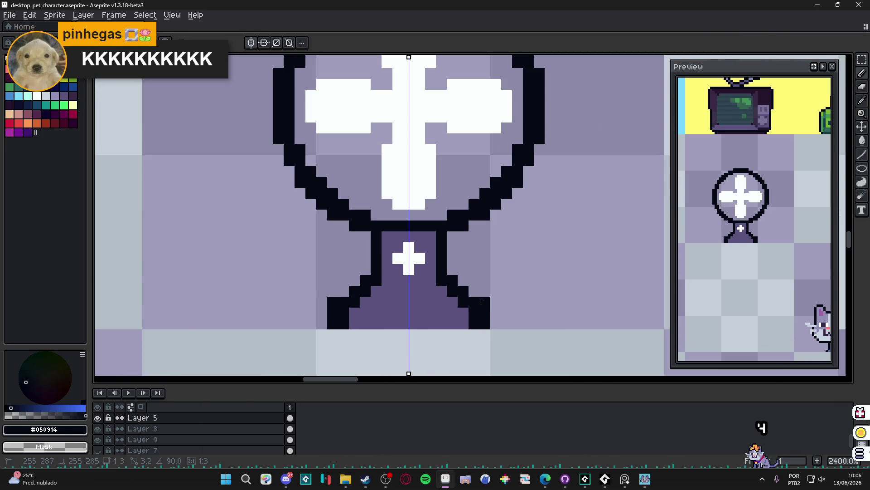
alt+click(468, 308)
click(474, 313)
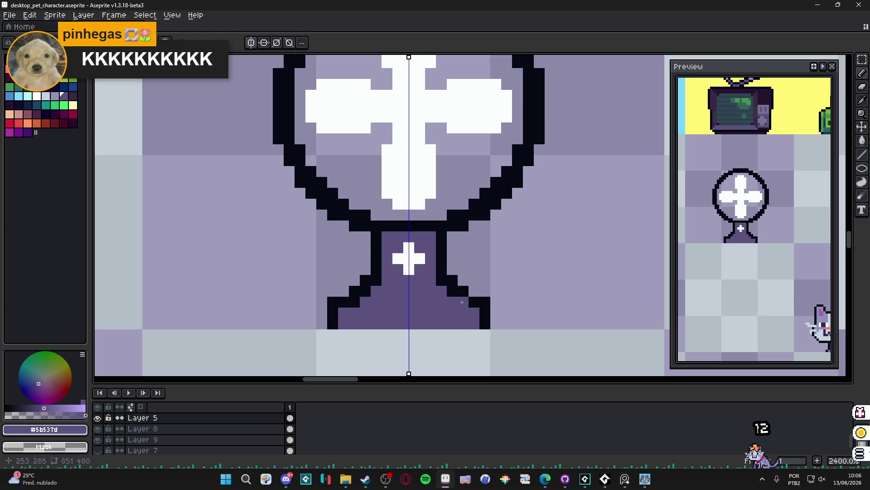
scroll(462, 302, down, 4)
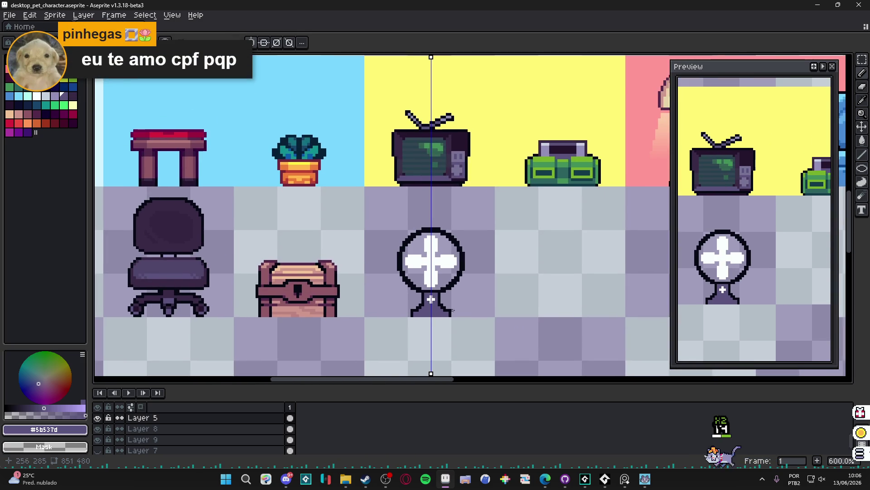
scroll(455, 313, up, 4)
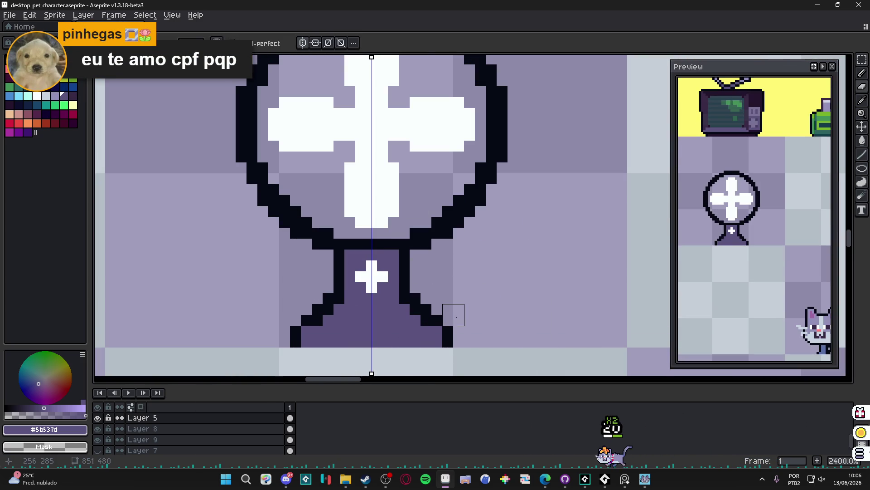
scroll(454, 314, down, 4)
scroll(470, 331, up, 3)
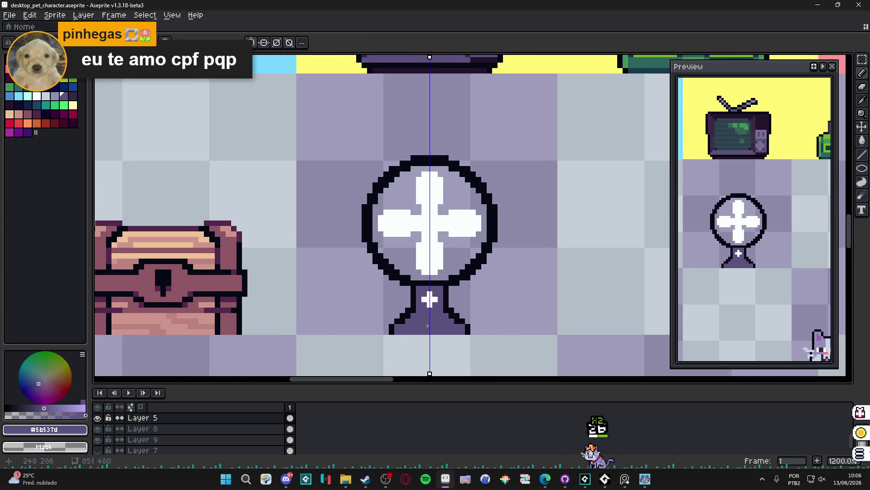
Shade the base with a darker purple bottom row and a light lavender highlight below the cross.
scroll(428, 325, up, 1)
click(65, 96)
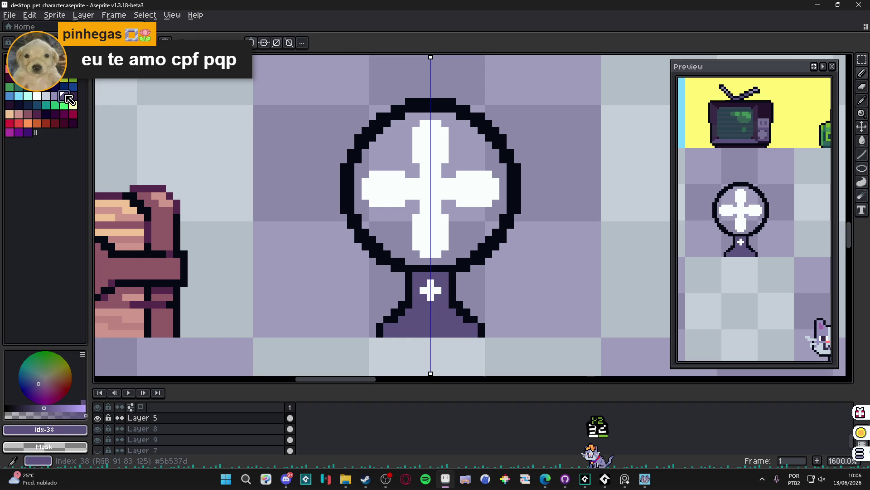
click(73, 96)
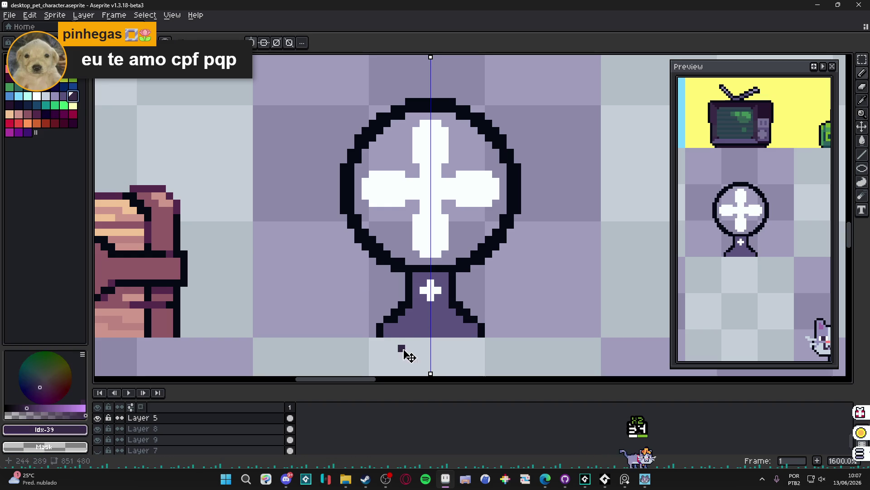
drag(395, 330, 463, 333)
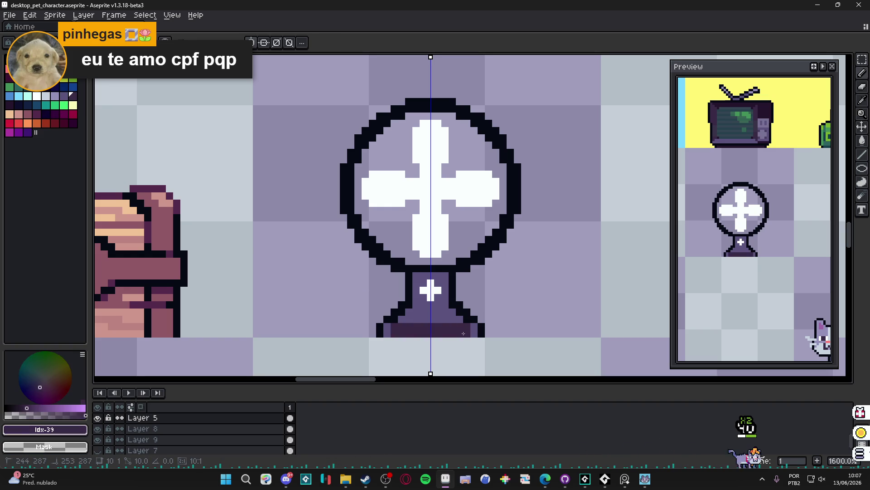
alt+click(390, 325)
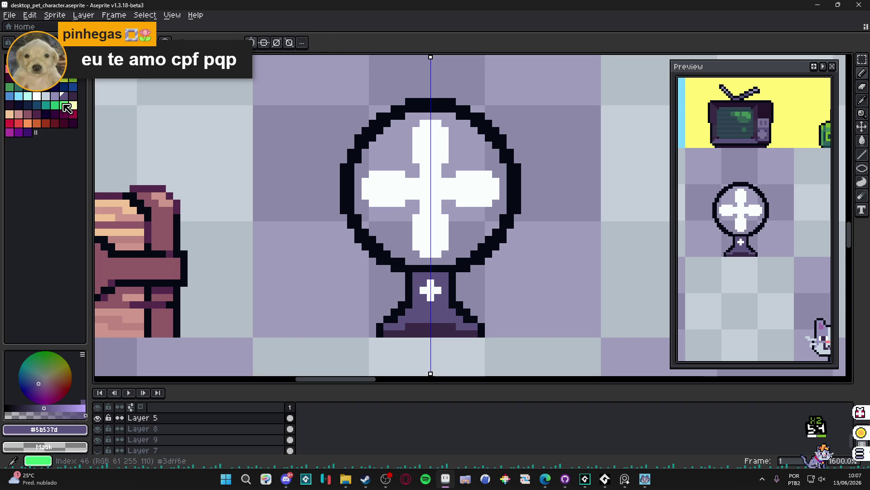
click(55, 96)
drag(432, 312, 438, 319)
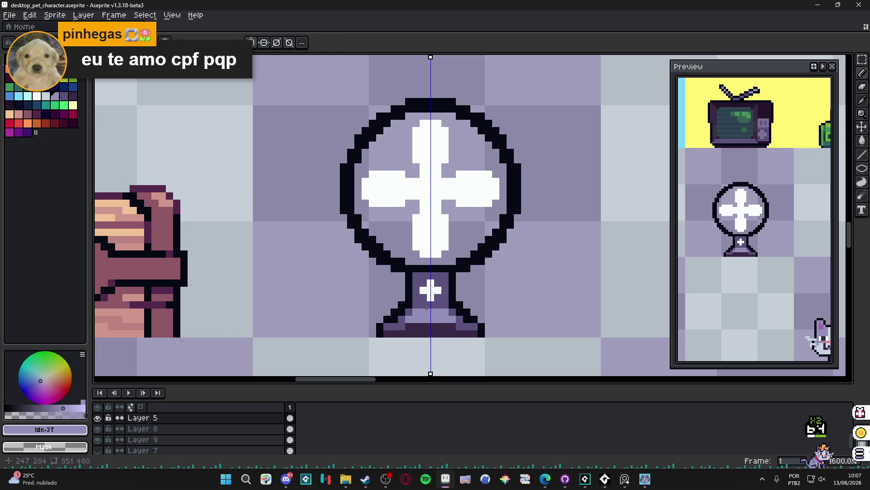
scroll(431, 317, up, 2)
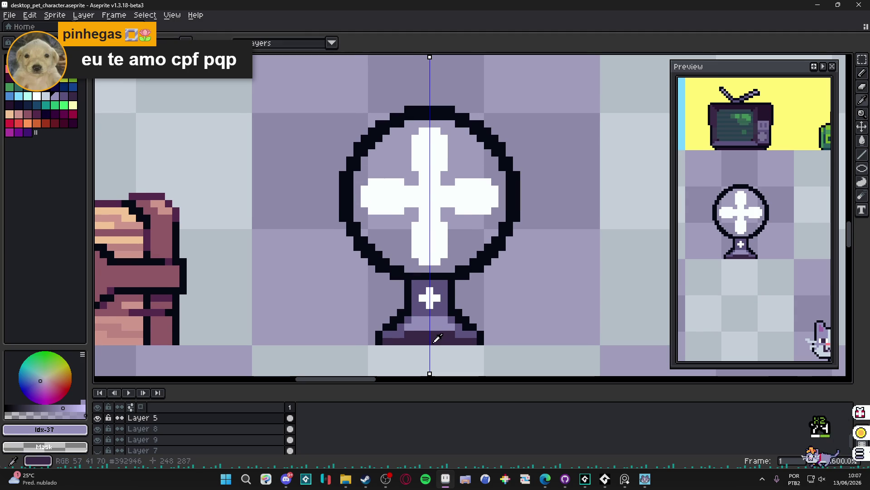
alt+click(437, 338)
Undo the last pencil stroke, save the sprite sheet, and turn off mirrored drawing.
key(m)
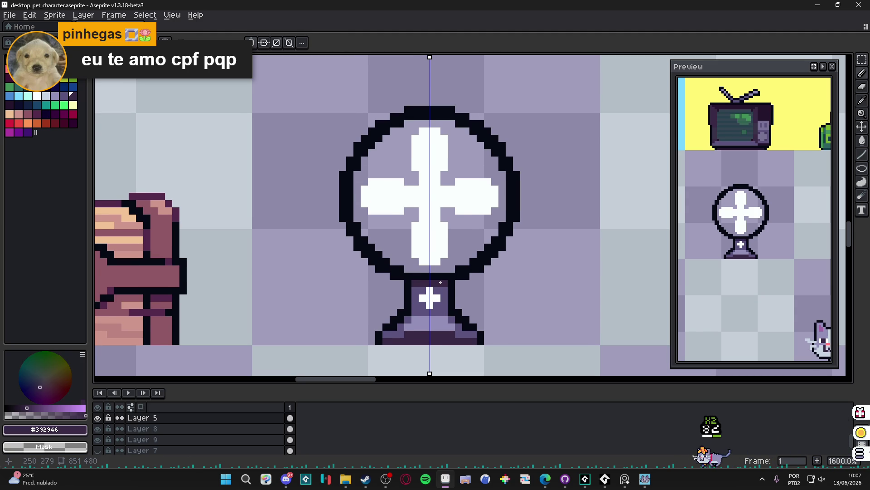
key(ctrl+z)
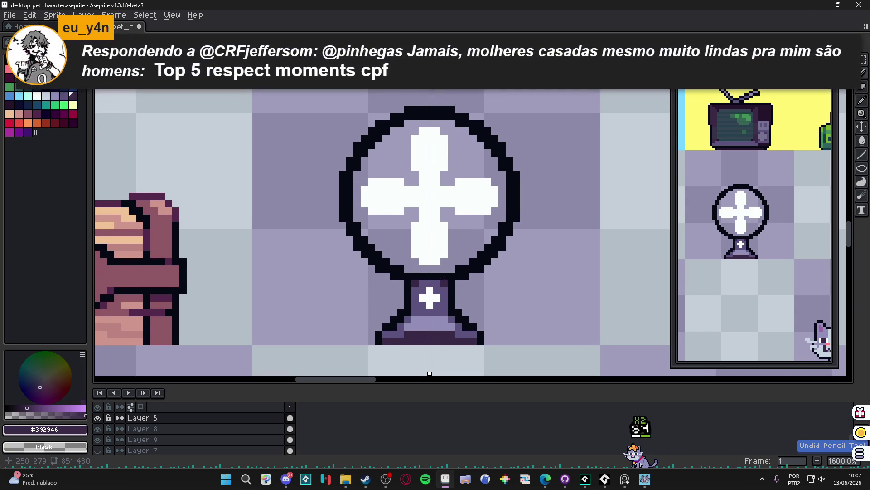
scroll(410, 242, down, 3)
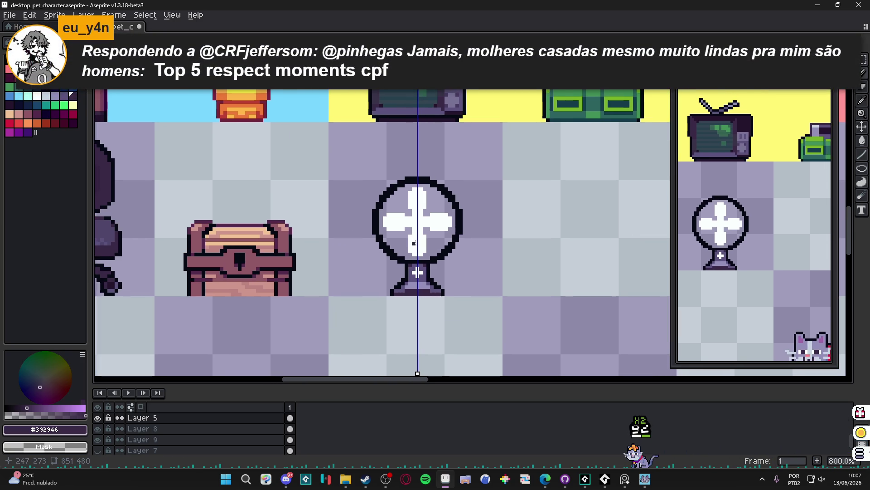
scroll(414, 243, up, 2)
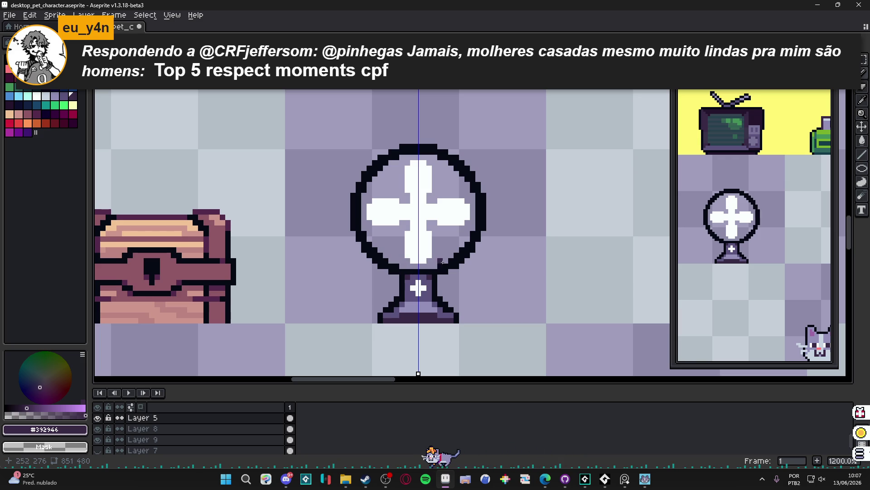
key(ctrl+s)
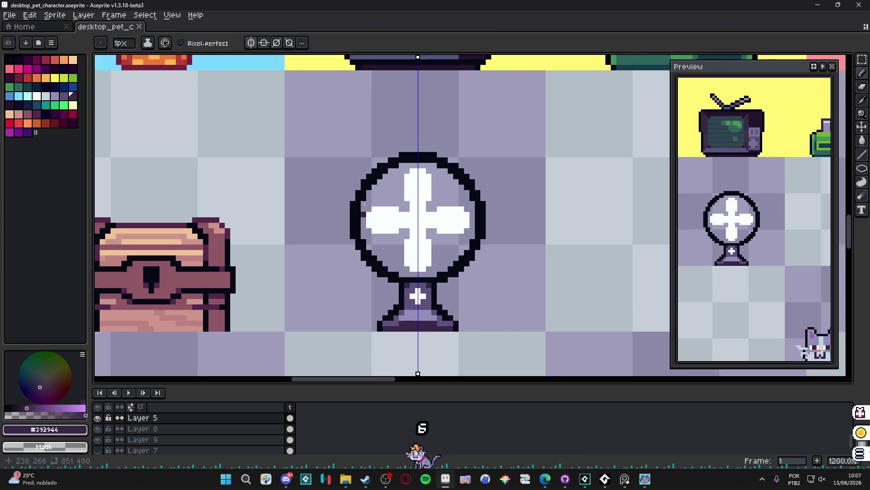
click(251, 44)
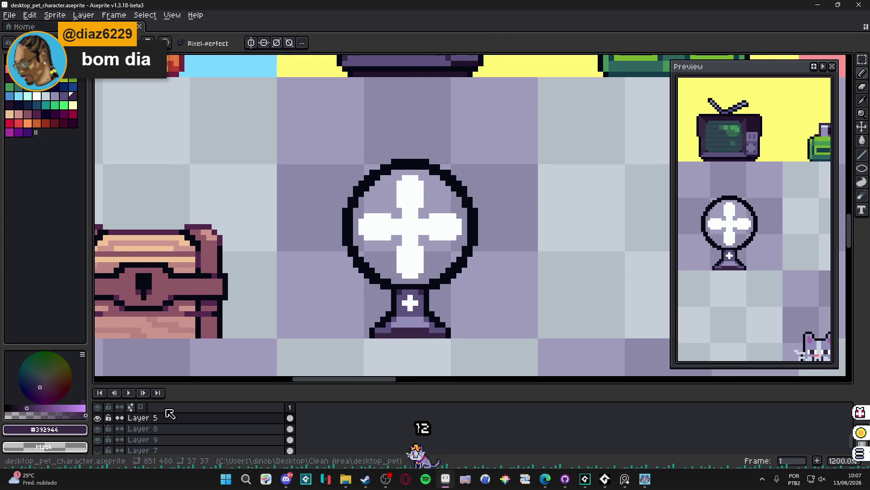
Select Layer 5, try a dark purple fill over the fan blades, and undo it.
click(156, 416)
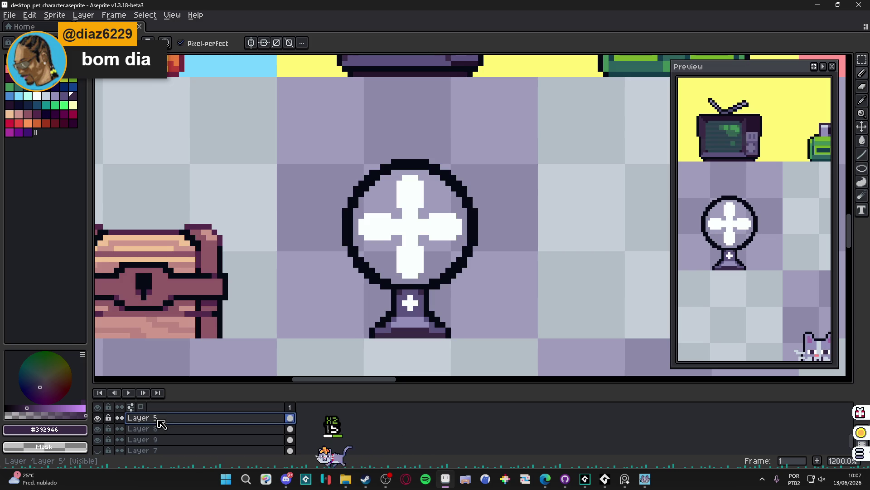
scroll(161, 423, down, 3)
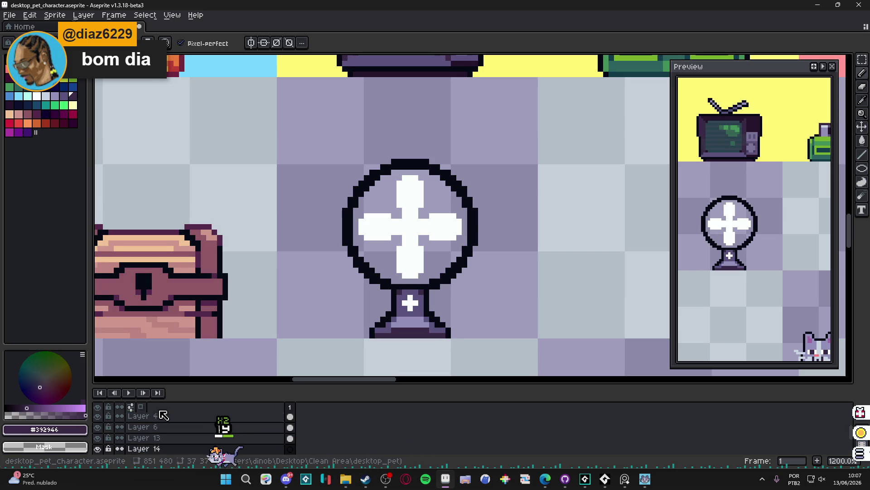
mouse_move(415, 231)
mouse_down()
mouse_move(408, 236)
mouse_move(415, 229)
mouse_up()
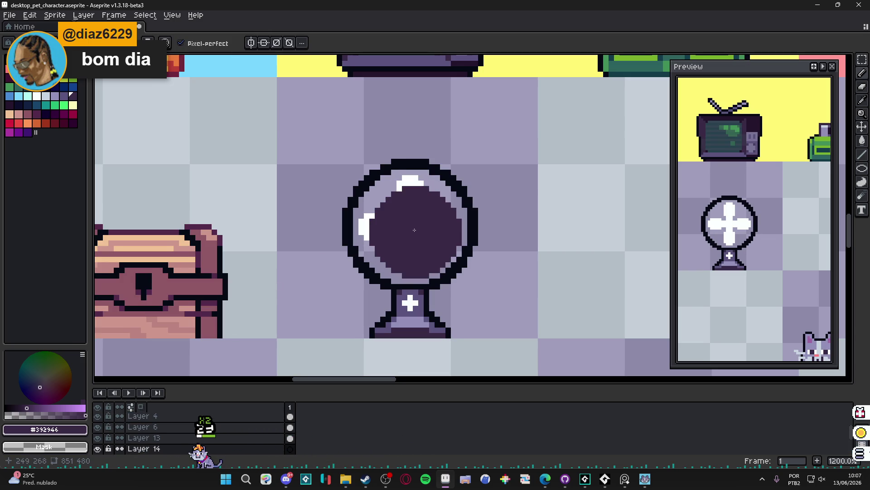
click(412, 228)
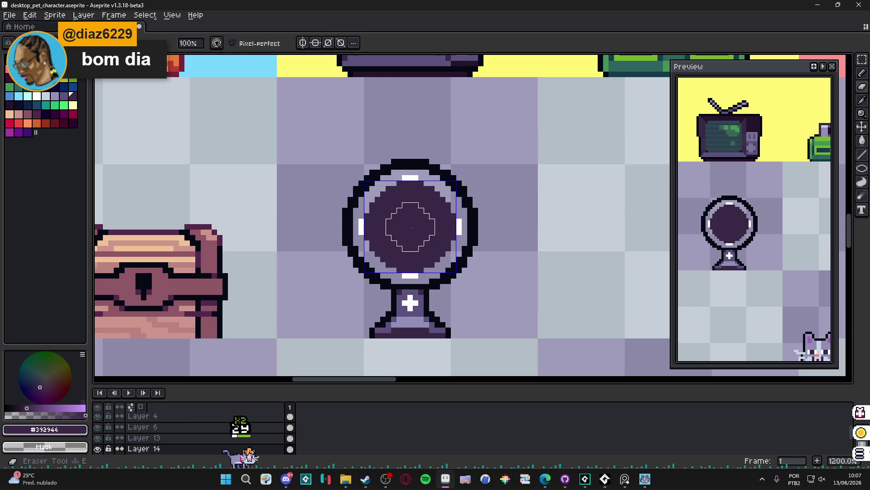
key(ctrl+z)
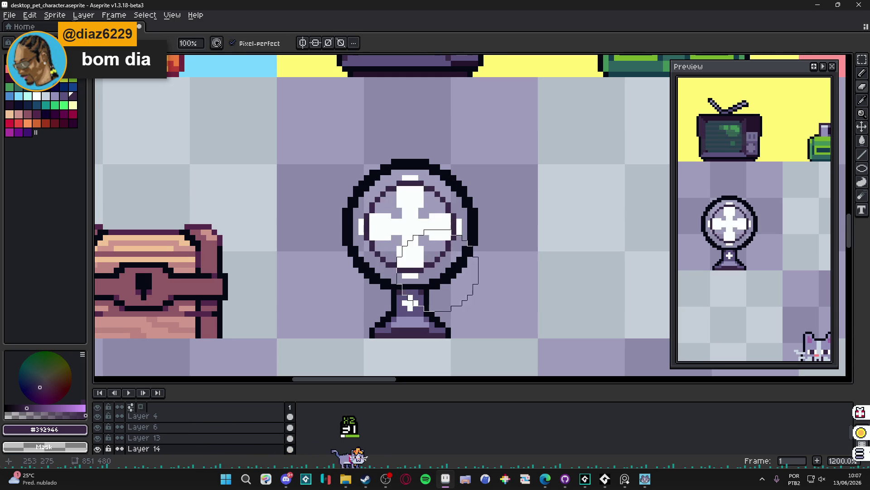
scroll(412, 227, down, 2)
Set a mirror axis at the fan's centre and draw dark purple ring pixels around the blades.
click(428, 269)
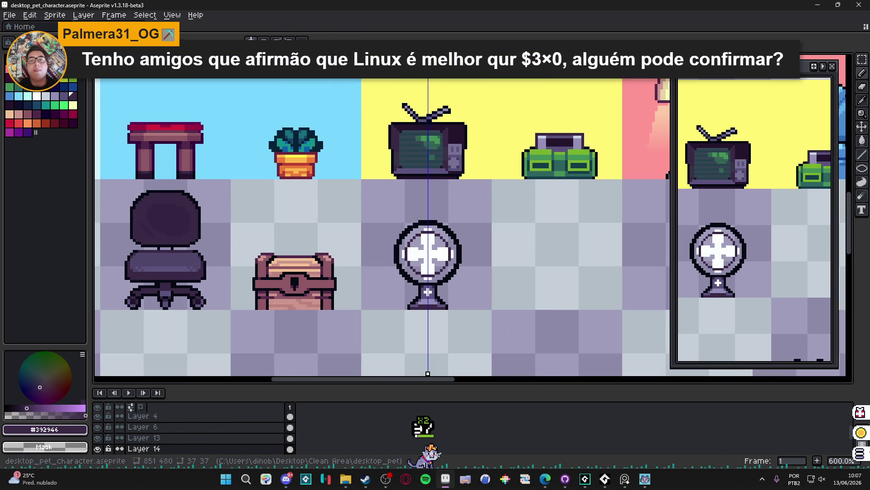
scroll(429, 268, up, 4)
click(417, 263)
click(524, 164)
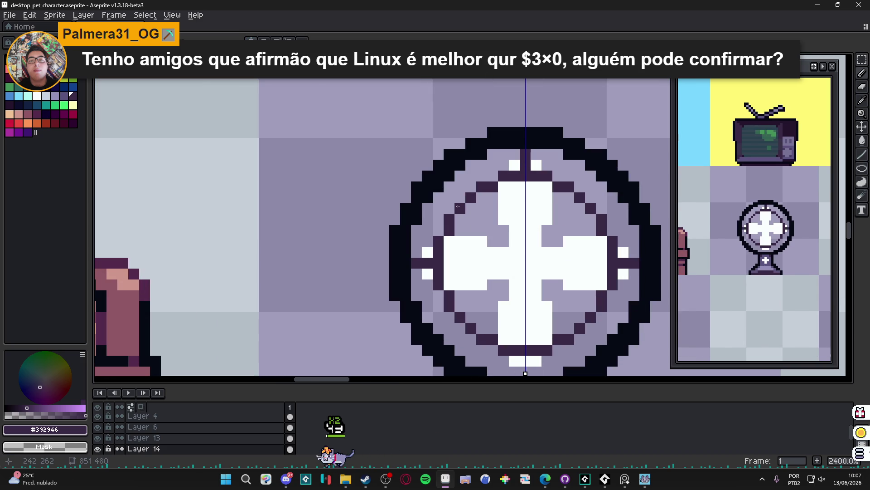
click(449, 186)
click(461, 198)
drag(466, 213, 438, 156)
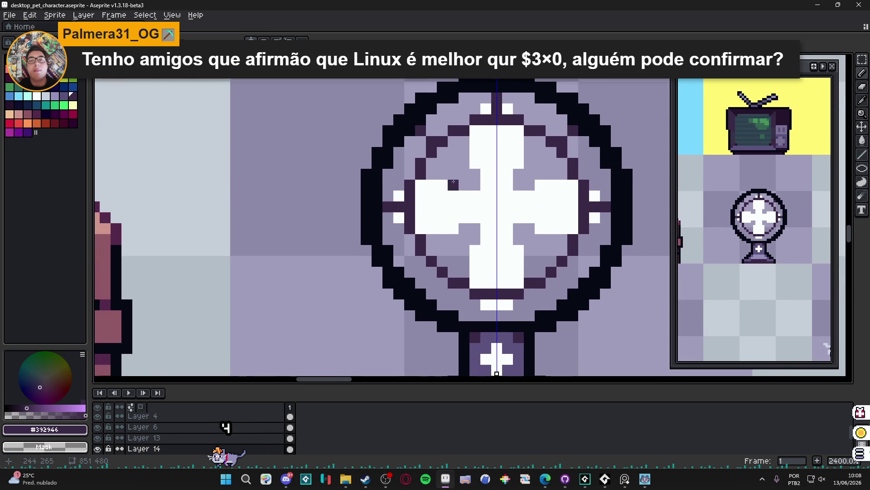
click(482, 307)
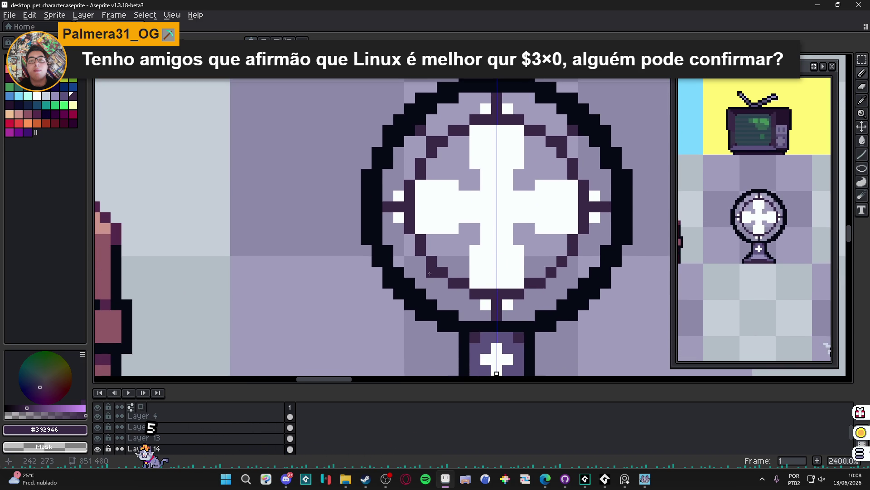
Undo and redo recent edits, then move from Layer 5 to Layer 14.
scroll(424, 283, down, 5)
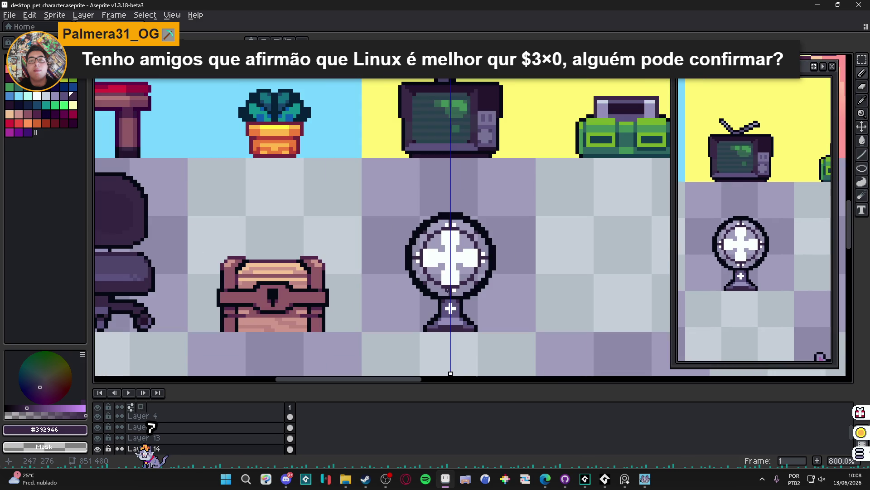
scroll(479, 305, down, 1)
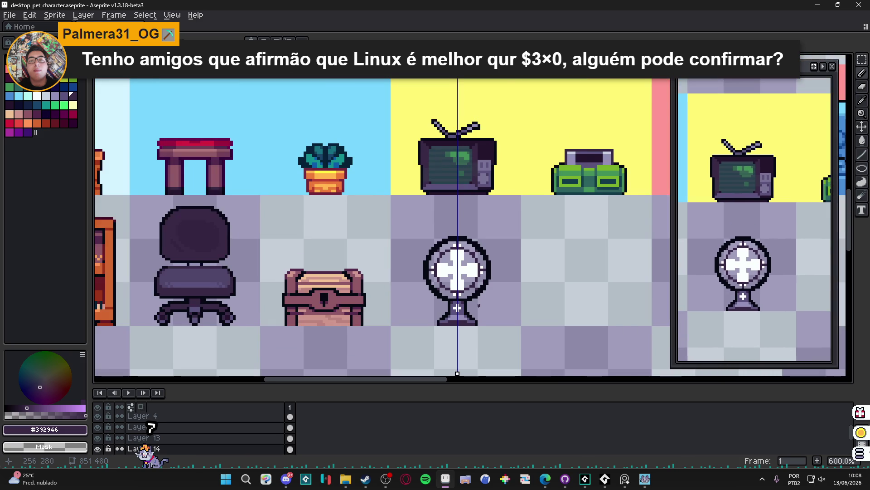
drag(468, 303, 447, 294)
scroll(449, 288, up, 2)
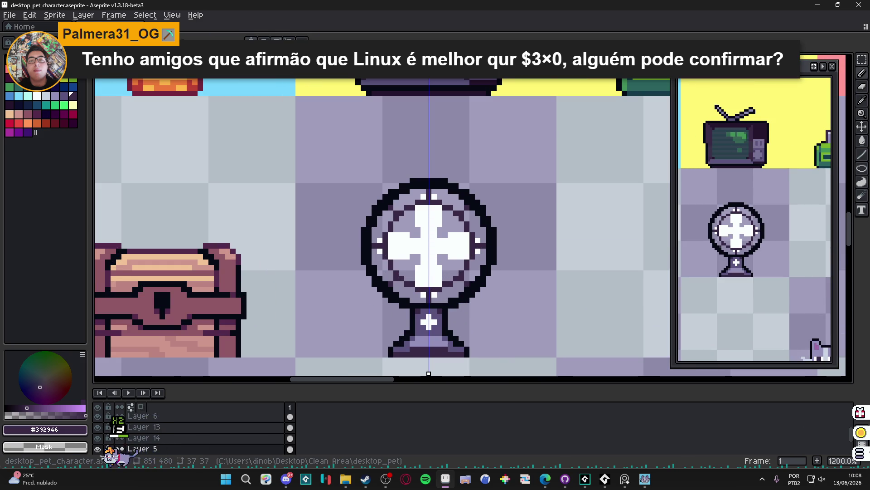
key(ctrl+z)
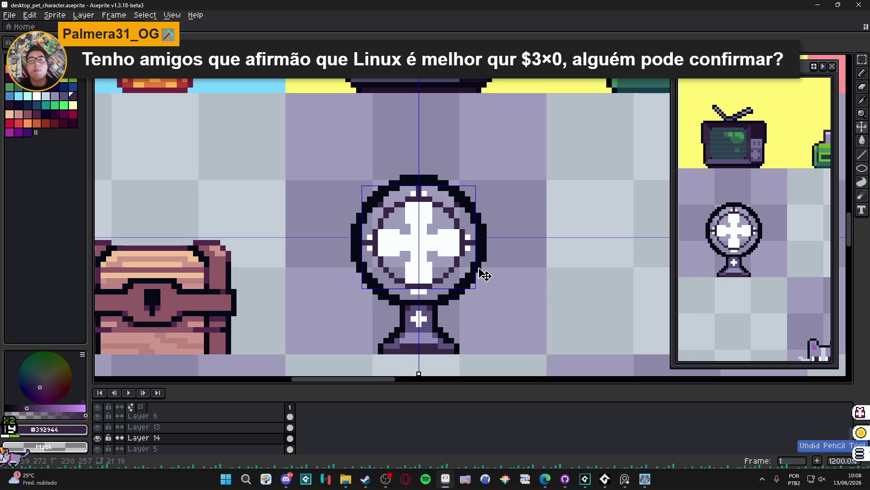
key(ctrl+z)
key(ctrl+y)
key(ctrl+y)
key(alt+Down)
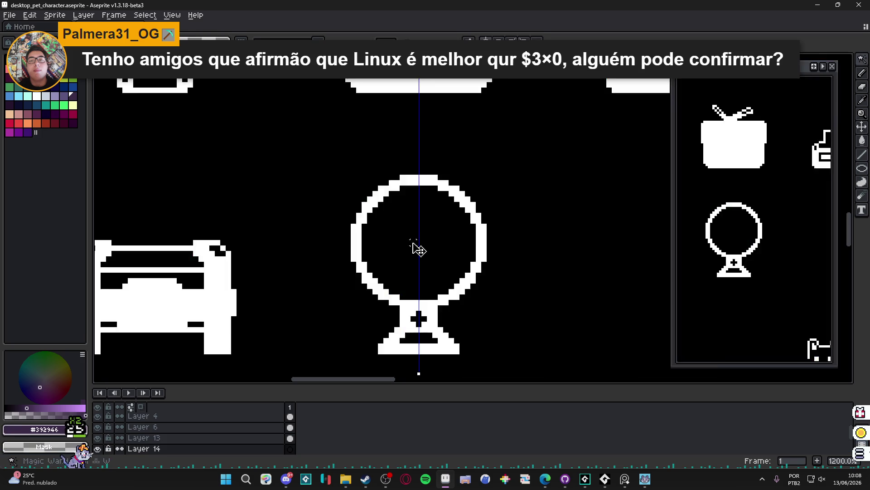
key(w)
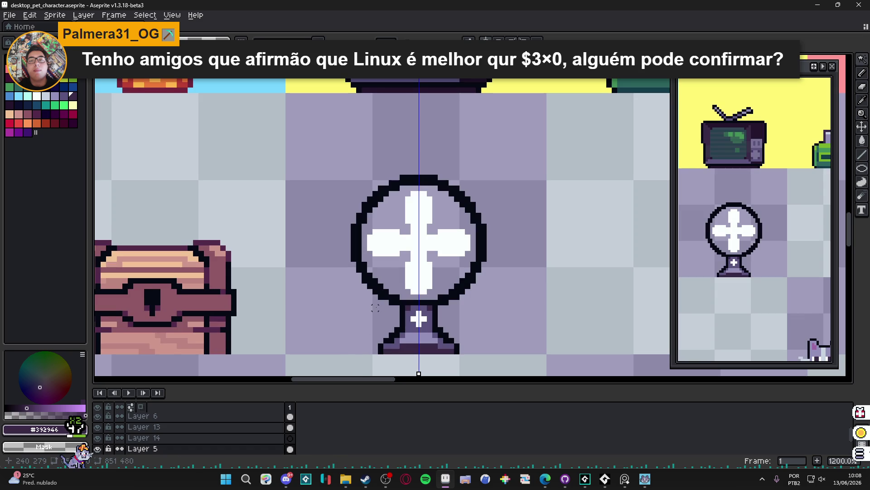
key(Up)
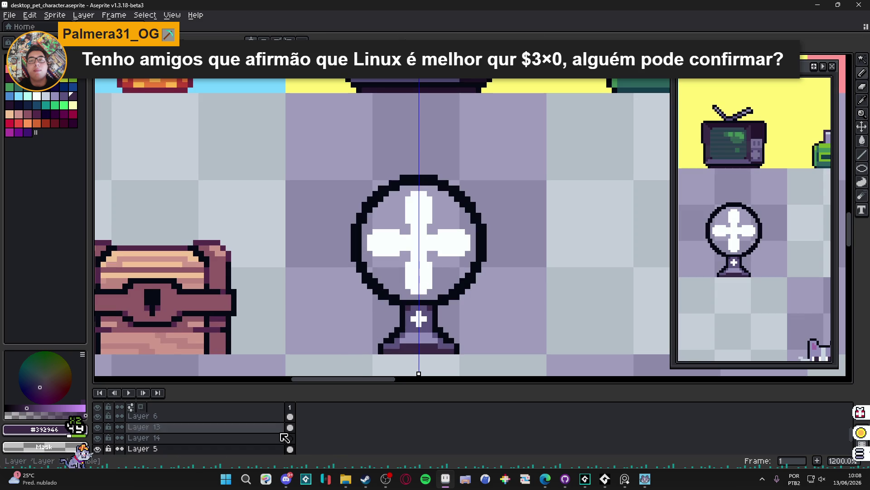
Fill the globe interior dark purple, then erase that fill to leave a thin ring around the blades.
scroll(411, 252, up, 5)
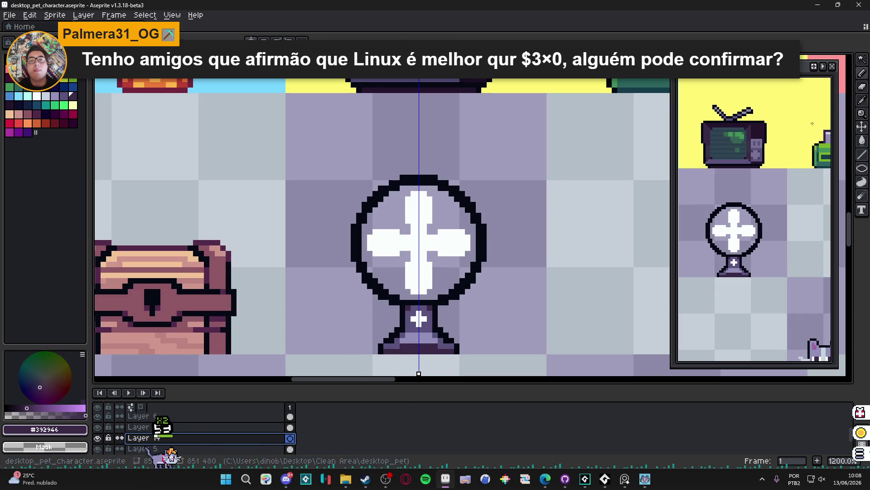
click(421, 241)
key(e)
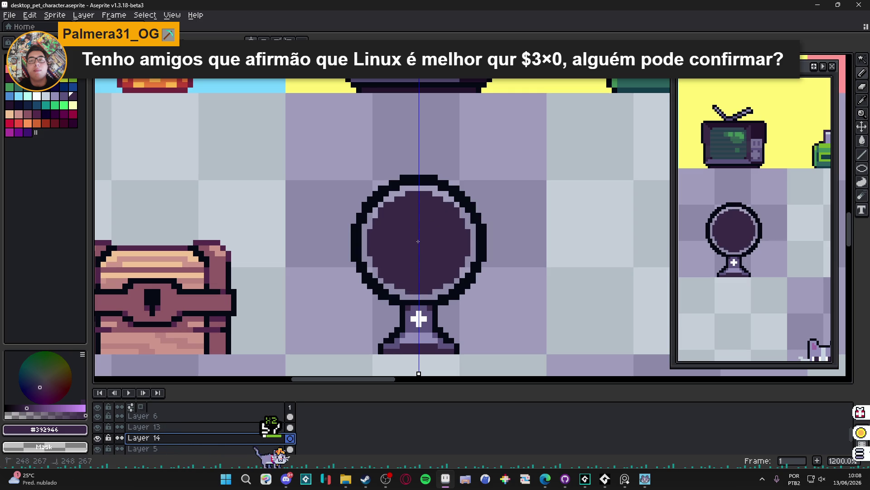
click(418, 241)
scroll(447, 286, down, 4)
scroll(446, 286, up, 4)
key(v)
key(b)
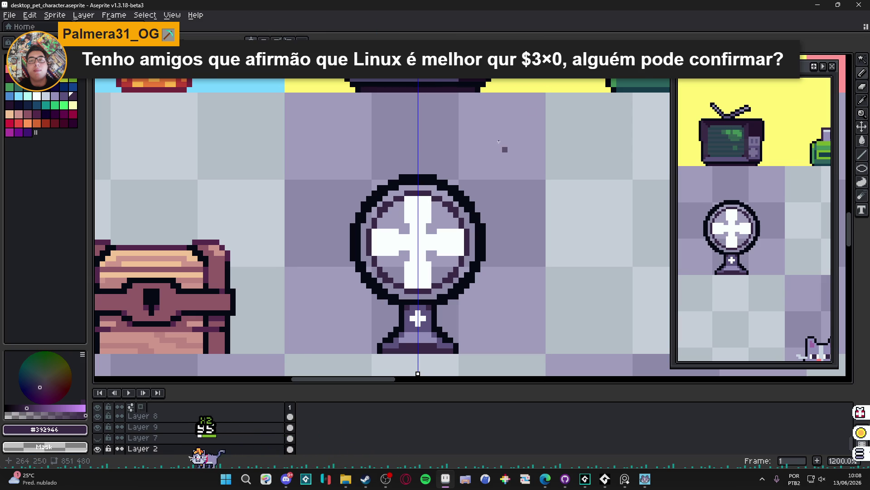
scroll(470, 162, down, 10)
Pick the layer holding the fan blades and dismiss the unsaved-changes warning.
scroll(470, 162, up, 5)
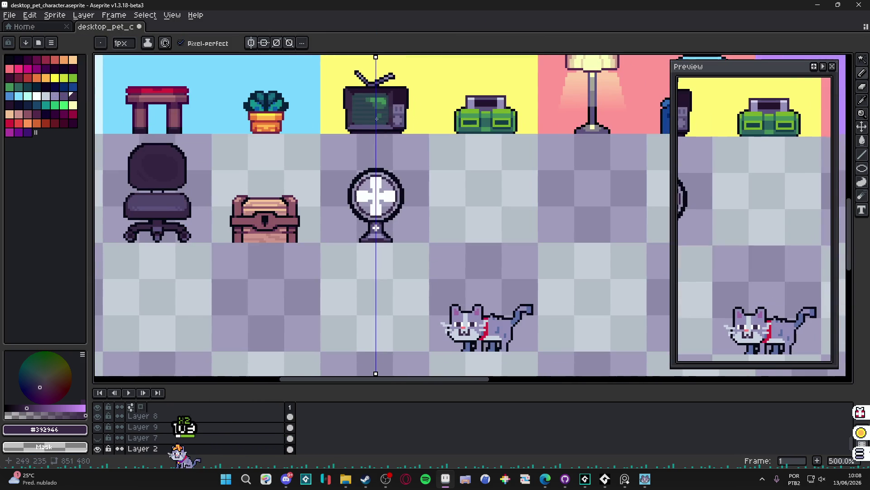
scroll(358, 194, up, 3)
key(v)
click(341, 188)
key(ctrl+w)
click(489, 260)
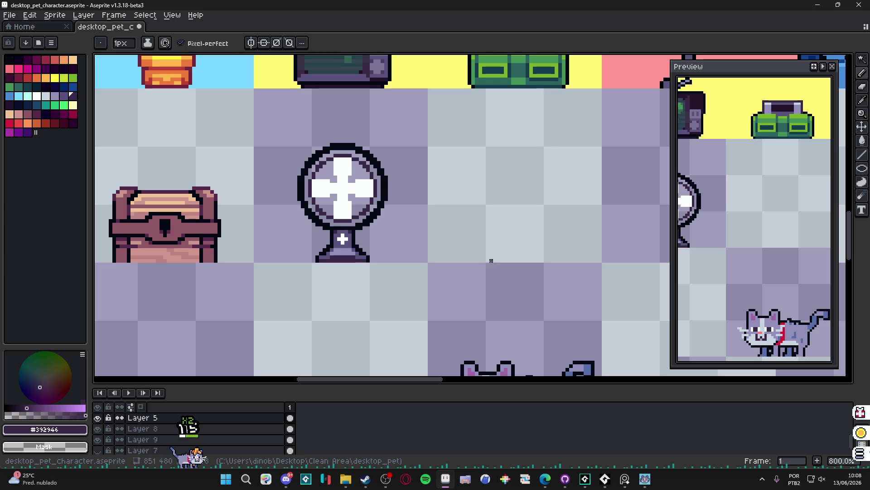
Select the white blades by colour, rotate them into a diagonal X, then undo the rotation.
key(w)
click(342, 188)
mouse_move(385, 146)
mouse_down()
mouse_move(410, 171)
mouse_move(419, 222)
mouse_up()
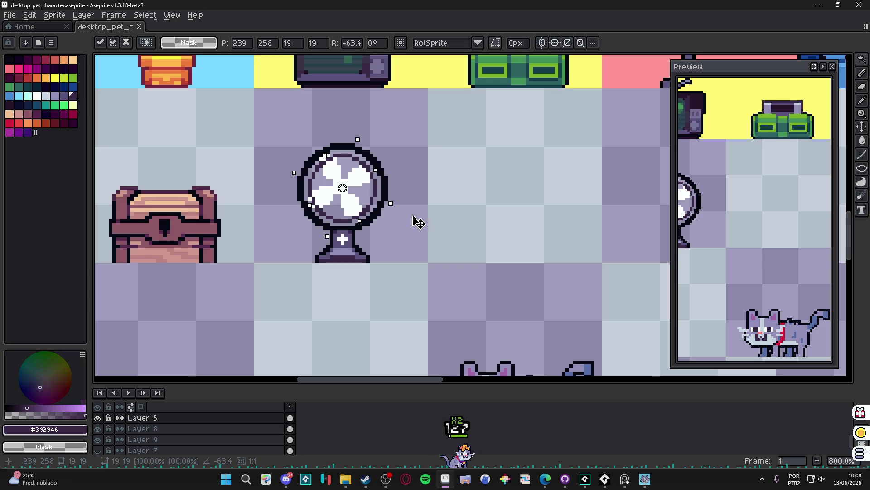
scroll(345, 188, up, 2)
scroll(357, 206, up, 3)
scroll(356, 213, down, 3)
drag(365, 216, 366, 218)
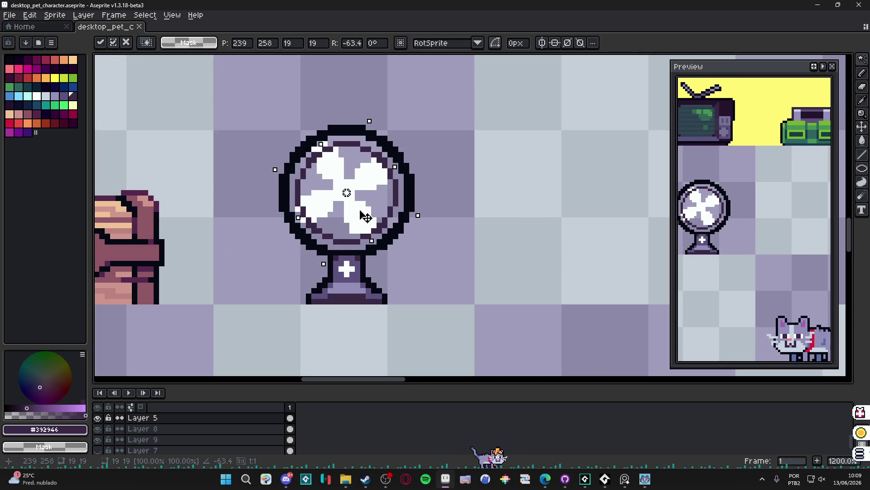
key(Return)
scroll(362, 222, down, 3)
scroll(362, 227, up, 1)
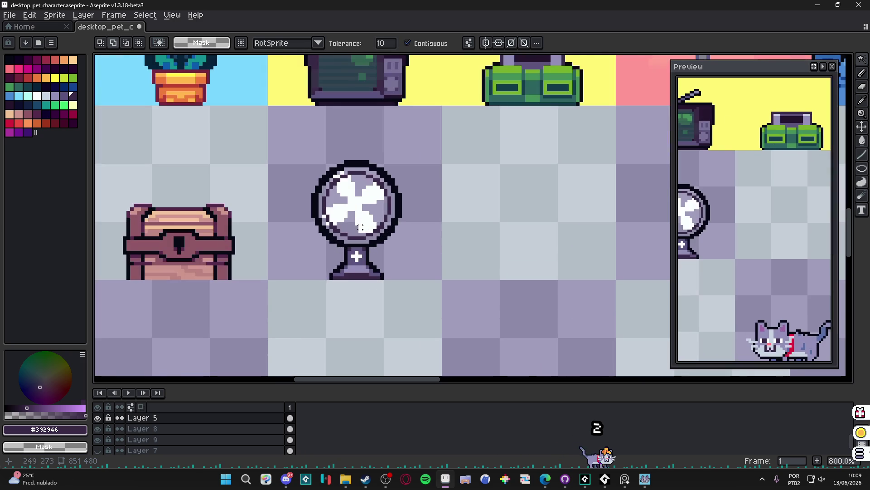
key(ctrl+z)
key(ctrl+z)
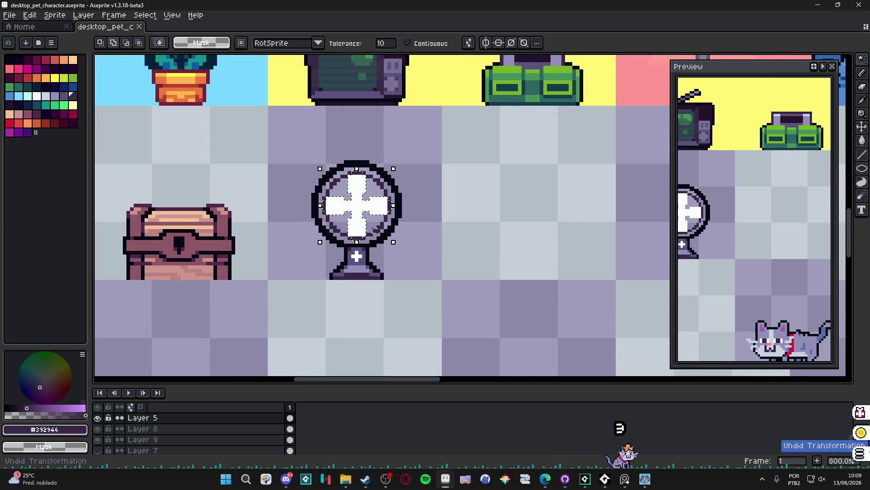
scroll(375, 229, down, 1)
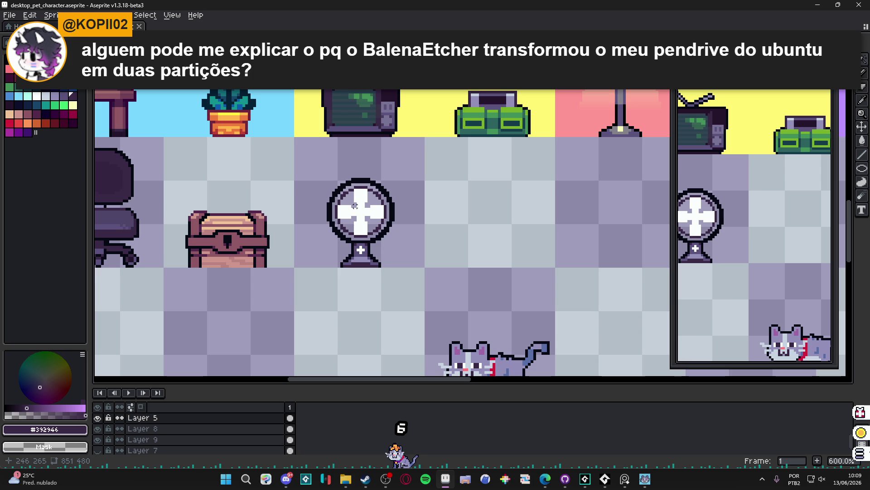
Erase a small gap at the fan's centre between the blades.
scroll(375, 212, up, 4)
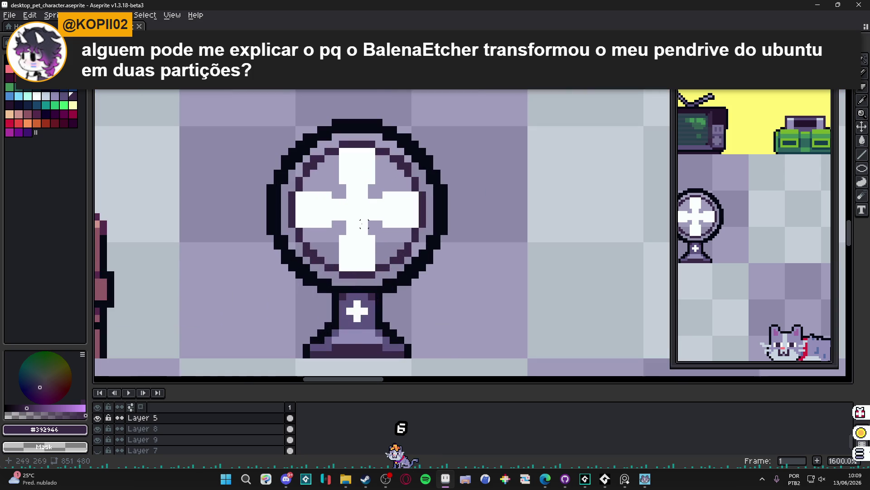
key(e)
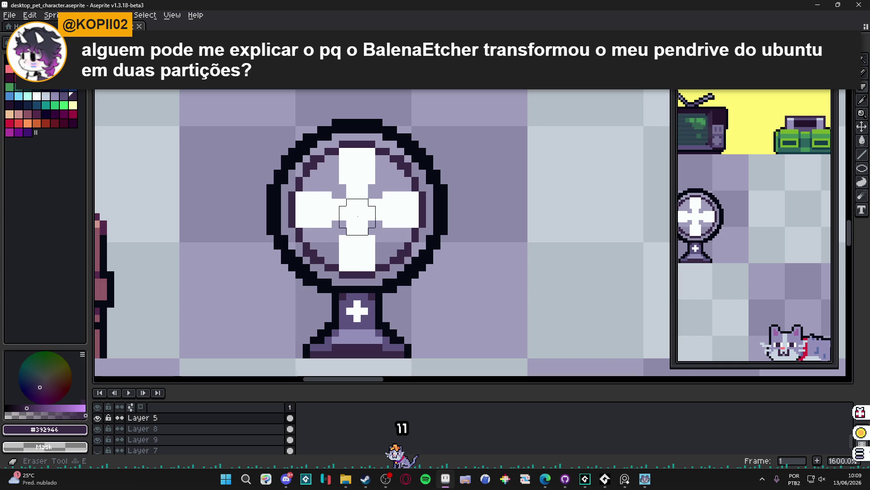
click(356, 210)
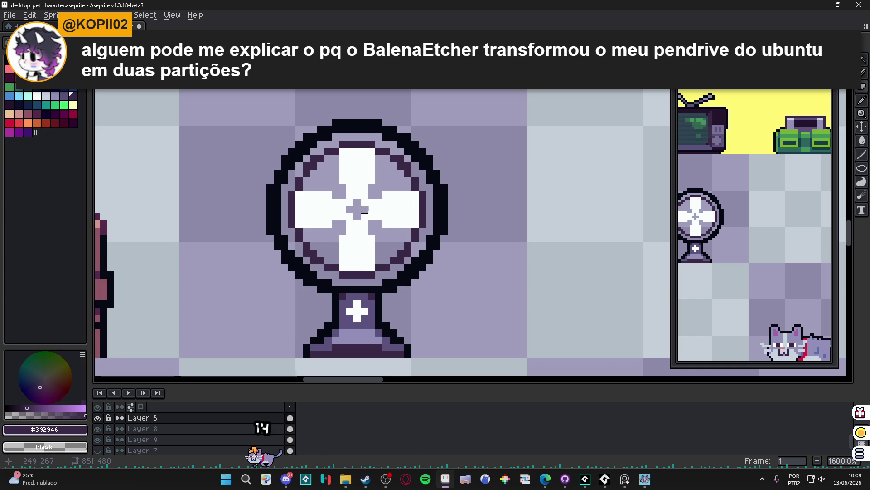
click(364, 224)
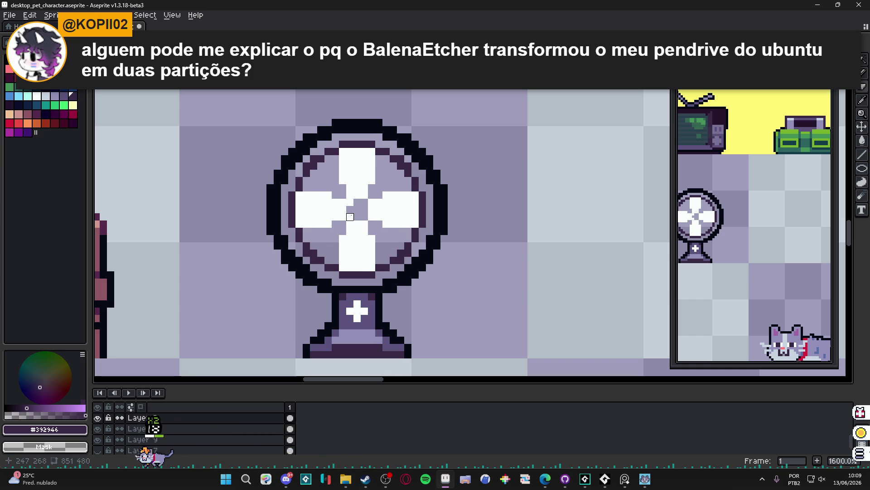
Draw a small dark plus hub at the centre, shade the left blade, and enable horizontal symmetry.
key(b)
scroll(358, 202, down, 3)
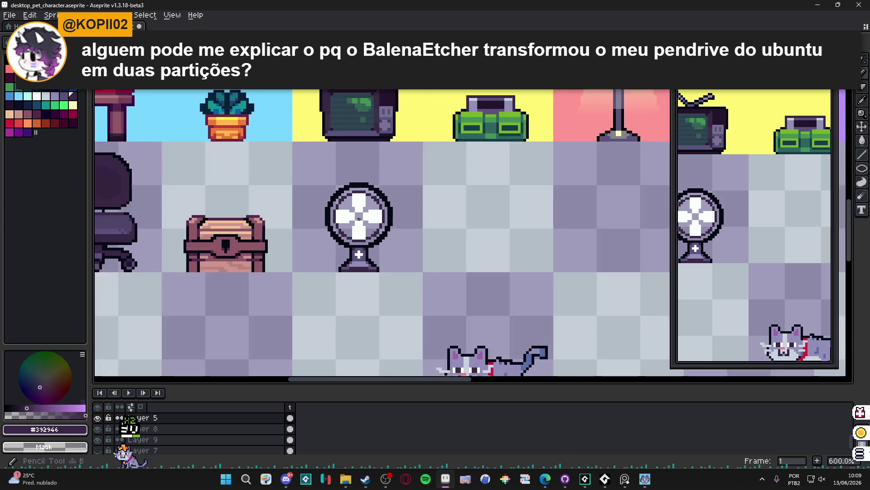
scroll(358, 215, up, 5)
click(358, 216)
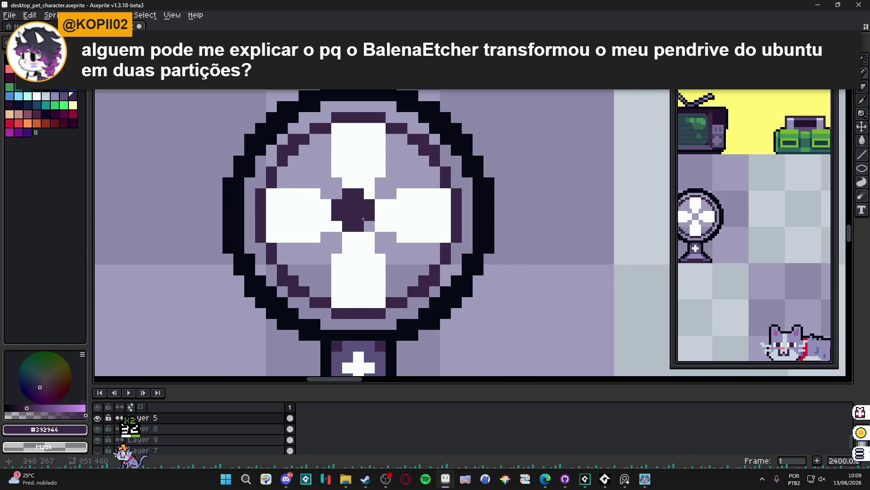
key(ctrl+z)
click(364, 219)
key(ctrl+z)
click(364, 220)
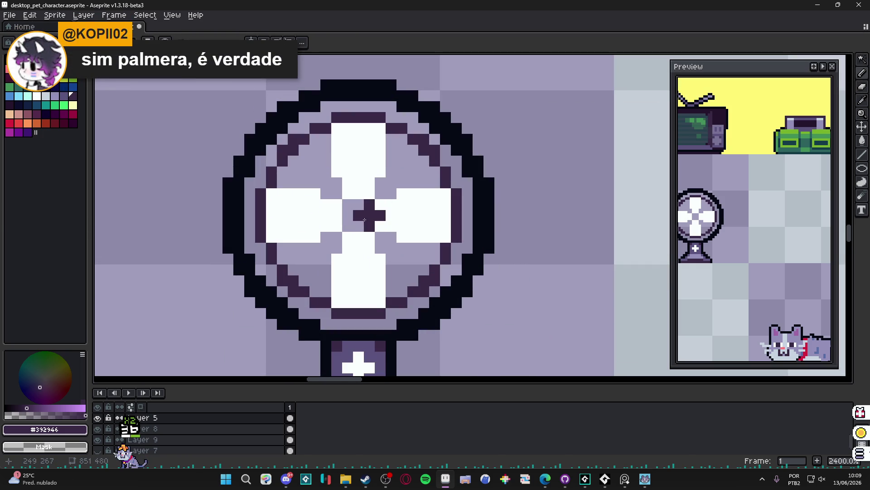
scroll(363, 226, down, 4)
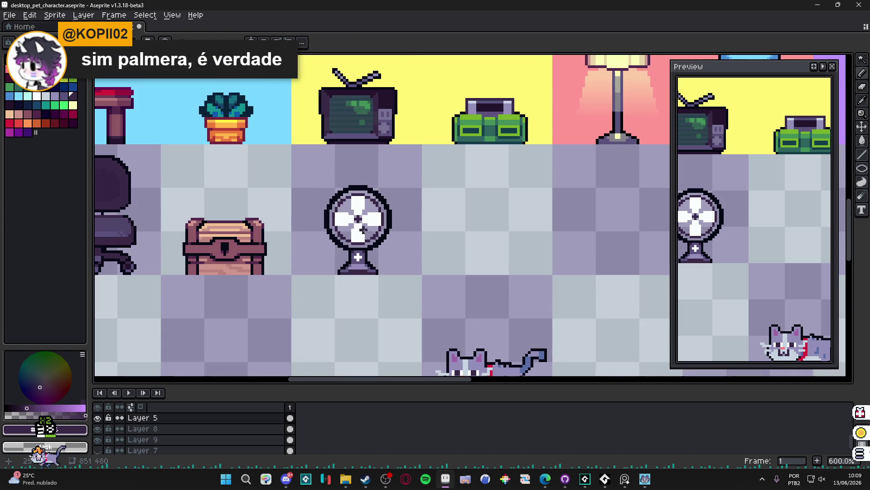
scroll(363, 229, up, 4)
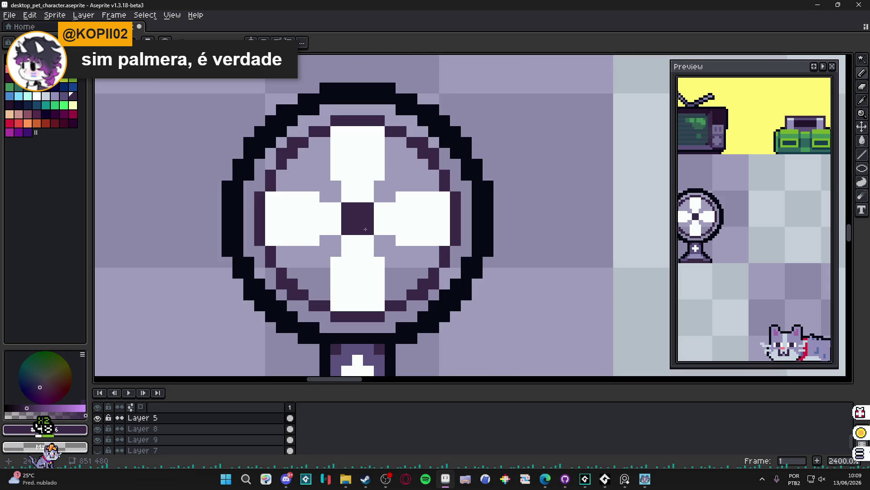
click(302, 219)
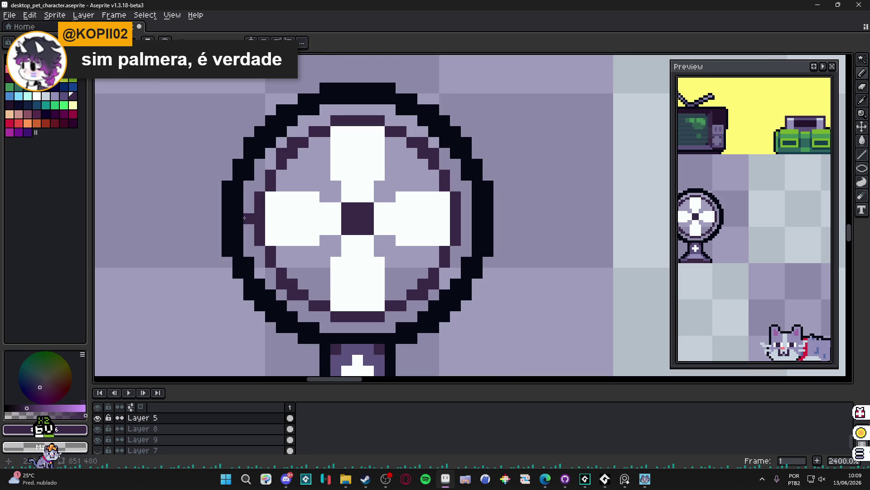
click(263, 41)
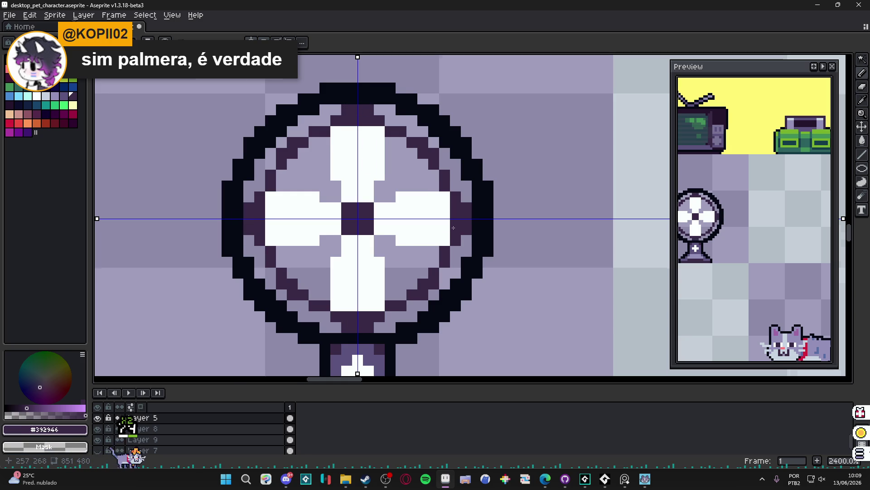
Undo a stray dark pixel on the right blade, then draw mirrored diagonal grill lines in the cage.
scroll(384, 208, up, 1)
click(398, 215)
key(ctrl+z)
scroll(408, 279, down, 3)
mouse_move(356, 282)
mouse_down()
mouse_move(371, 242)
mouse_move(385, 245)
mouse_up()
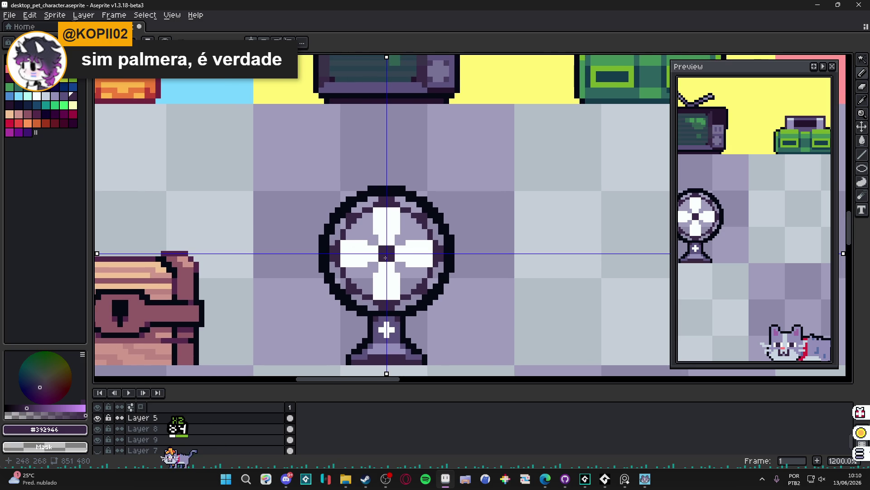
scroll(381, 242, up, 1)
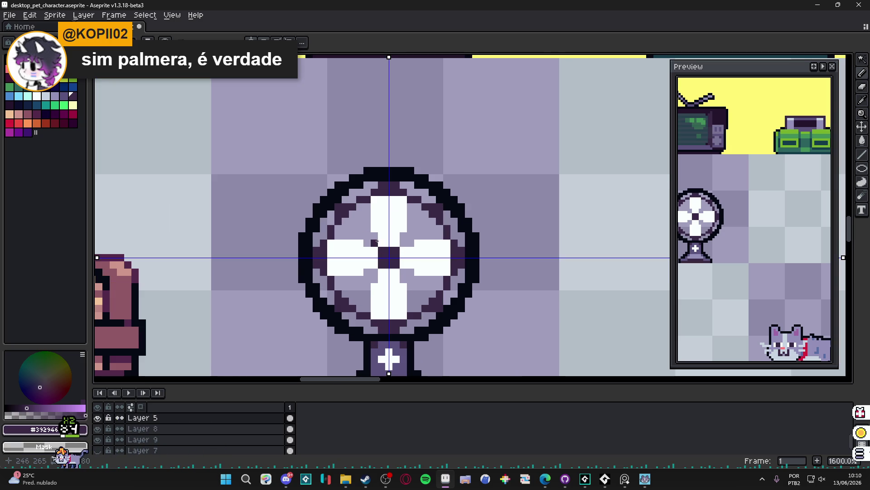
shift+click(353, 219)
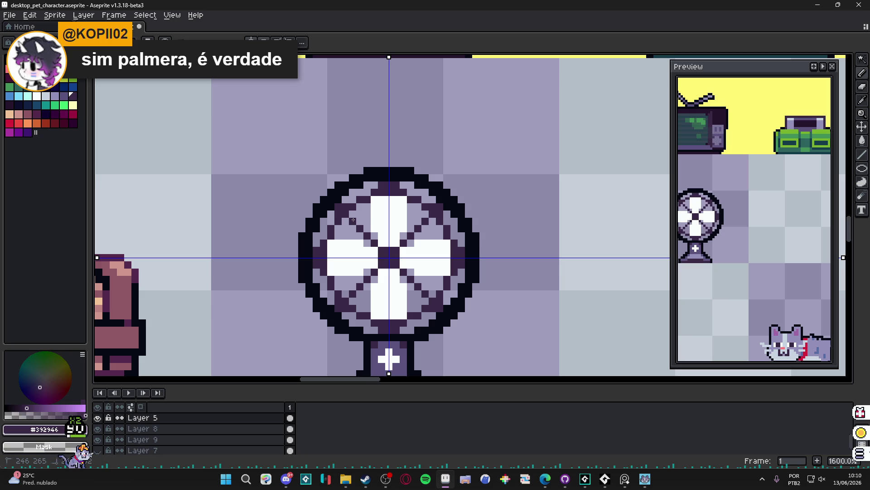
Undo the diagonal grill lines and the previous pencil stroke.
scroll(395, 250, down, 3)
scroll(421, 265, down, 3)
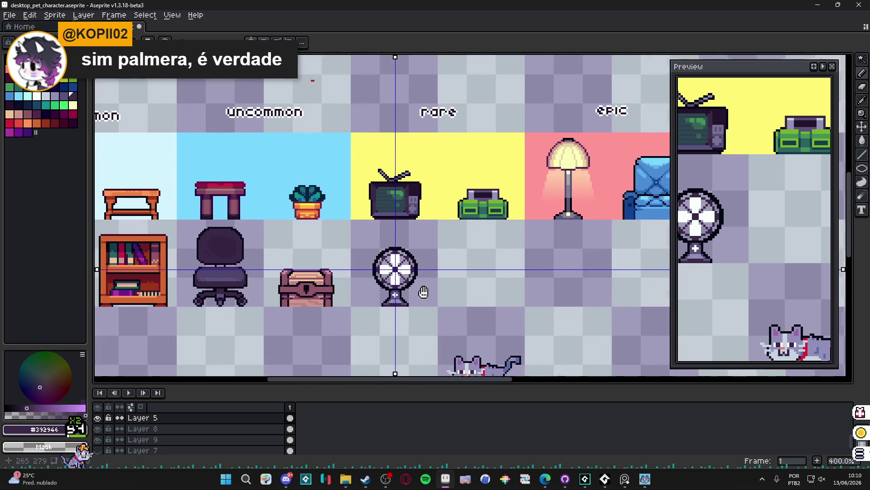
scroll(440, 303, down, 1)
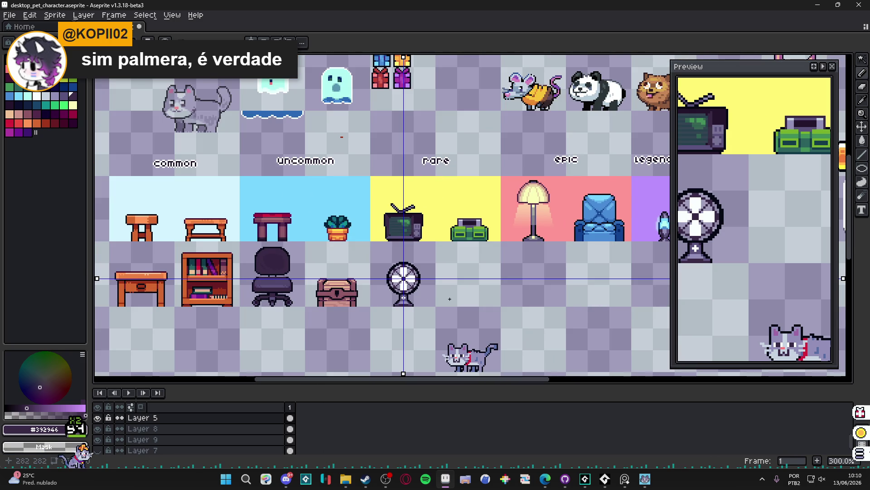
scroll(421, 280, up, 4)
key(ctrl+z)
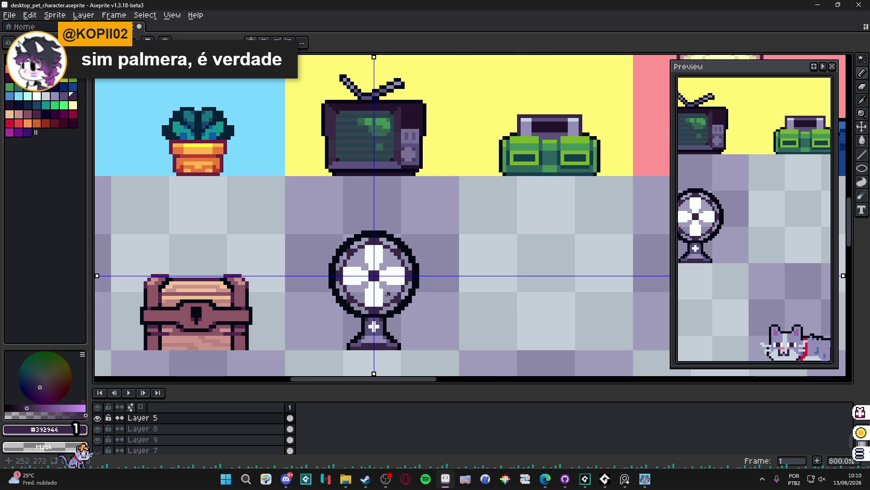
scroll(388, 293, up, 5)
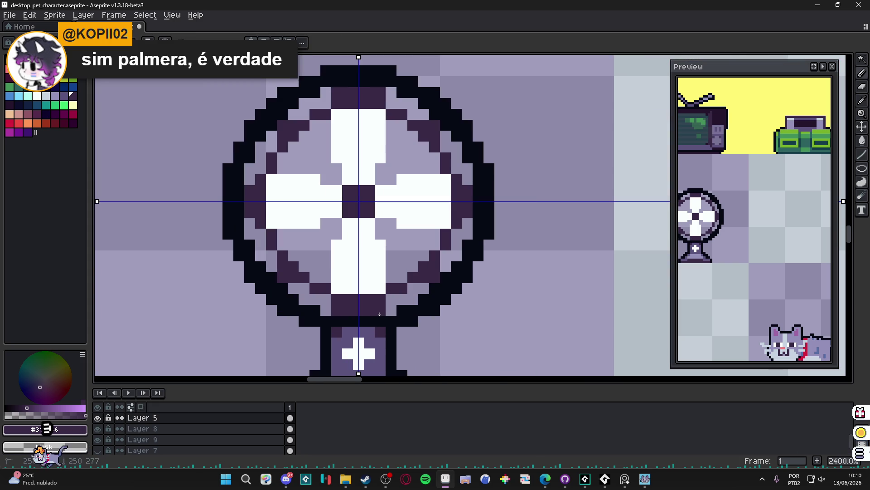
key(ctrl+z)
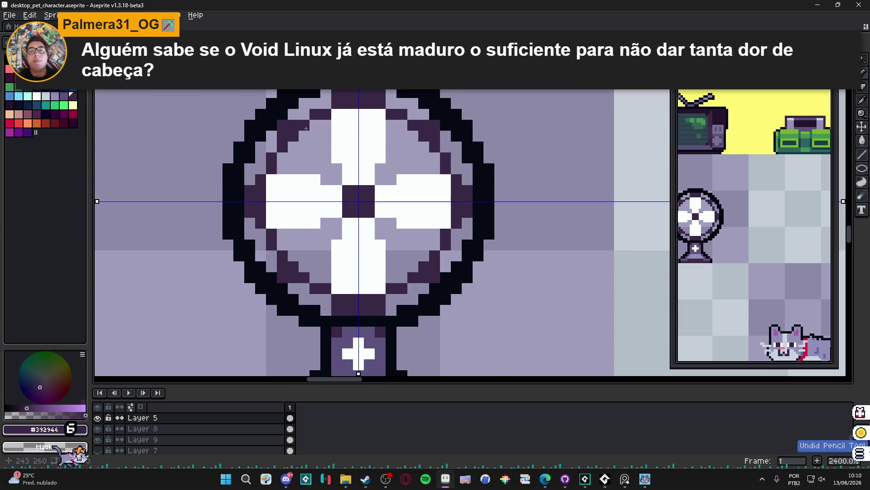
Add mirrored dark shading pixels beside the top and lower blades next to the hub.
click(379, 177)
click(377, 225)
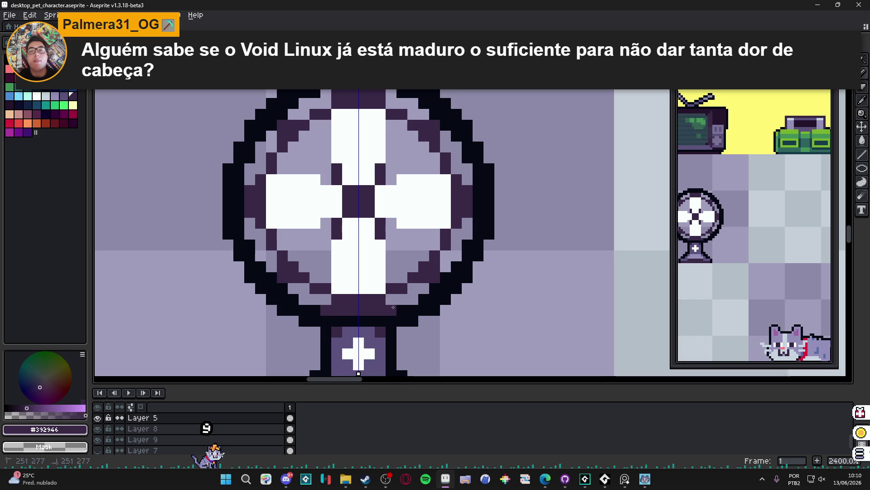
scroll(390, 279, down, 5)
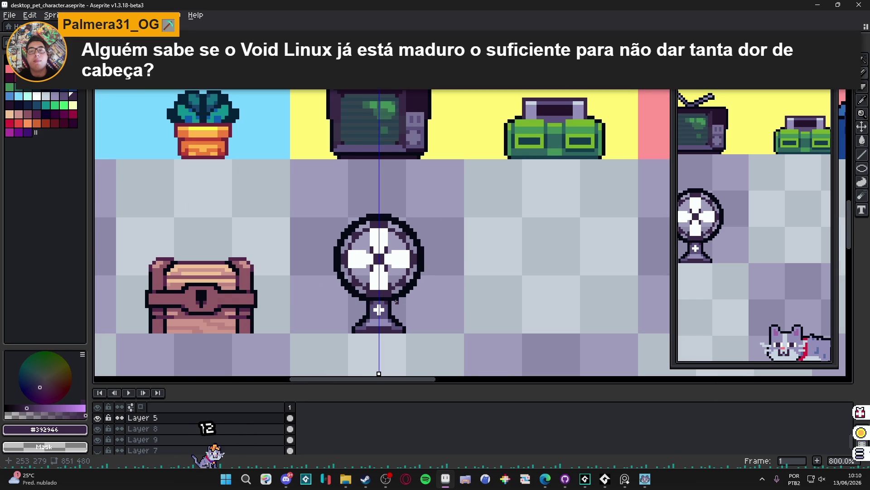
scroll(396, 302, down, 3)
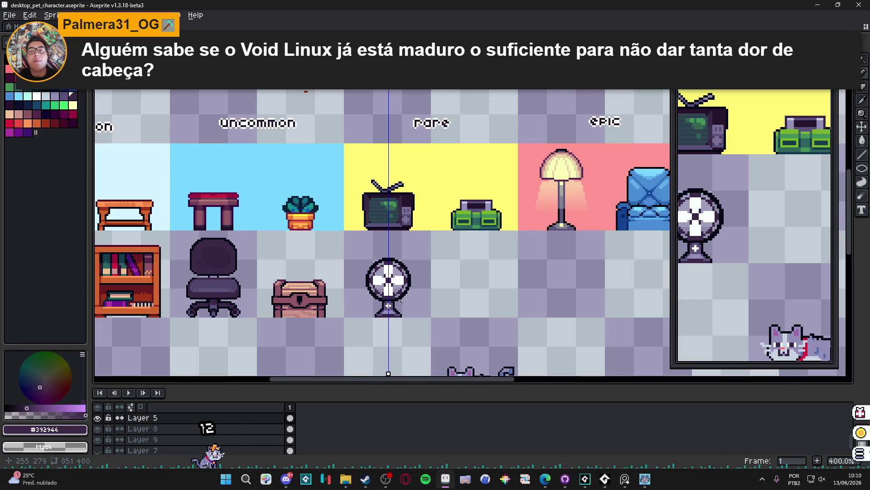
scroll(391, 285, up, 5)
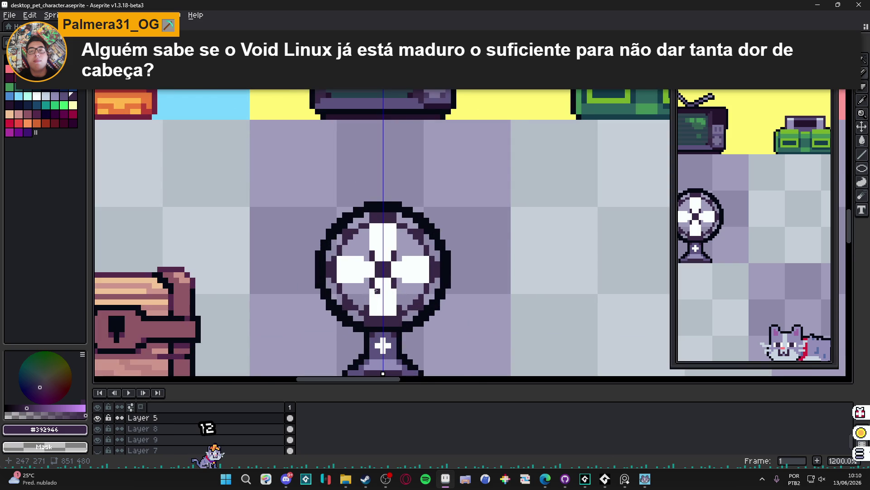
scroll(377, 290, down, 2)
scroll(382, 319, up, 5)
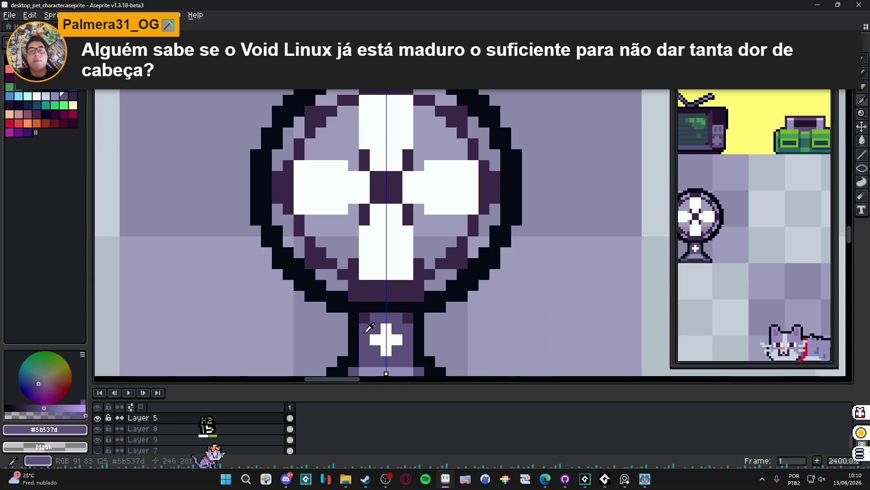
Paint a mid-purple diagonal inside the cage and thicken the cage's outer edge in dark outline.
mouse_move(337, 299)
mouse_down()
mouse_move(301, 276)
mouse_move(270, 223)
mouse_move(266, 152)
mouse_move(286, 118)
mouse_up()
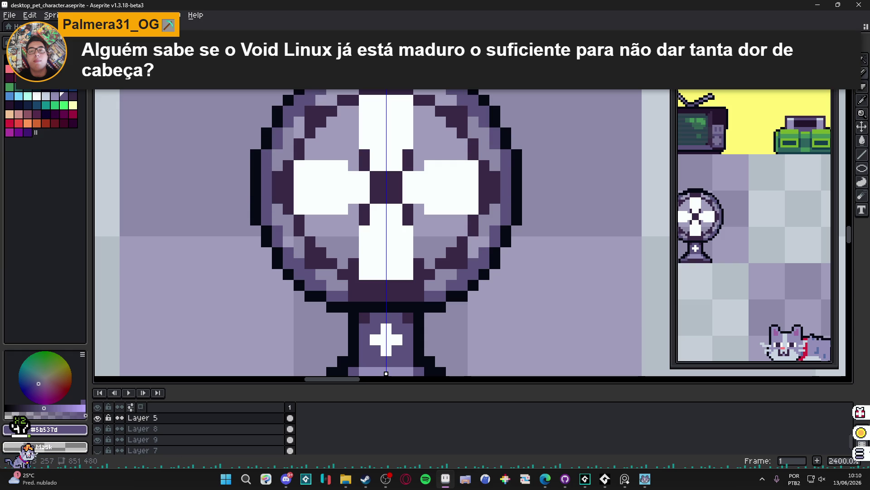
alt+click(286, 113)
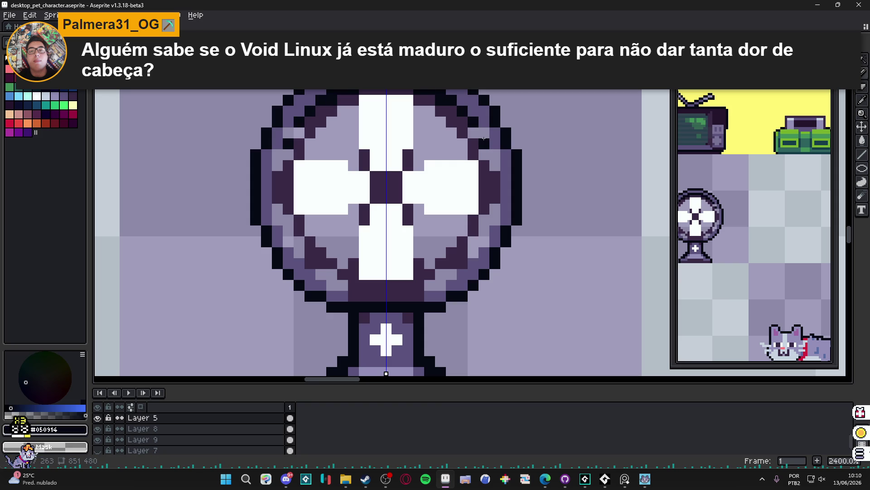
drag(496, 157, 495, 222)
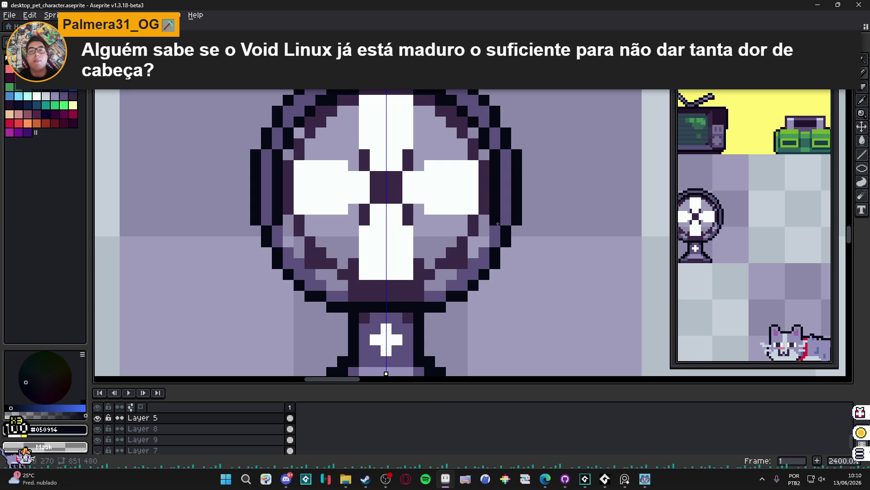
Add dark pixels along the fan's lower inner and bottom ring, then undo the bottom line.
scroll(491, 231, down, 2)
scroll(490, 233, up, 2)
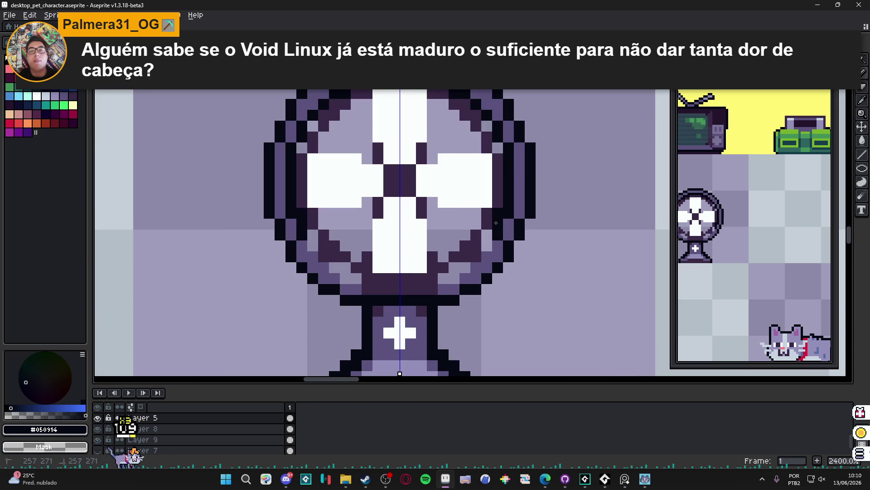
click(462, 271)
drag(450, 278, 418, 276)
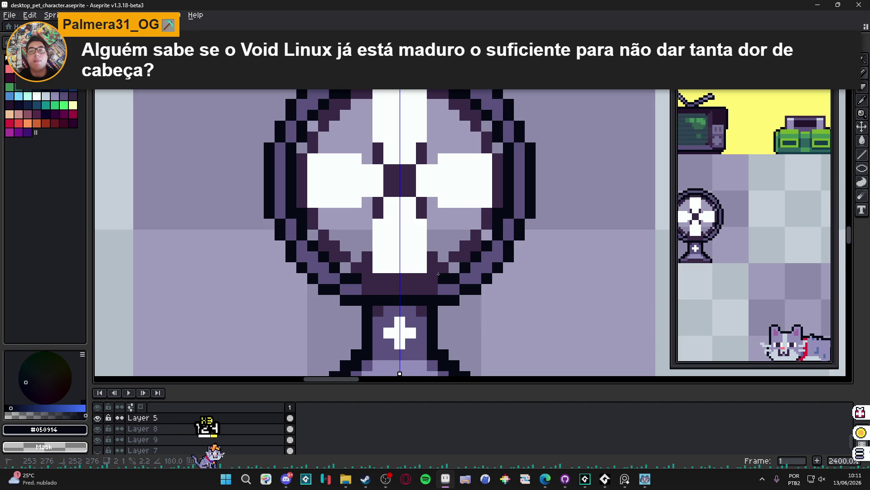
key(ctrl+z)
Restore the bottom ring line and run a purple line along the dark base row.
key(ctrl+y)
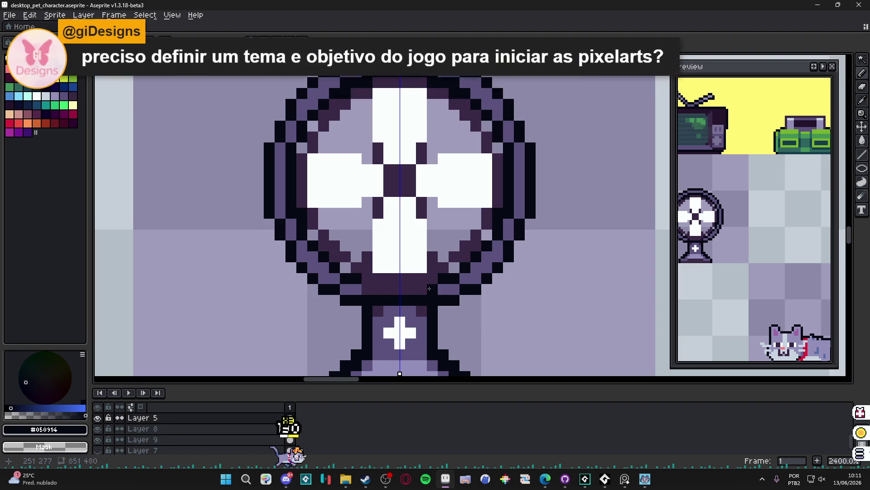
scroll(411, 322, down, 3)
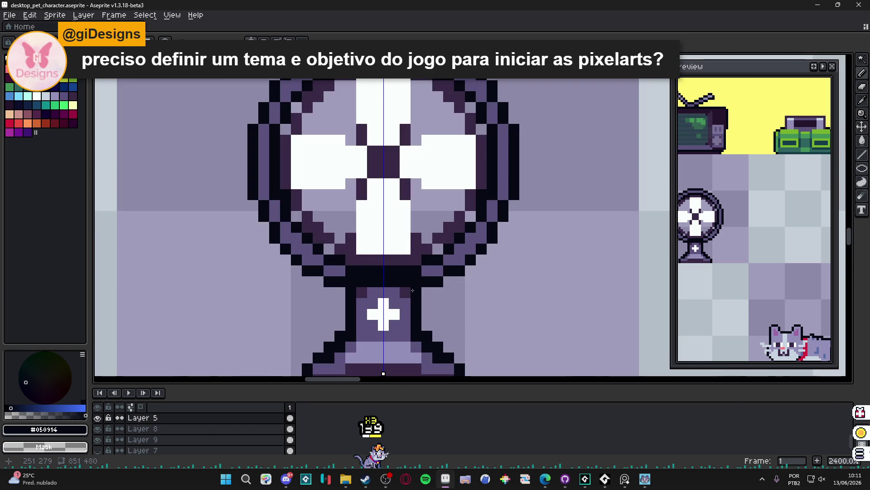
scroll(411, 321, up, 3)
alt+click(416, 281)
mouse_move(415, 283)
mouse_down()
mouse_move(371, 278)
mouse_move(405, 292)
mouse_up()
alt+click(365, 282)
Erase the dark pixels on the lower inner ring and save the sprite.
scroll(408, 309, down, 3)
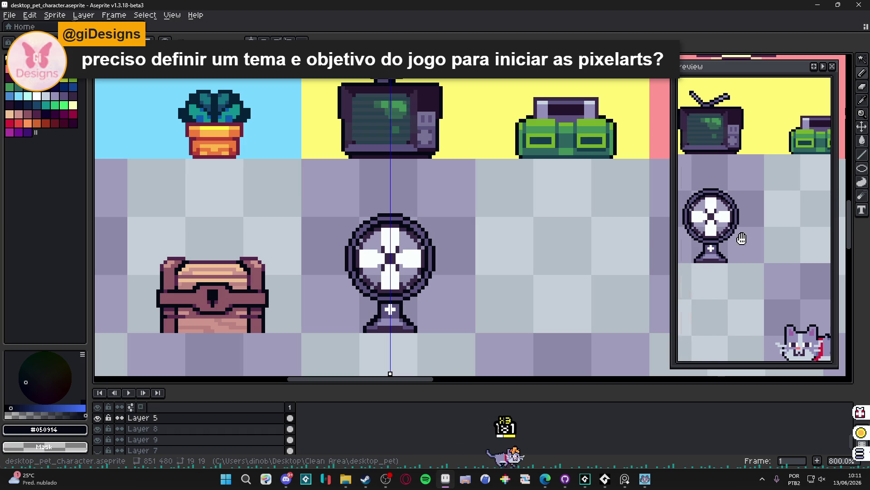
scroll(382, 281, up, 3)
key(e)
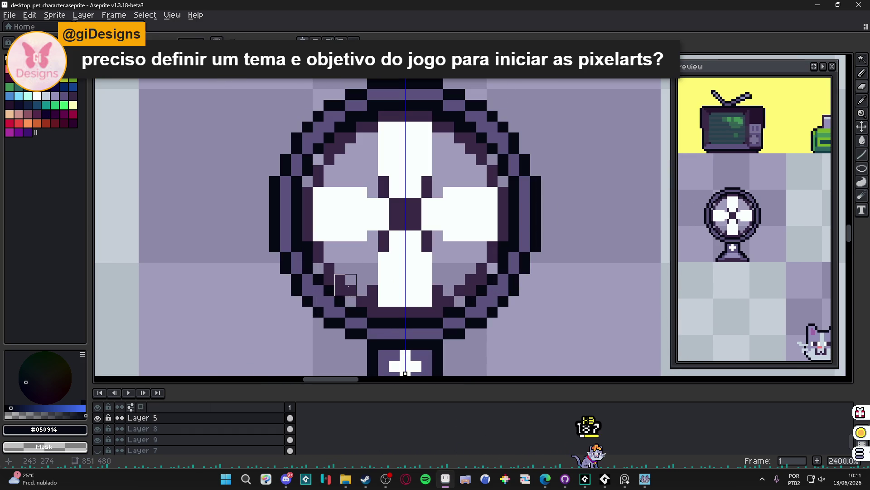
mouse_move(351, 300)
mouse_down()
mouse_move(312, 236)
mouse_move(307, 190)
mouse_move(318, 171)
mouse_up()
key(ctrl+s)
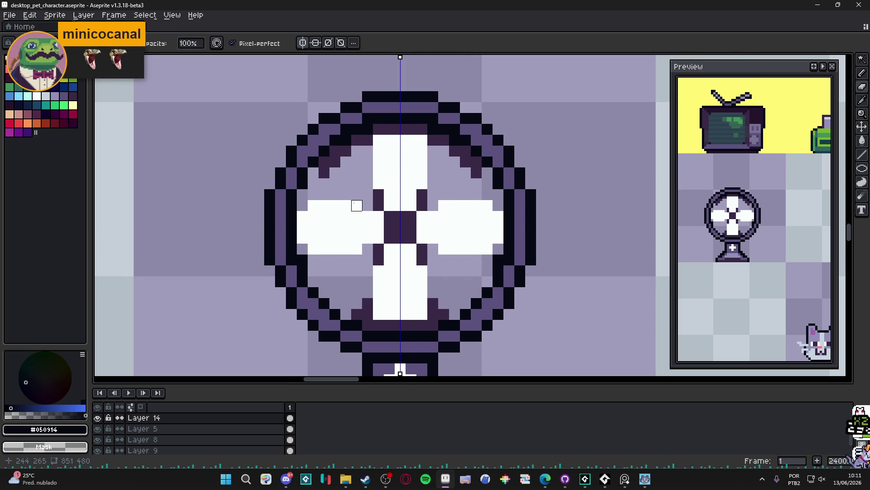
Erase stray dark pixels near the ring and top blade tip, repainting that tip white on Layer 5.
key(e)
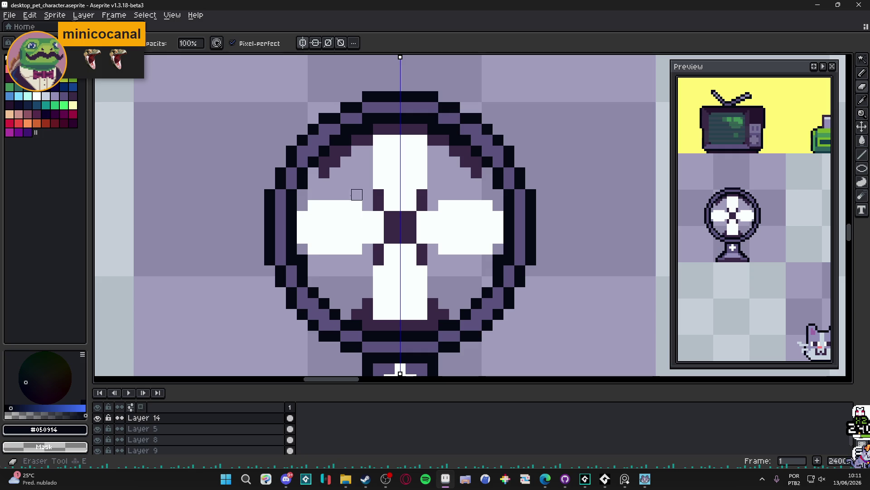
mouse_move(329, 167)
mouse_down()
mouse_move(340, 156)
mouse_move(336, 173)
mouse_up()
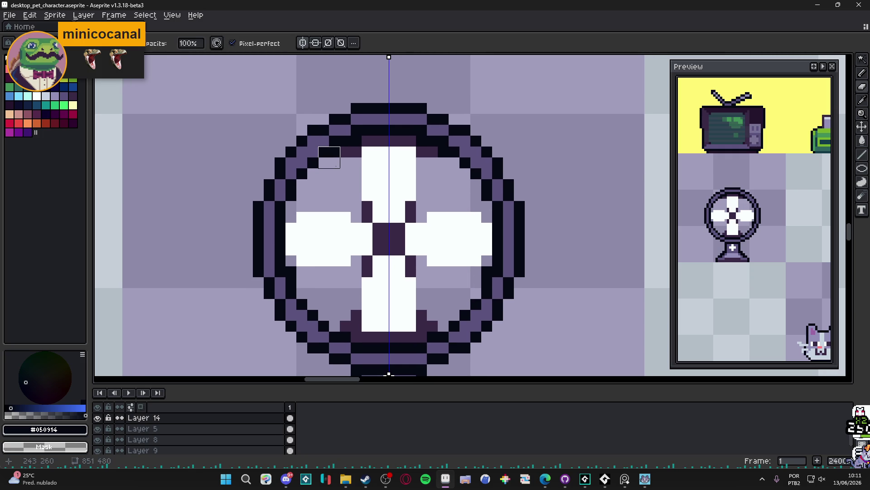
drag(351, 157, 394, 147)
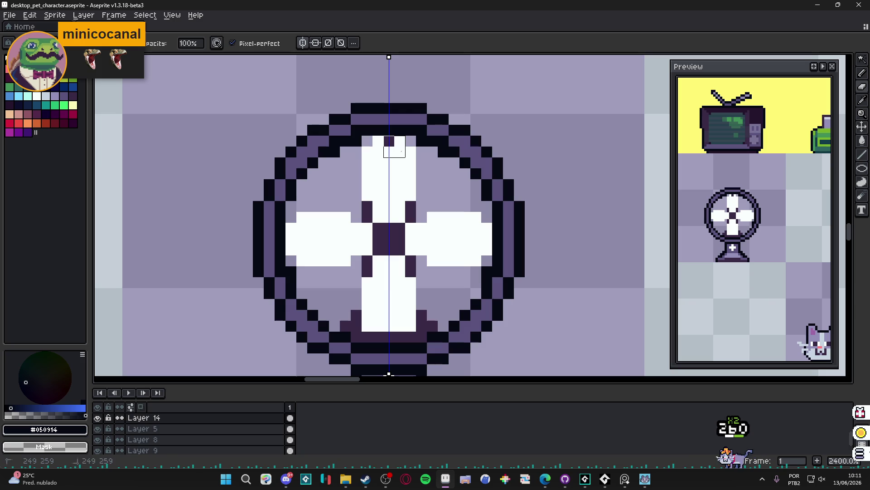
key(alt+Down)
click(389, 141)
key(b)
alt+click(389, 141)
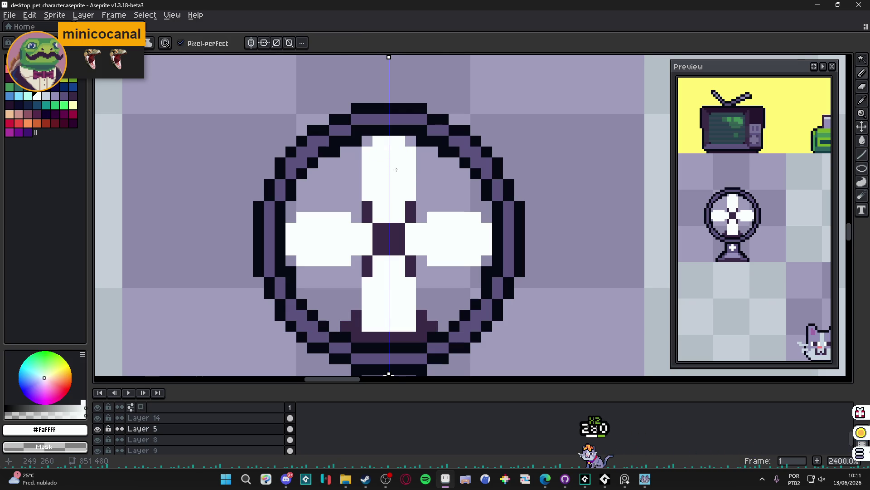
On Layer 14, erase a dark pixel beside the bottom blade and extend that blade with white pixels.
scroll(393, 161, down, 3)
scroll(410, 259, up, 3)
key(e)
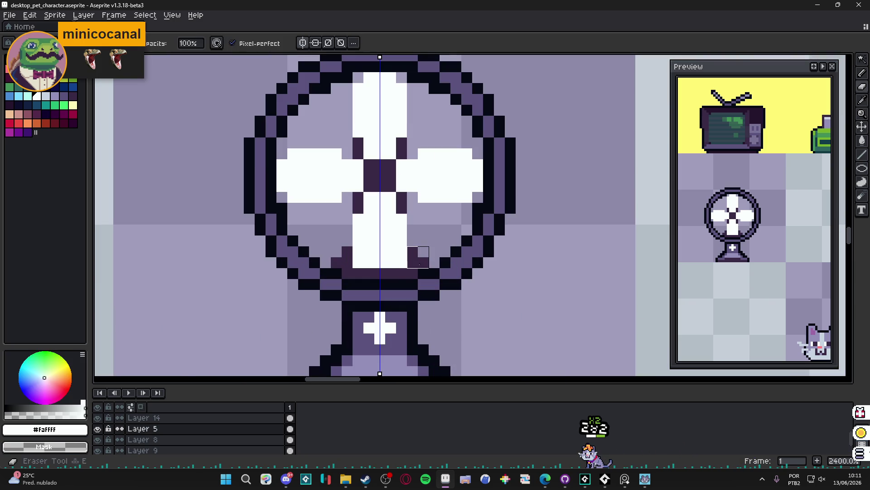
key(alt+Up)
click(428, 262)
key(b)
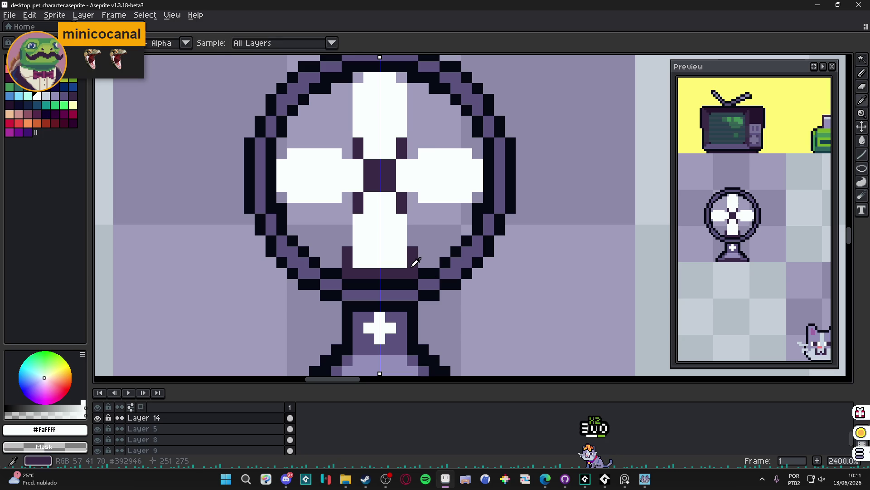
click(388, 272)
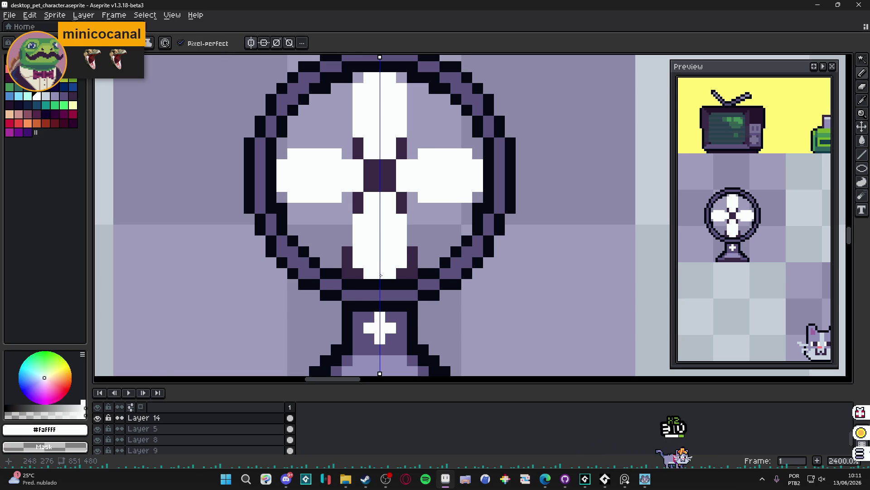
scroll(389, 272, down, 3)
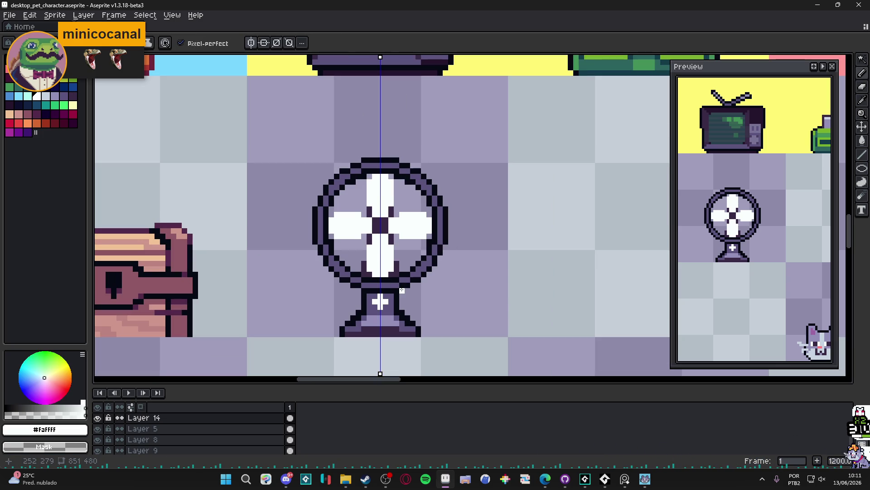
Save the sprite, then try shifting the fan a few pixels right and undo the move.
key(ctrl+s)
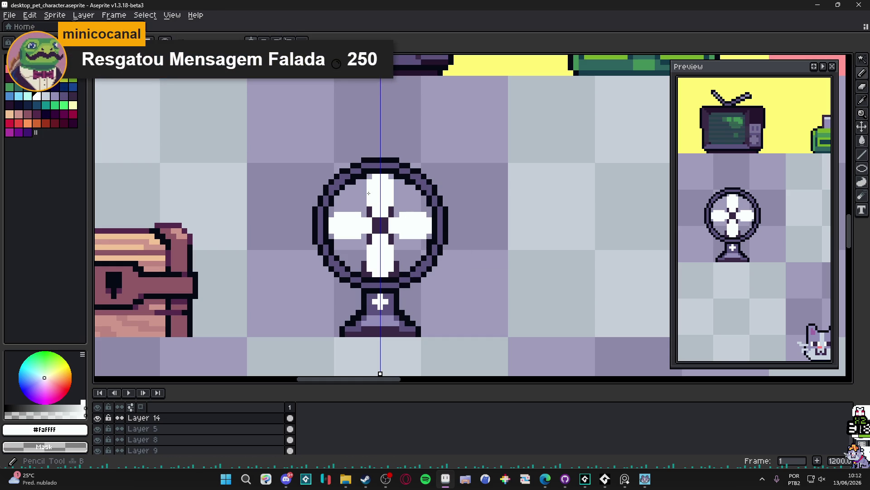
scroll(358, 185, up, 1)
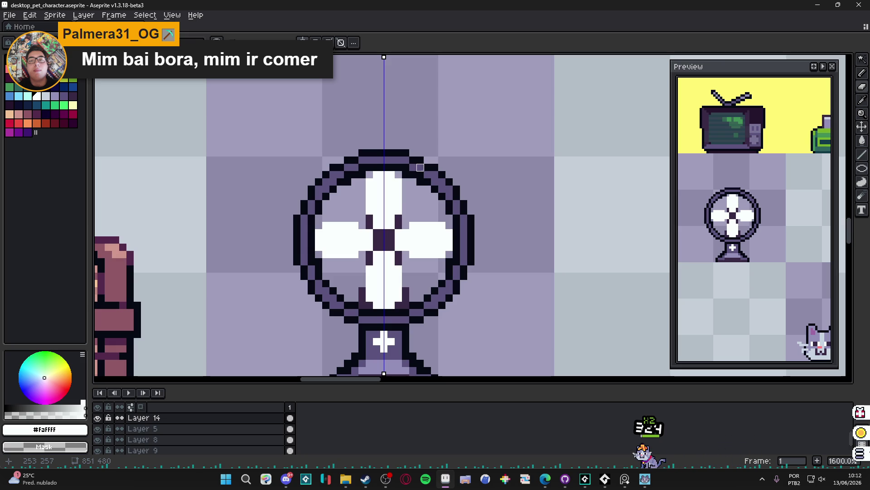
key(e)
key(alt+Down)
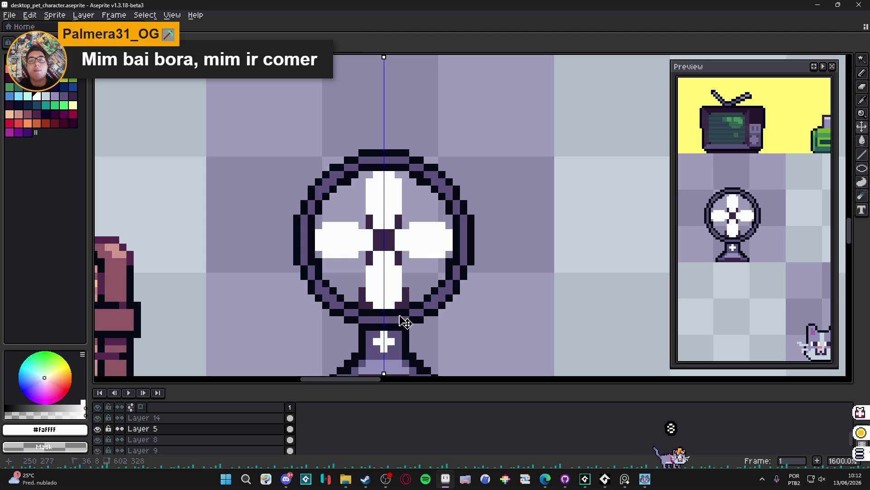
drag(402, 321, 436, 317)
key(ctrl+z)
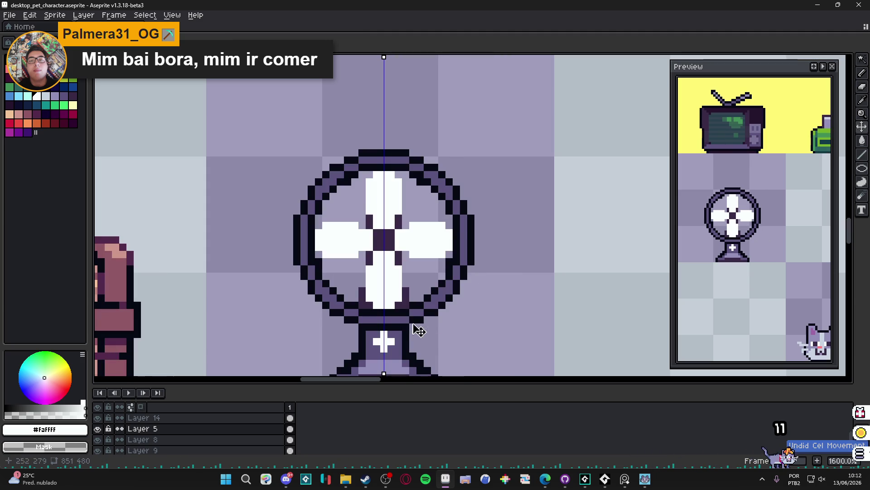
Hide Layer 5, generate a sprite sheet via Export Sprite Sheet, and close that sheet document.
click(98, 430)
key(alt+Up)
key(ctrl+e)
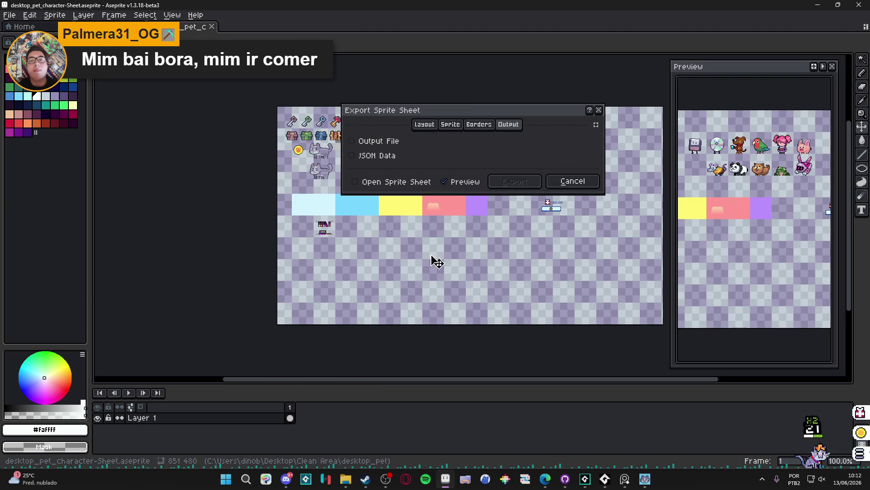
click(585, 183)
key(ctrl+w)
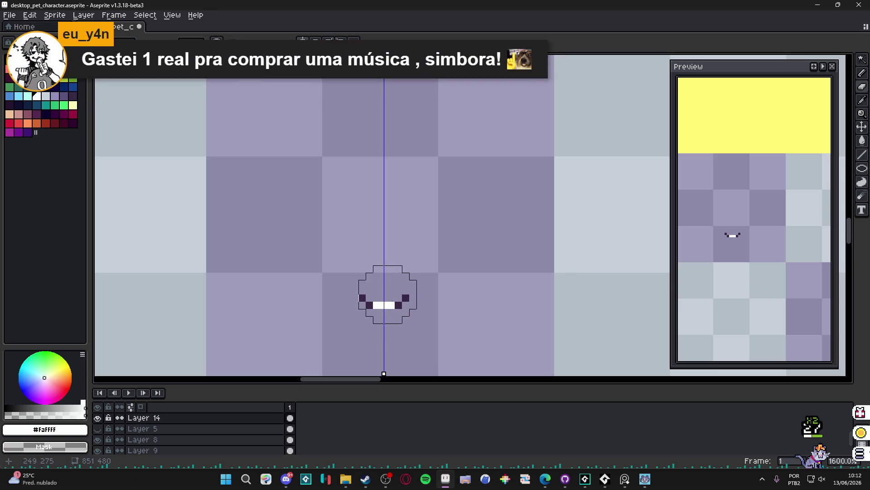
Erase the tiny face sketch pixels and make Layer 5 and all other layers visible again.
drag(394, 301, 316, 303)
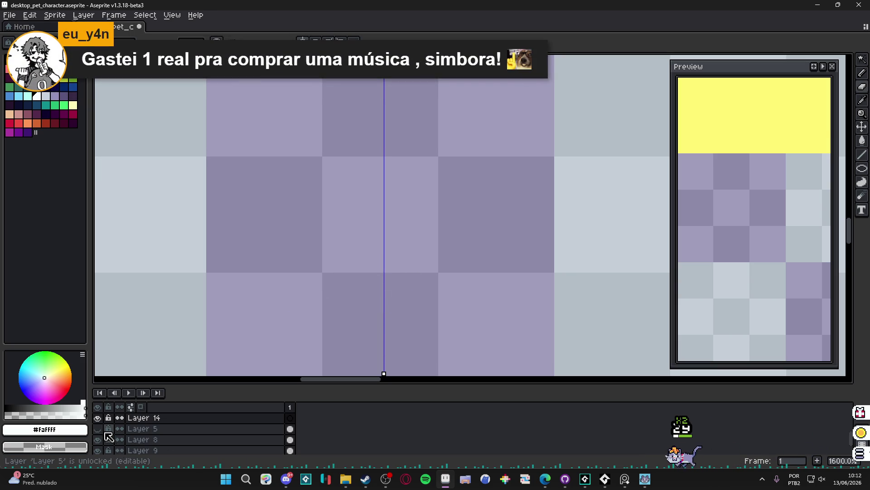
key(ctrl+z)
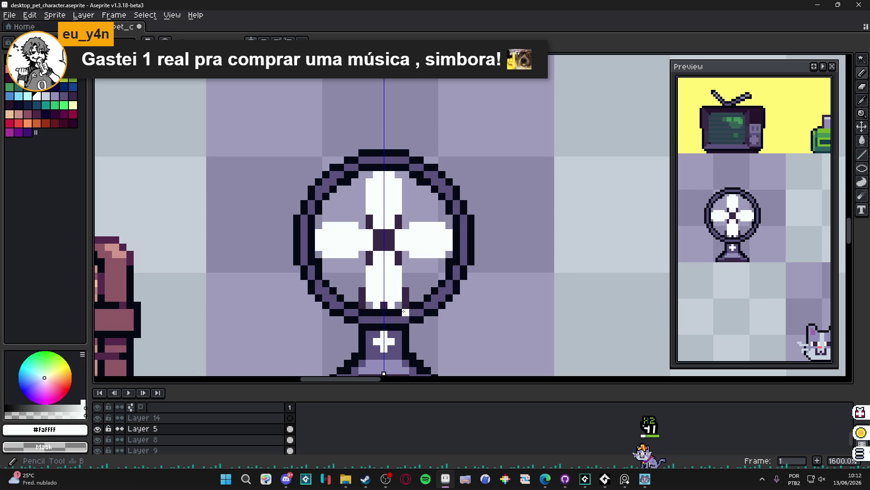
alt+click(98, 429)
alt+click(98, 428)
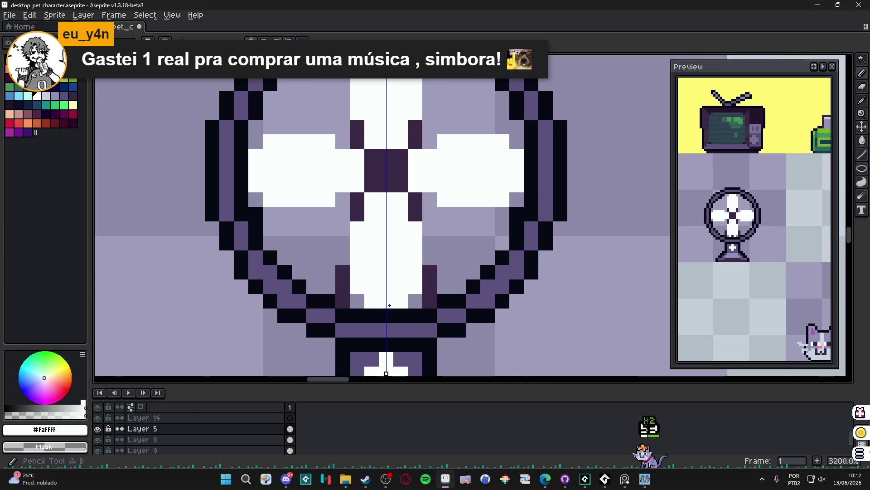
Eyedrop the fan's dark purple and white blade colours from the canvas.
scroll(382, 301, up, 3)
alt+click(419, 299)
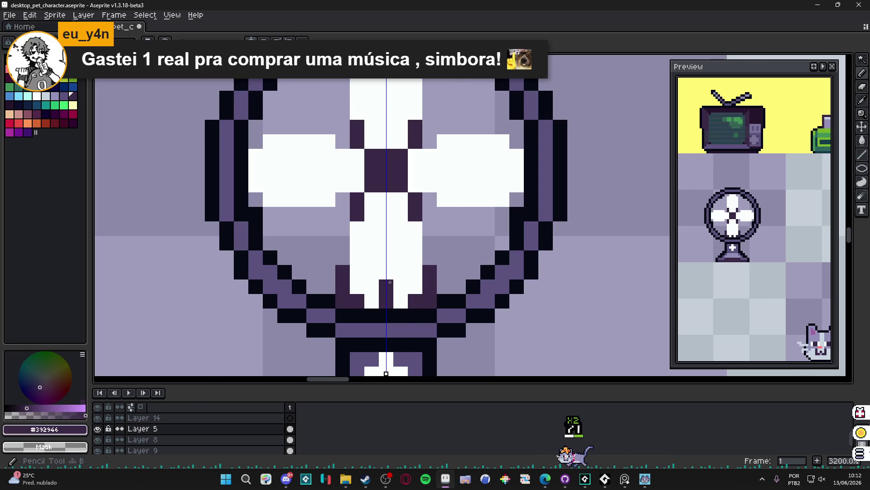
alt+click(398, 301)
scroll(389, 303, down, 2)
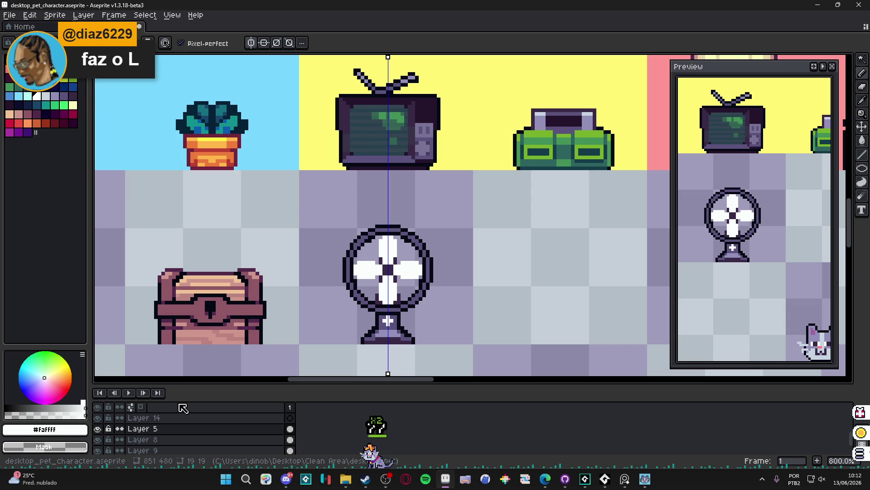
scroll(384, 279, up, 3)
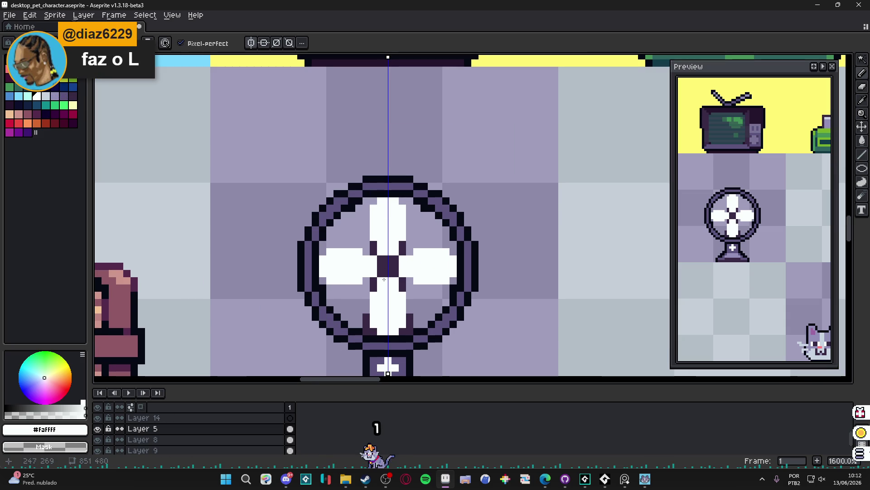
scroll(384, 279, down, 3)
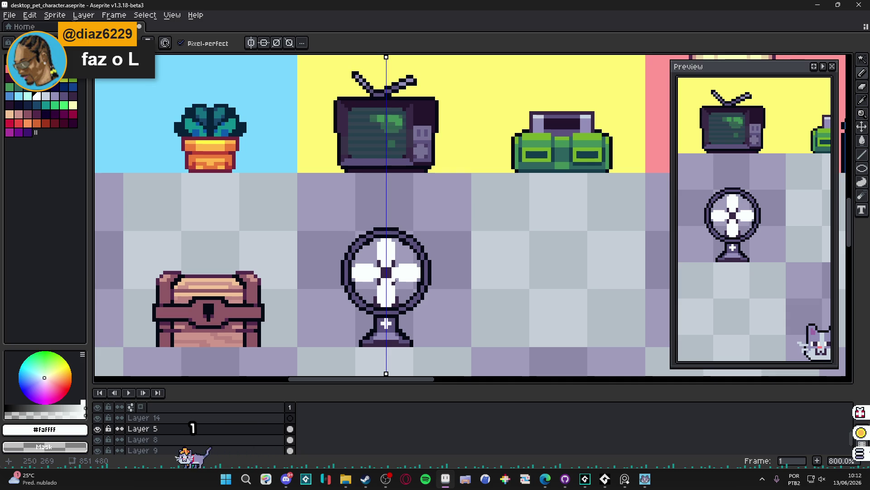
scroll(389, 280, down, 1)
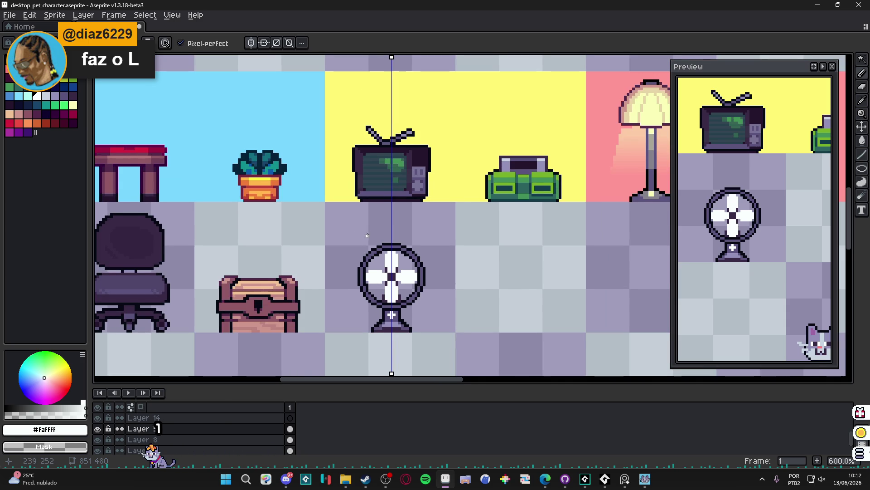
drag(367, 233, 352, 240)
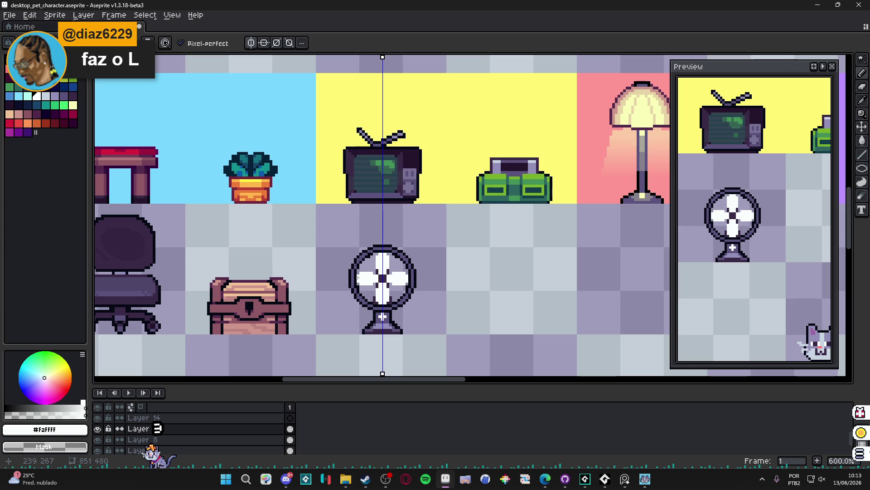
scroll(412, 223, up, 5)
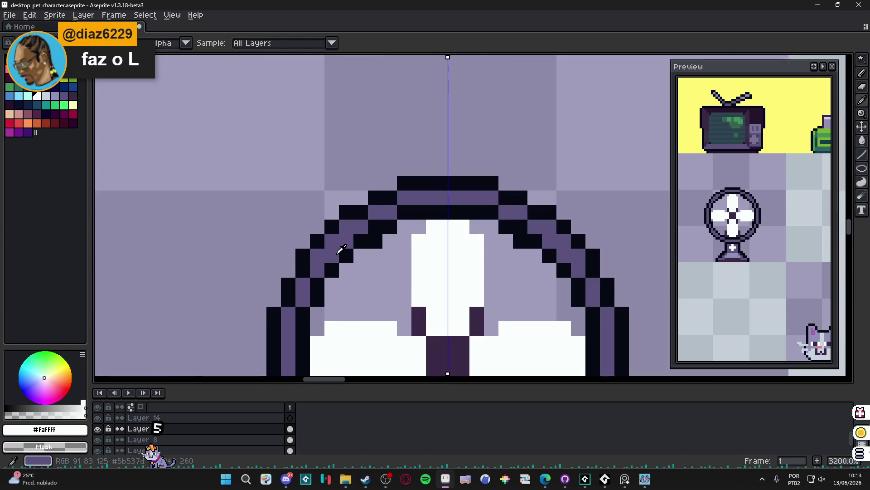
Turn on horizontal symmetry and draw purple diagonal spokes from the centre out to the ring.
alt+click(328, 240)
mouse_move(330, 241)
mouse_down()
mouse_move(387, 292)
mouse_move(386, 306)
mouse_up()
scroll(386, 305, down, 2)
click(264, 42)
drag(373, 227, 314, 155)
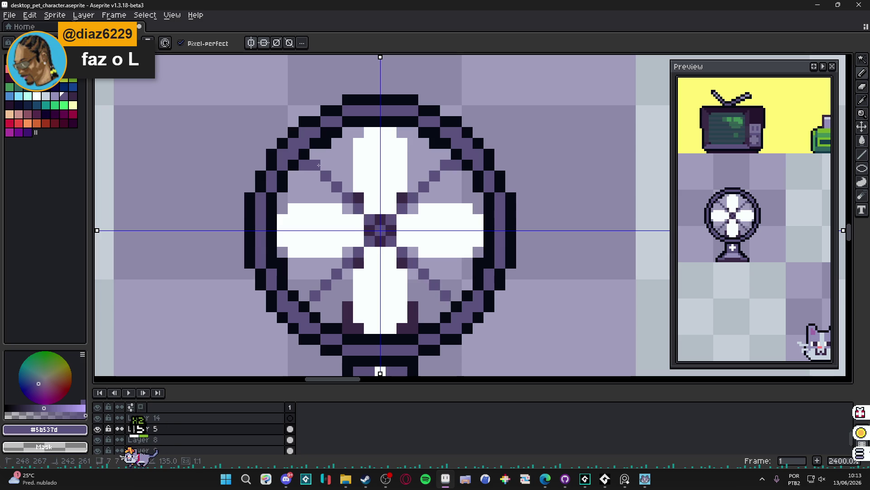
Sample the near-black outline colour, draw a straight dark spoke line and fill a dark central hub.
key(alt)
alt+click(315, 155)
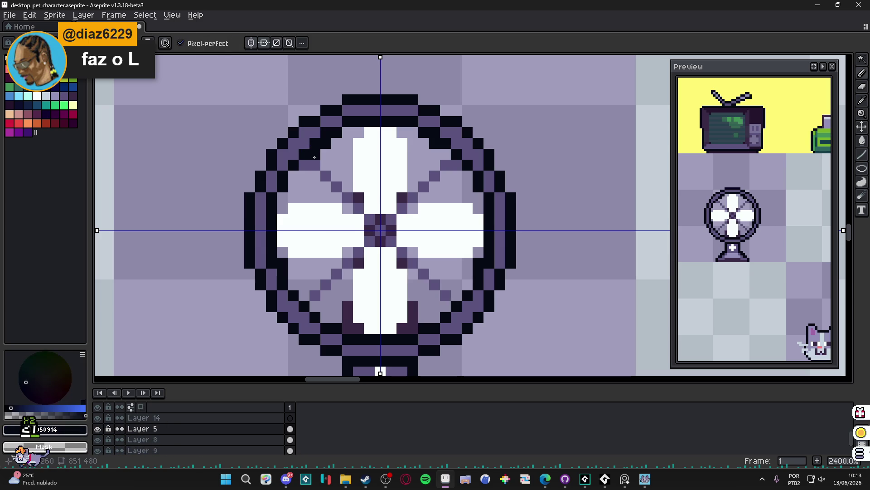
click(314, 173)
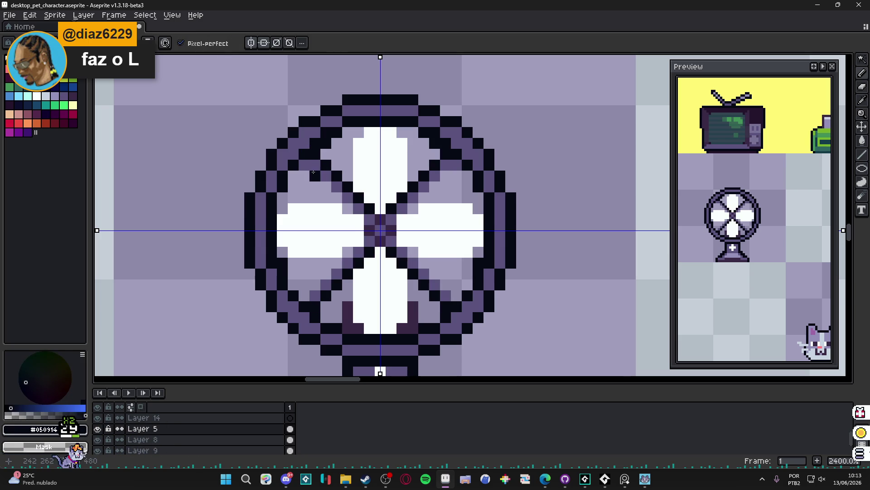
key(shift)
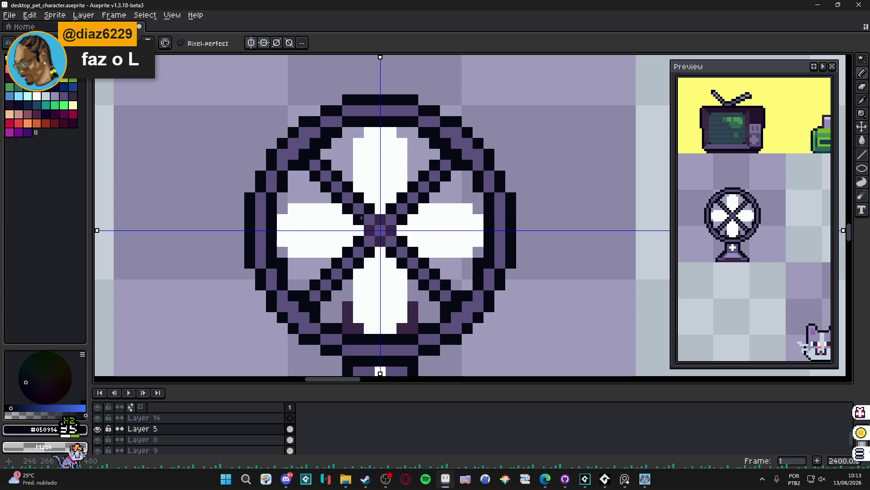
drag(373, 228, 380, 231)
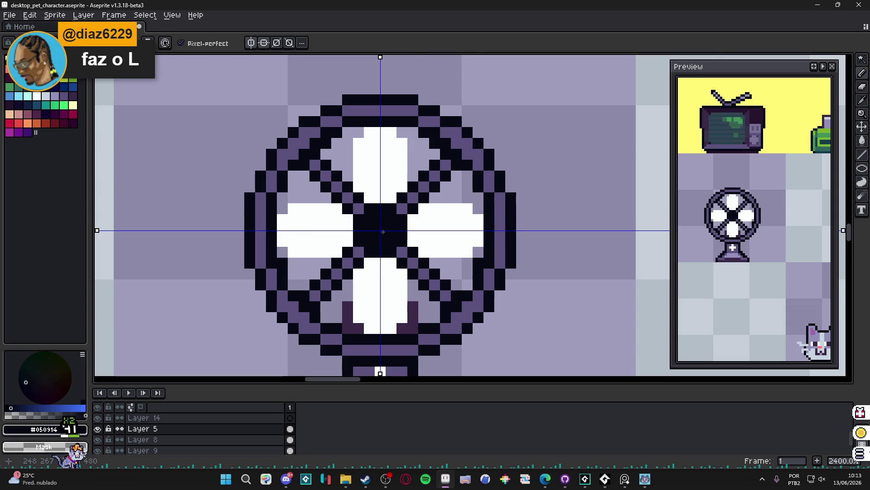
Enlarge the dark hub to shorten the white blades, undoing a trial purple plus in it.
scroll(383, 231, up, 1)
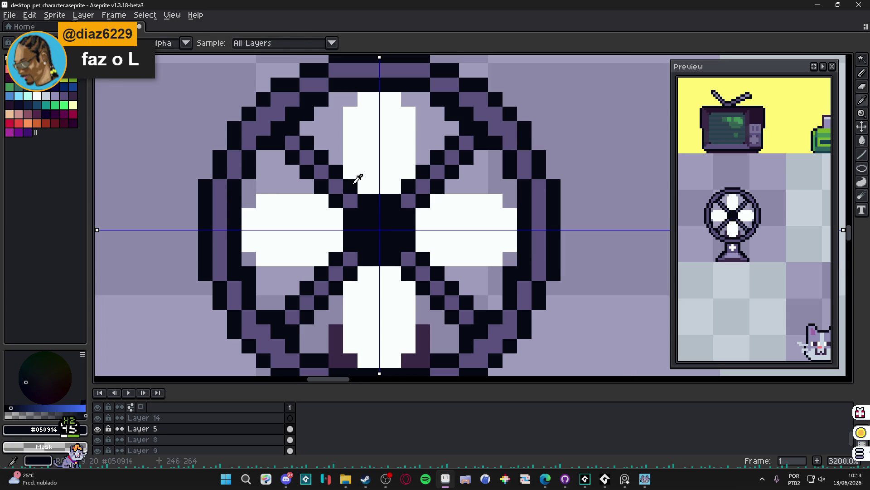
drag(393, 186, 365, 274)
drag(336, 230, 426, 235)
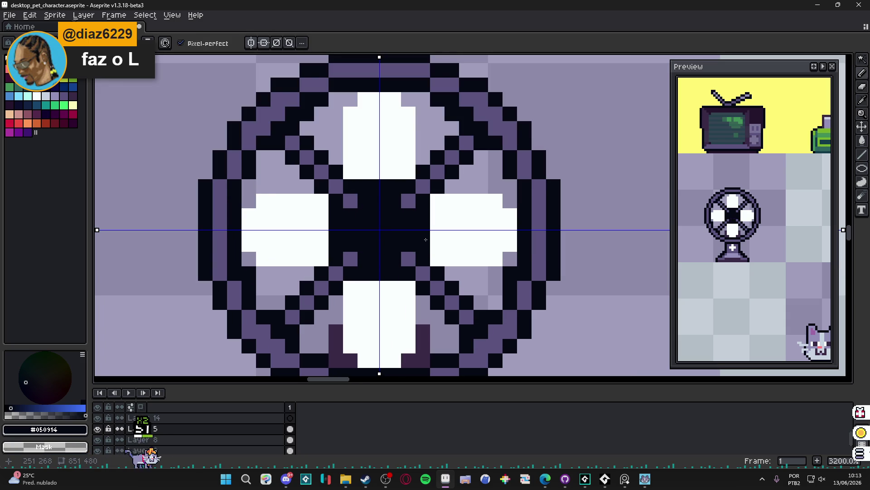
alt+click(408, 198)
mouse_move(365, 245)
mouse_down()
mouse_move(386, 213)
mouse_move(384, 236)
mouse_move(384, 219)
mouse_up()
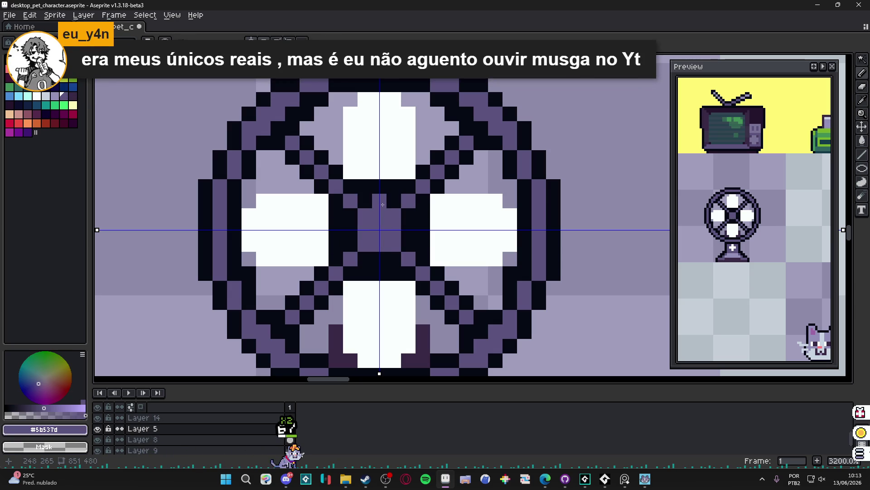
key(ctrl+z)
key(ctrl+z)
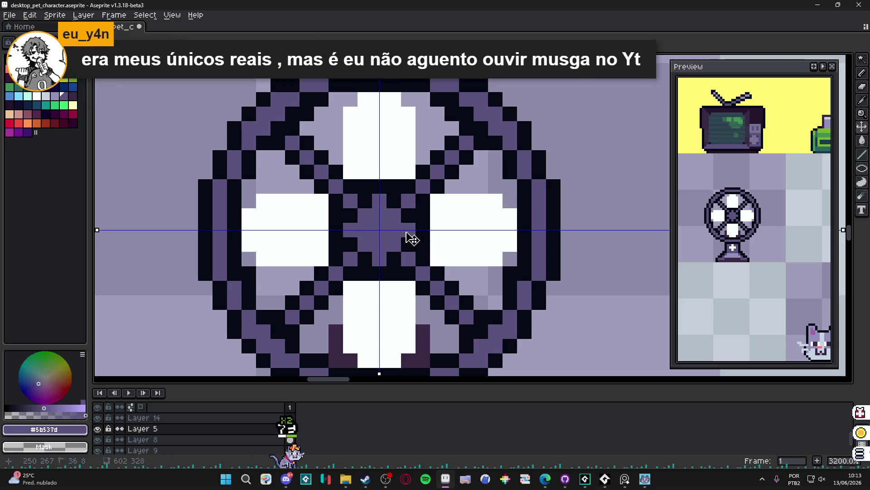
scroll(405, 232, down, 4)
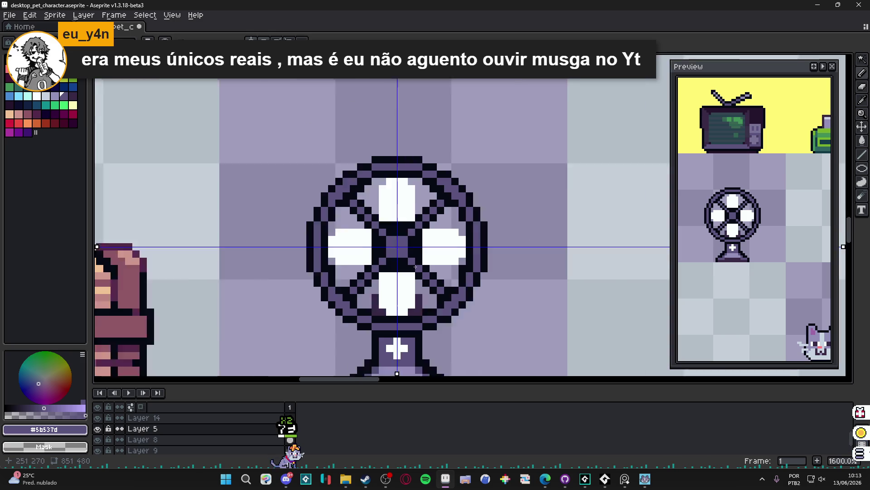
Paint the hub centre dark purple inside its dark outline, after undoing a first purple attempt.
scroll(383, 258, up, 3)
mouse_move(401, 240)
mouse_down()
mouse_move(401, 248)
mouse_move(428, 217)
mouse_move(417, 213)
mouse_up()
key(ctrl+z)
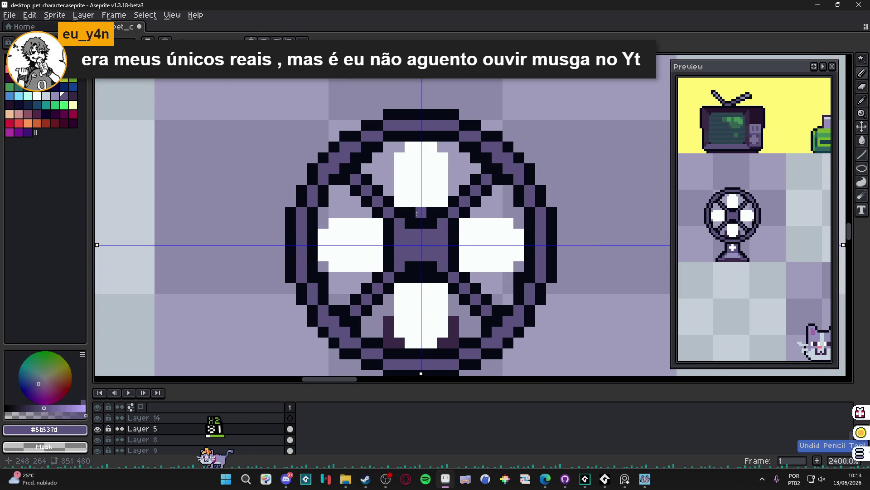
alt+click(460, 329)
alt+click(454, 329)
click(443, 223)
click(443, 245)
Recolour the diagonal spokes and shade the ring's inner edge in dark purple.
scroll(439, 253, down, 2)
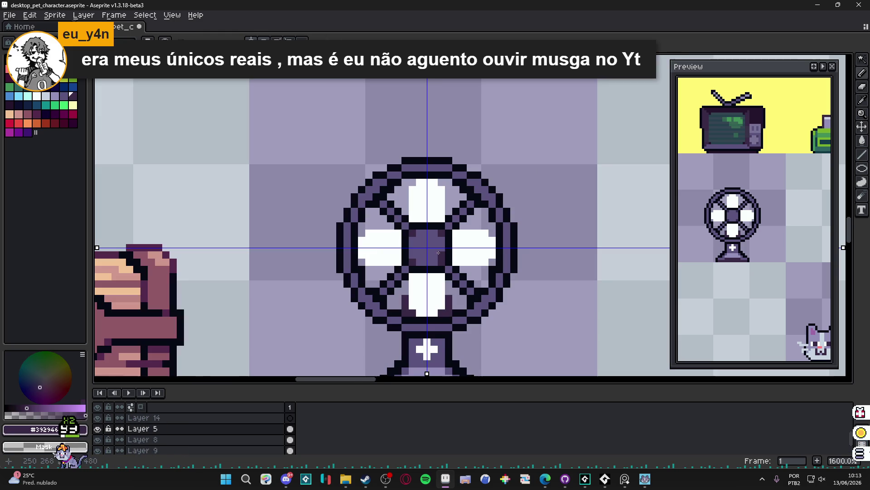
scroll(420, 268, down, 3)
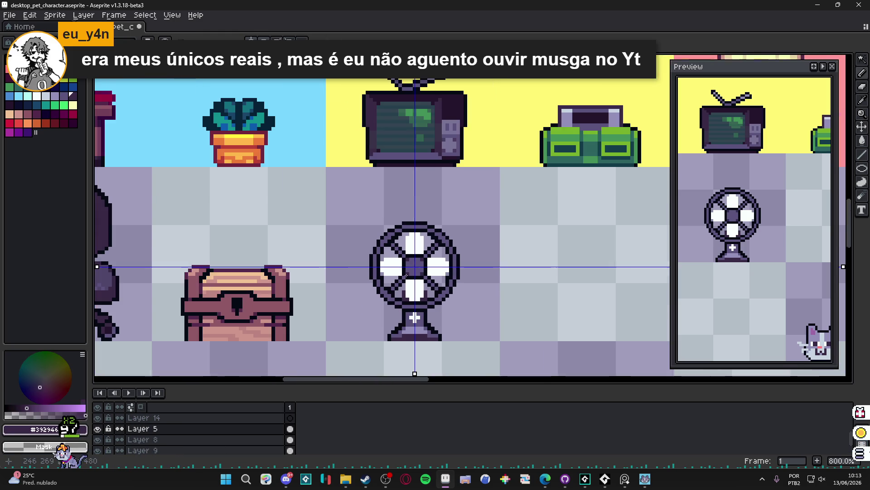
scroll(394, 249, up, 5)
mouse_move(424, 278)
mouse_down()
mouse_move(384, 241)
mouse_move(424, 259)
mouse_up()
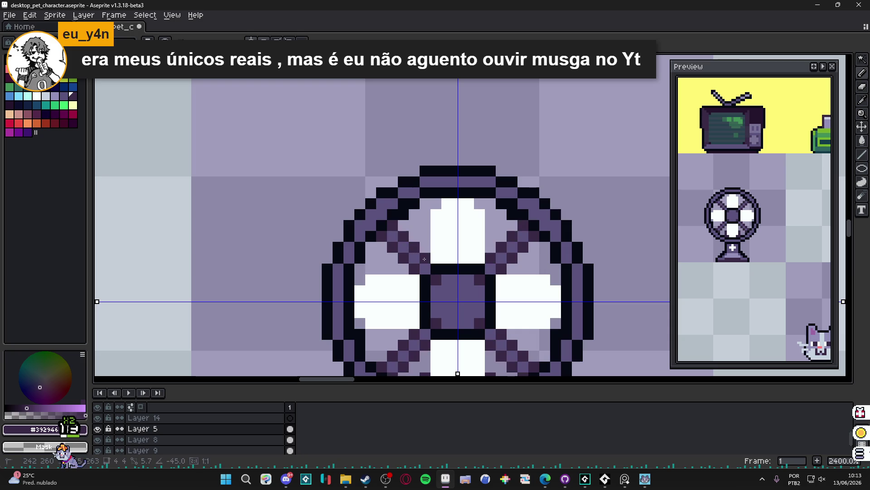
scroll(427, 258, down, 2)
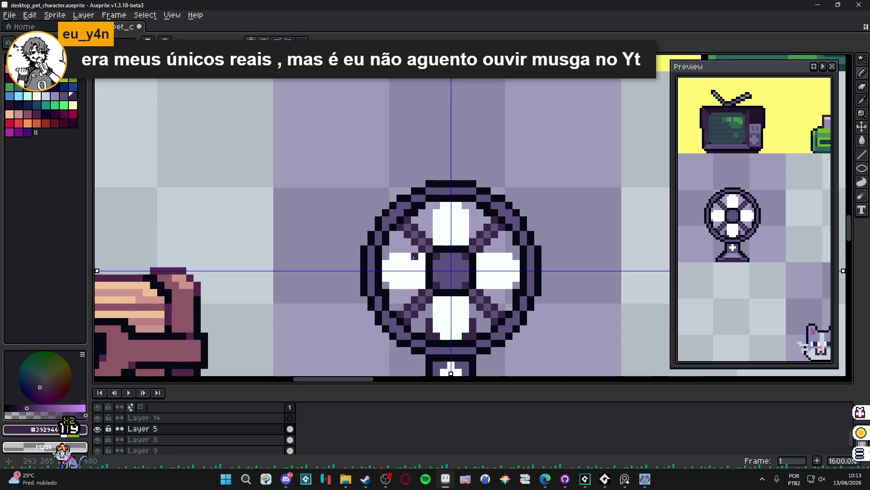
scroll(391, 226, up, 2)
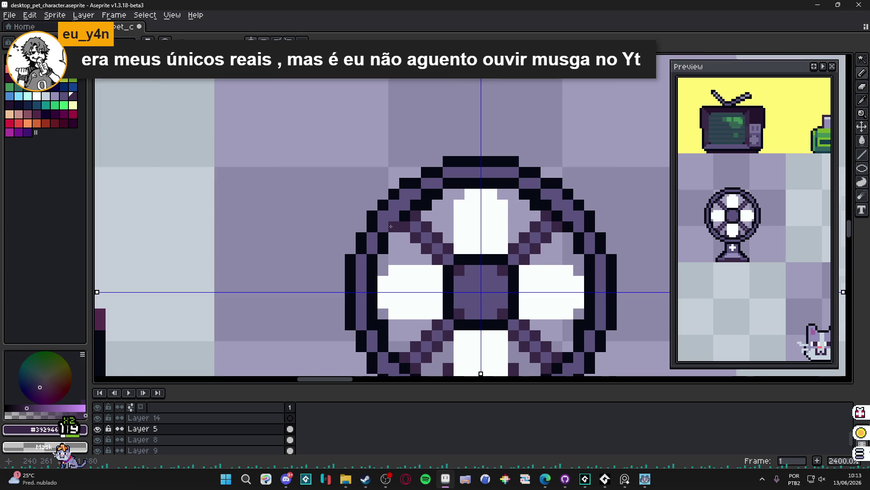
mouse_move(391, 238)
mouse_down()
mouse_move(372, 259)
mouse_move(372, 324)
mouse_up()
scroll(399, 277, down, 3)
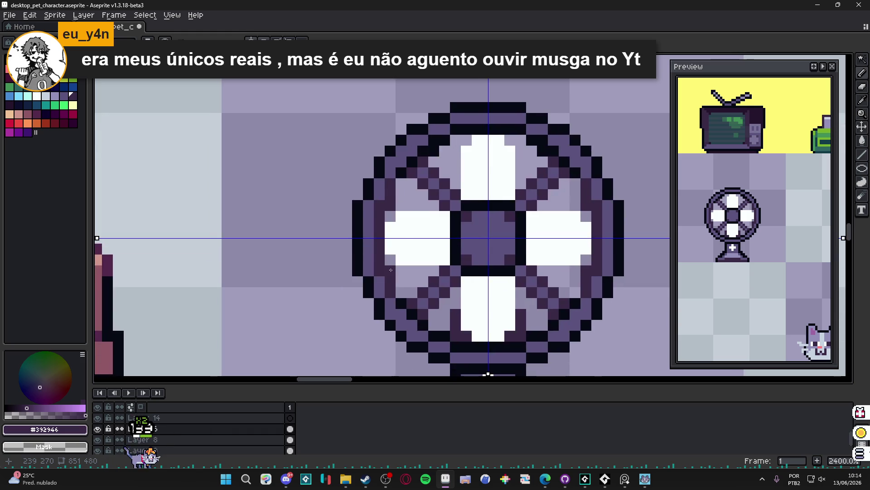
scroll(413, 236, up, 4)
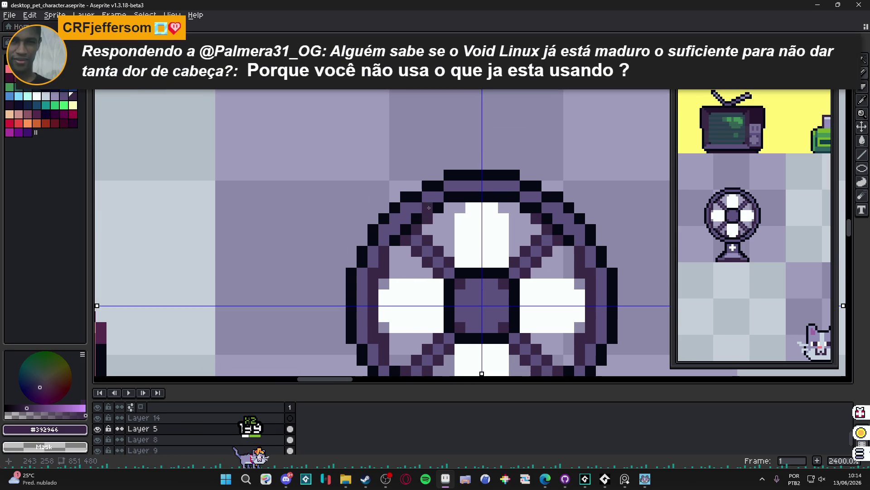
Darken a pixel on the fan's top rim, pan across the sheet to check it, and save.
click(471, 198)
scroll(471, 199, down, 5)
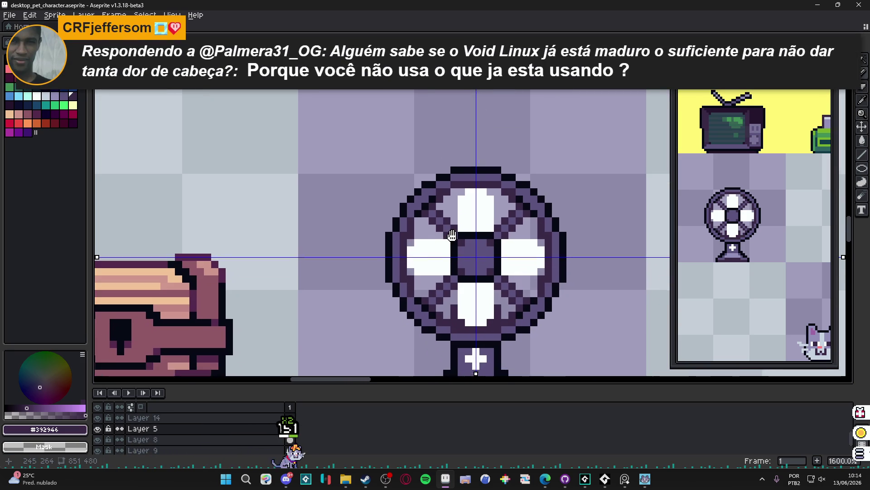
scroll(466, 319, right, 1)
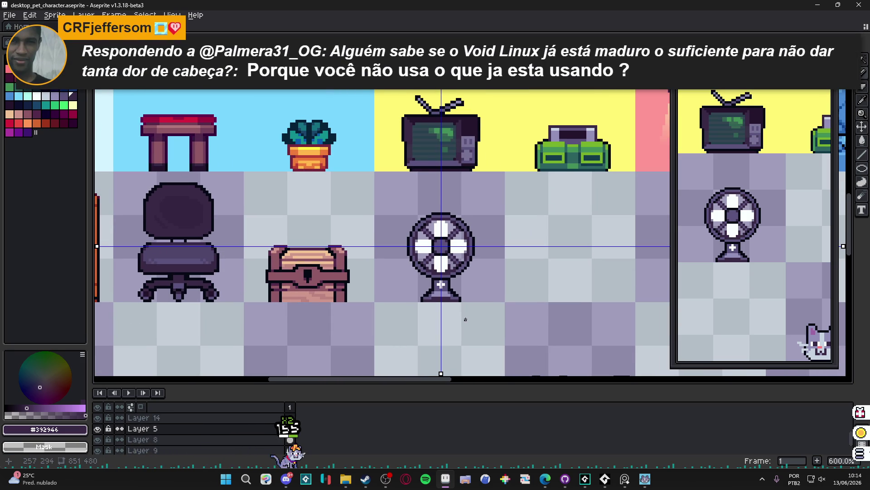
scroll(466, 319, up, 4)
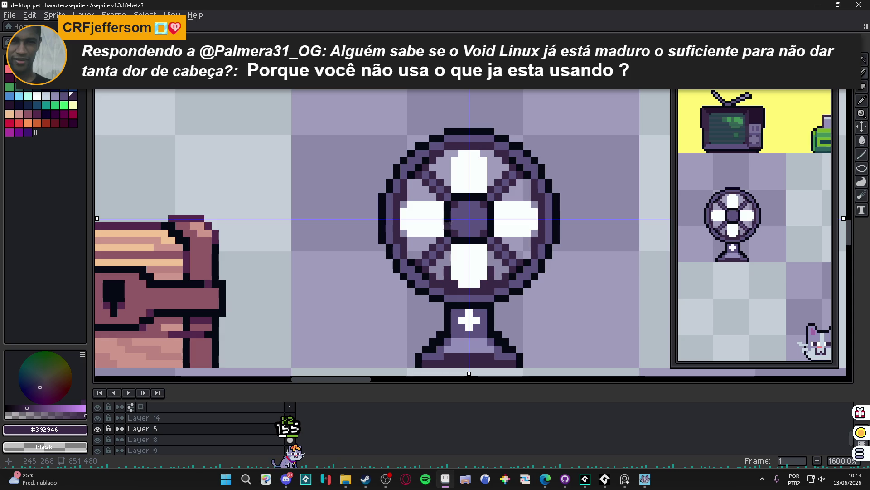
scroll(462, 255, down, 3)
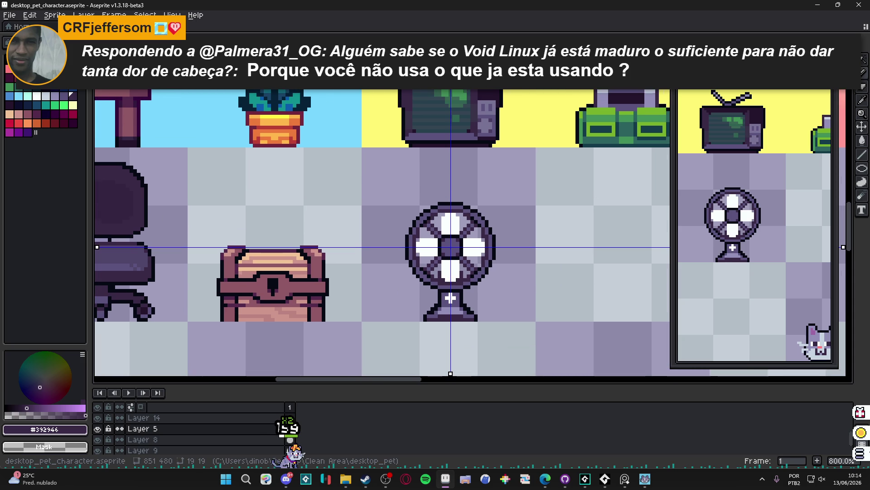
drag(442, 207, 433, 210)
key(ctrl+s)
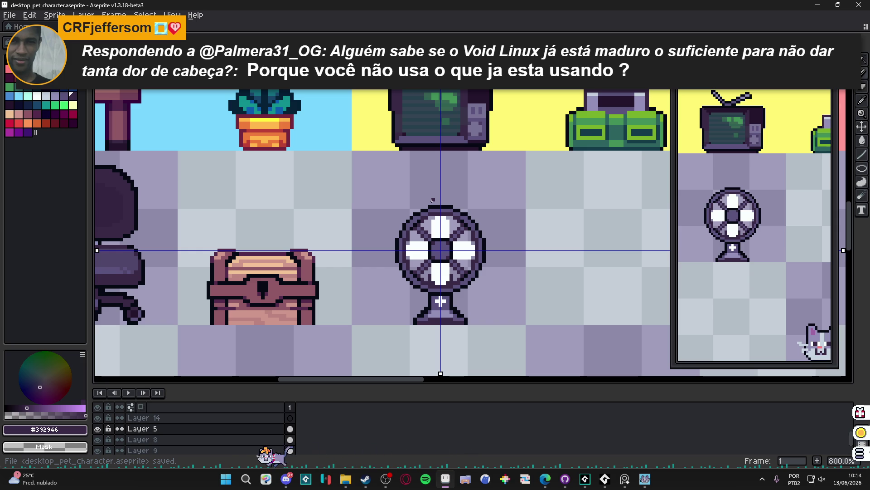
scroll(432, 200, down, 2)
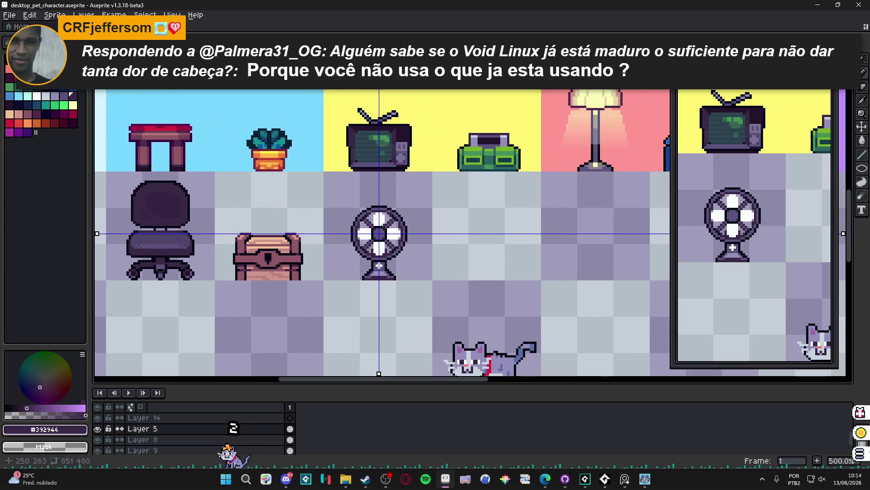
scroll(389, 266, up, 5)
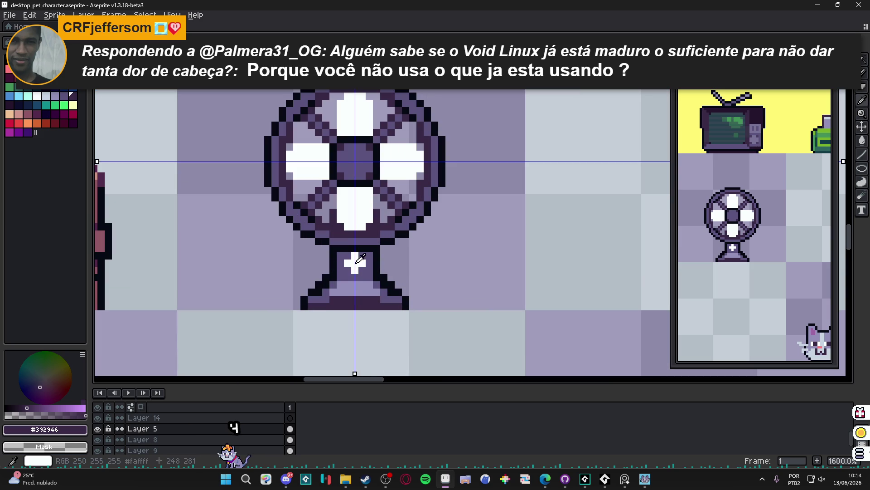
Undo trial grey pixels on the stem and pick a purple palette shade instead.
click(37, 97)
click(46, 97)
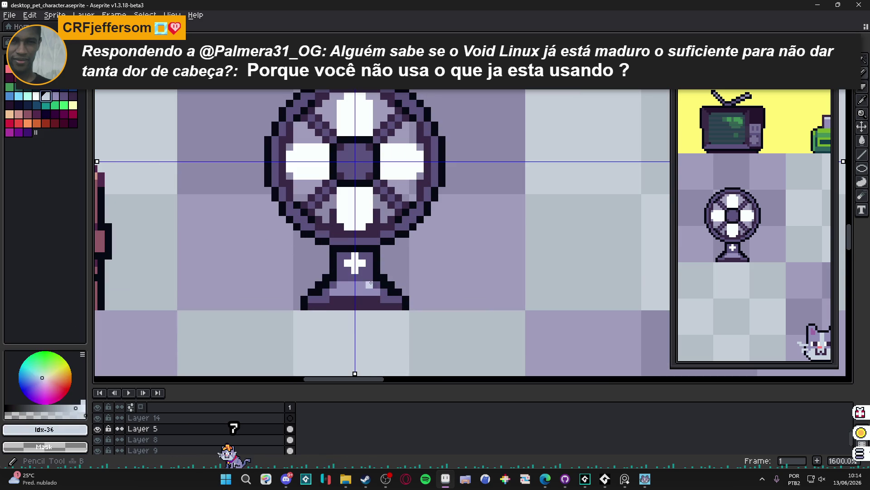
key(ctrl+z)
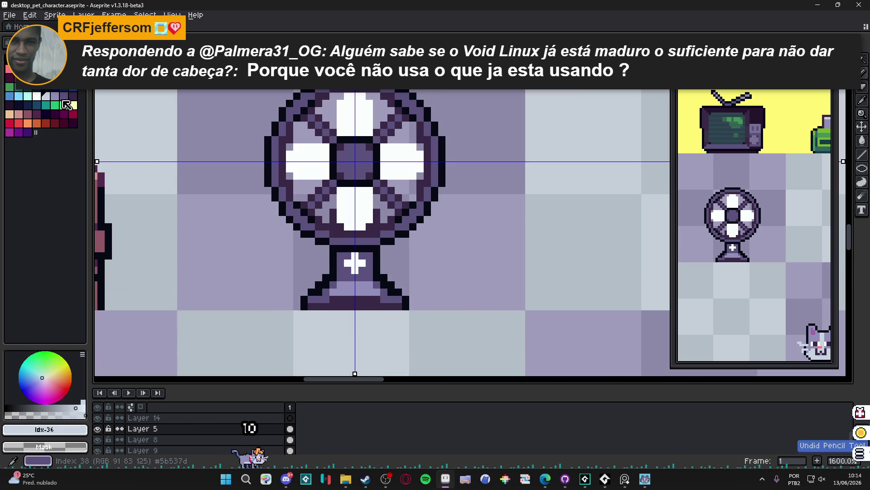
alt+click(348, 271)
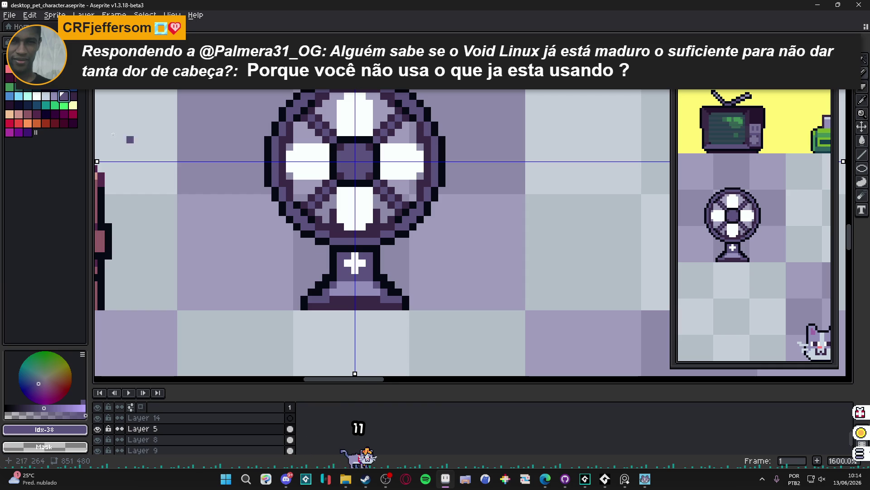
alt+click(347, 273)
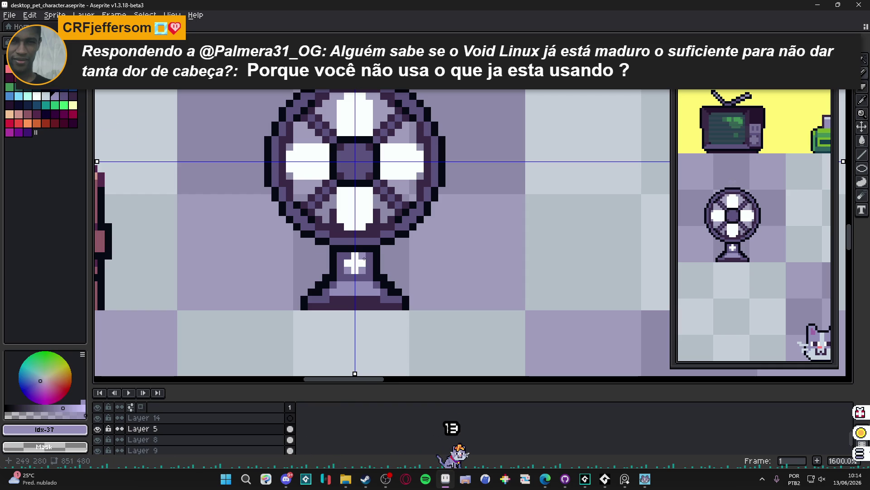
Step to the neighbouring lighter palette colour and place light-grey pixels just above the fan.
scroll(374, 280, down, 2)
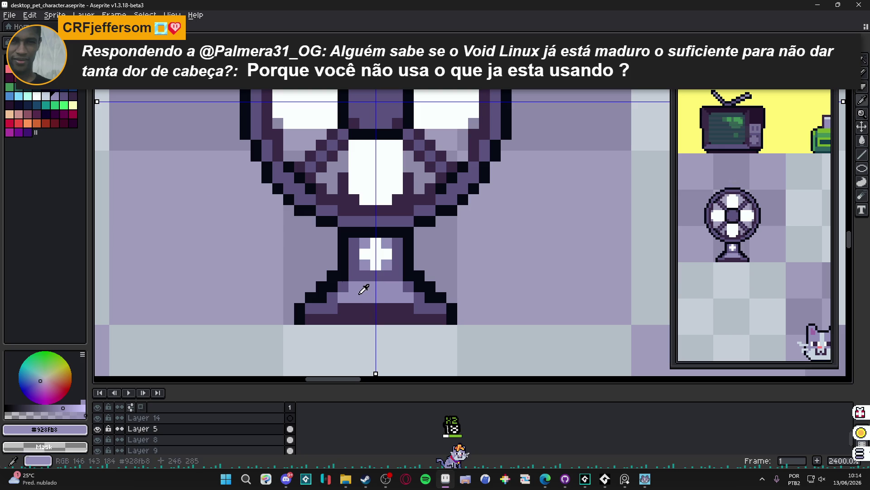
key([)
click(358, 295)
click(372, 295)
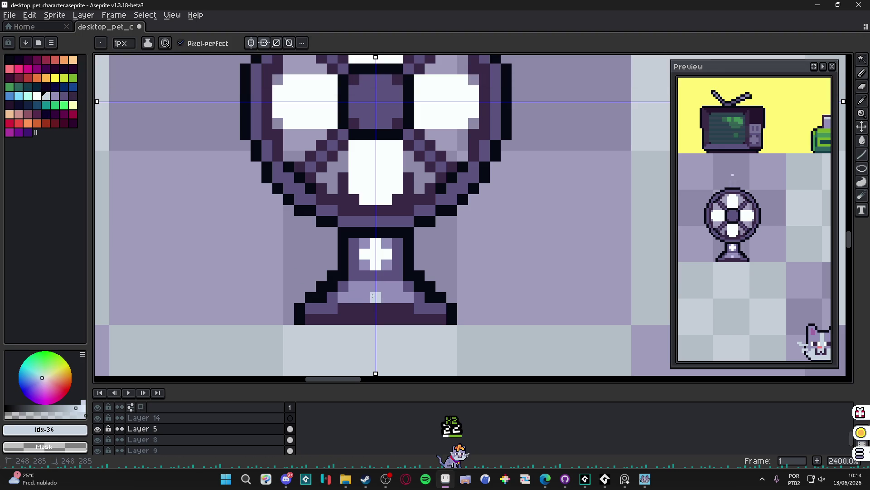
scroll(365, 295, down, 6)
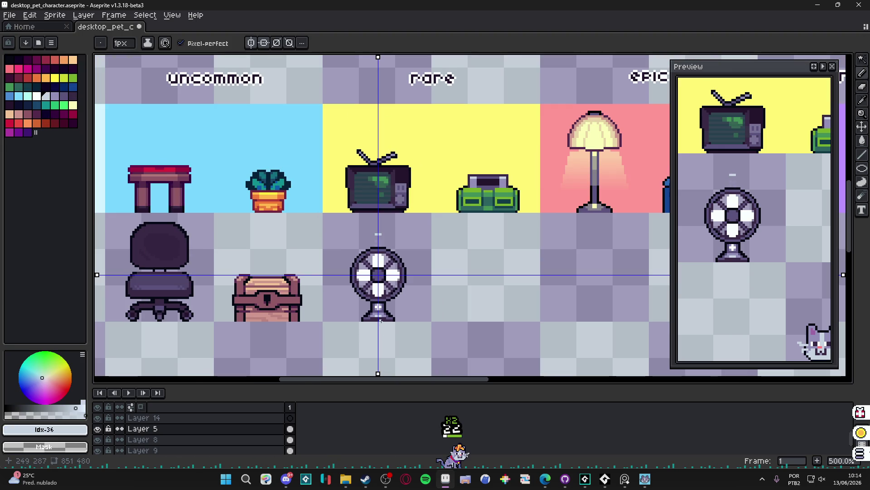
Undo the stray light pixel above the fan and centre the fan in view.
key(ctrl+z)
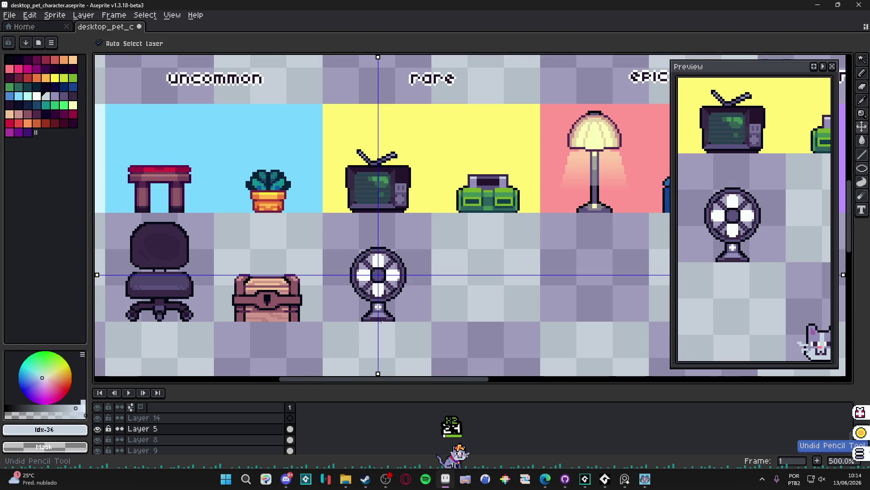
drag(359, 306, 360, 318)
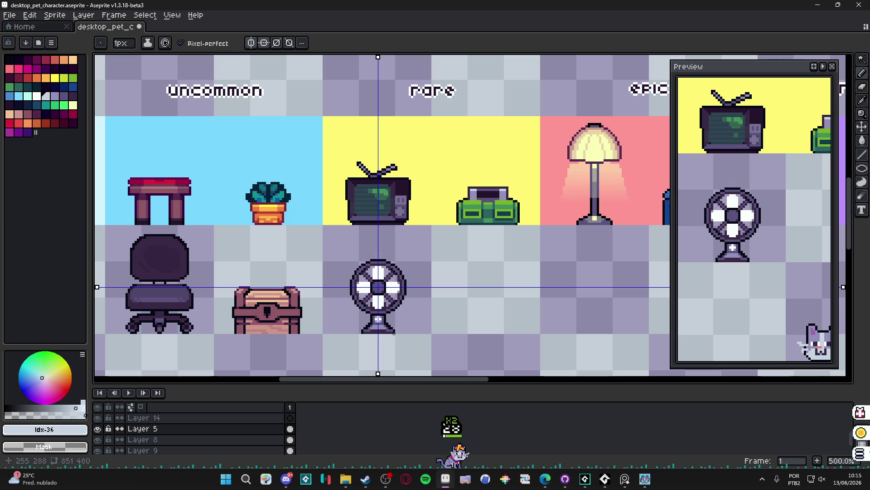
scroll(389, 333, up, 1)
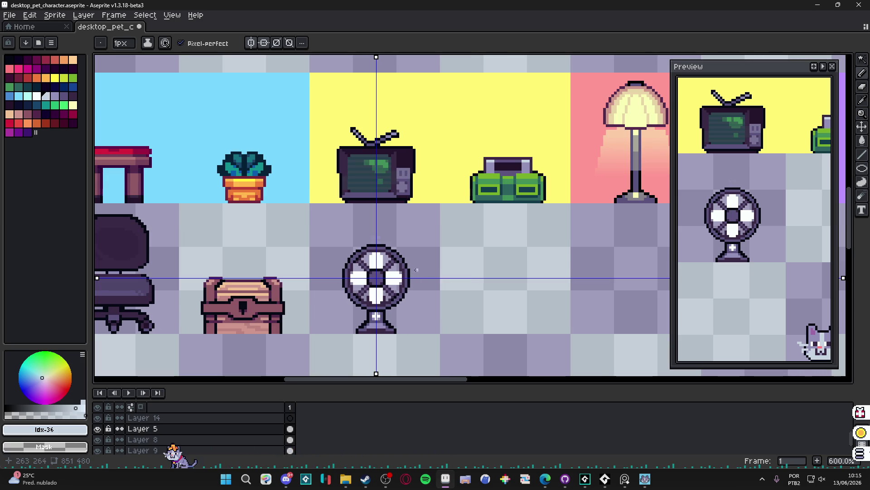
scroll(376, 247, up, 6)
Recolour the fan's top outline with dark purple #392946.
alt+click(377, 249)
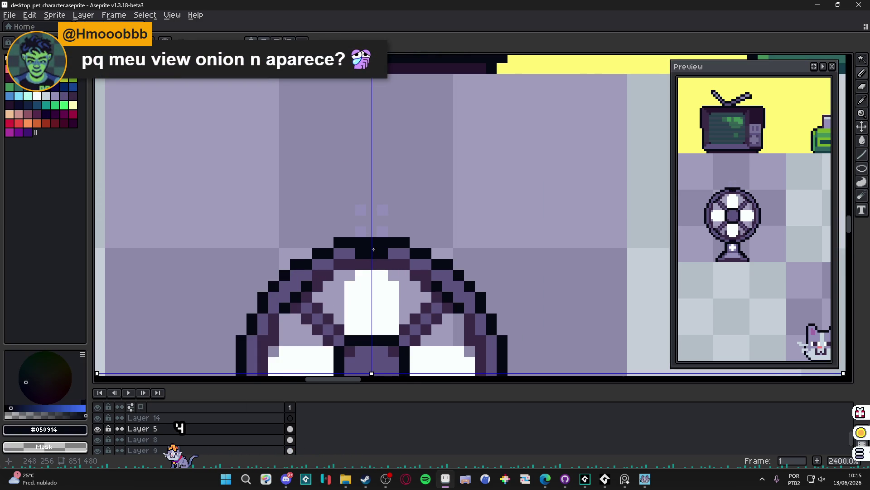
scroll(373, 249, down, 2)
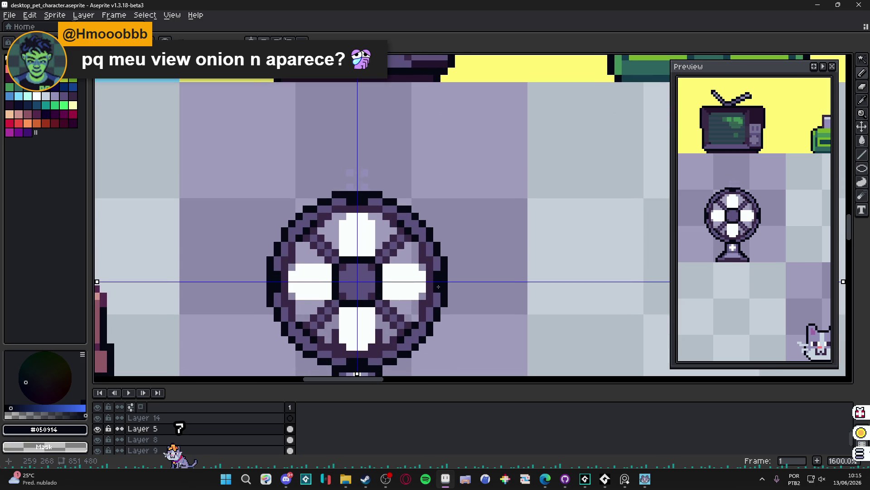
scroll(439, 282, down, 4)
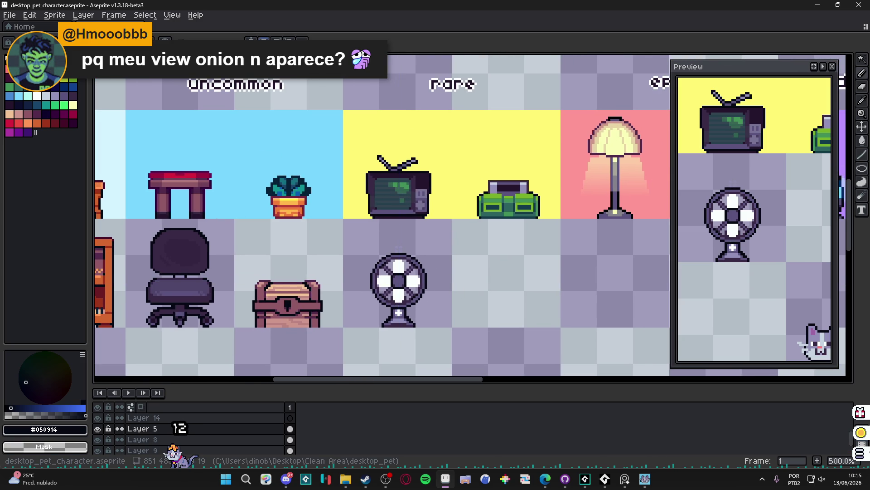
scroll(417, 253, up, 5)
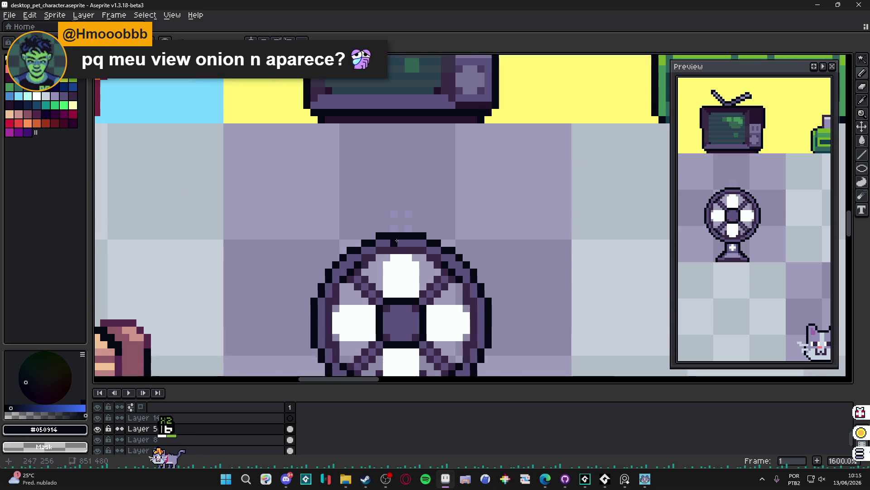
alt+click(394, 244)
drag(381, 236, 429, 239)
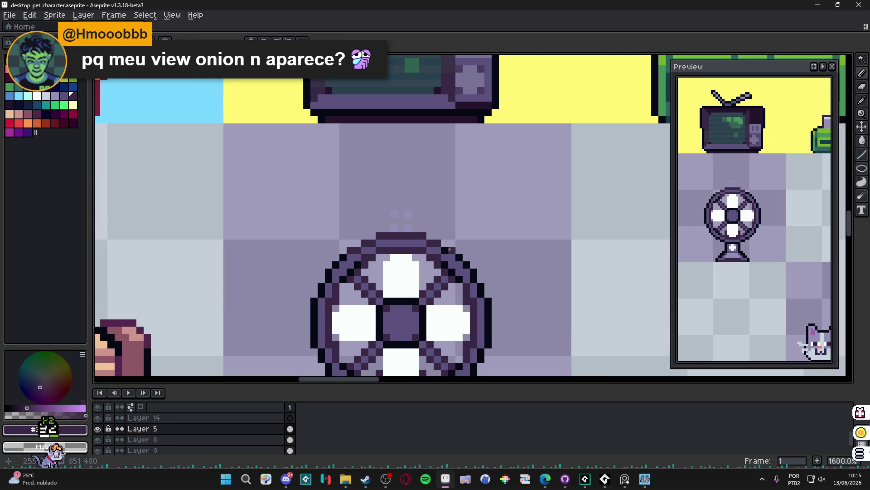
Save the sprite sheet.
scroll(451, 250, down, 4)
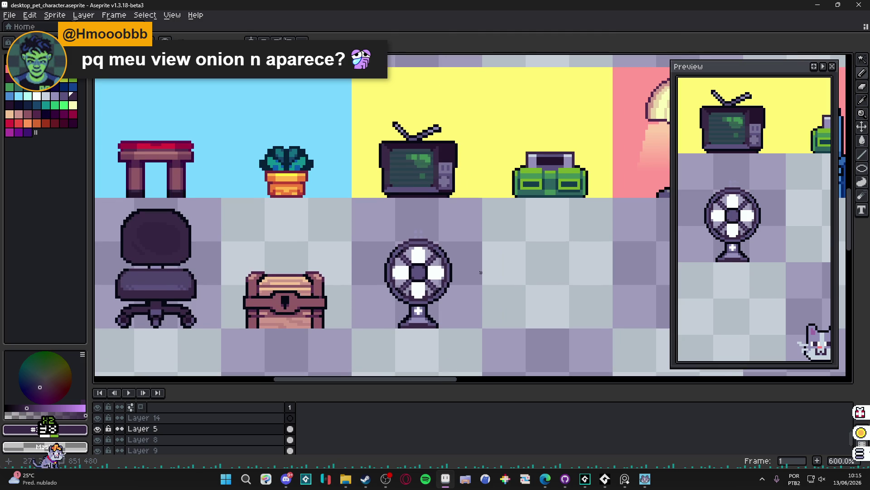
scroll(480, 272, down, 3)
scroll(476, 272, up, 2)
key(ctrl+s)
Switch to the browser showing the 'Pixel Art and Gamedev!' YouTube stream.
scroll(505, 270, down, 1)
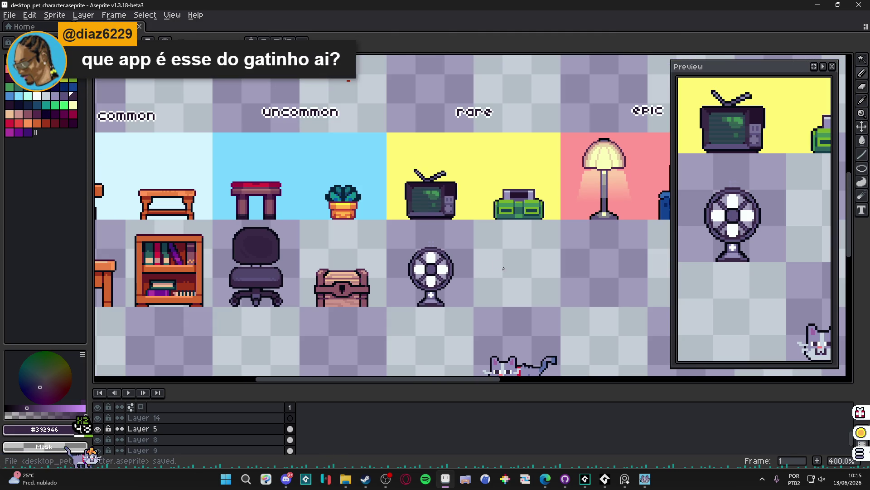
scroll(496, 266, up, 2)
scroll(447, 274, down, 1)
scroll(447, 274, up, 2)
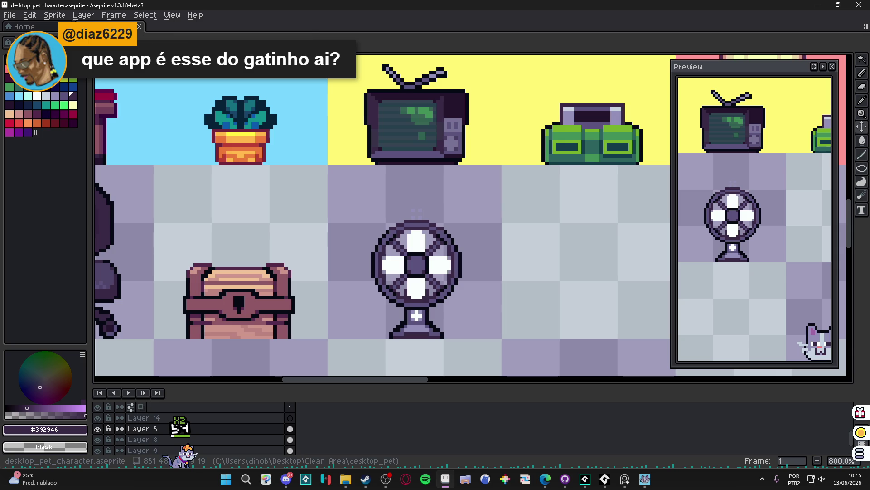
key(alt+Tab)
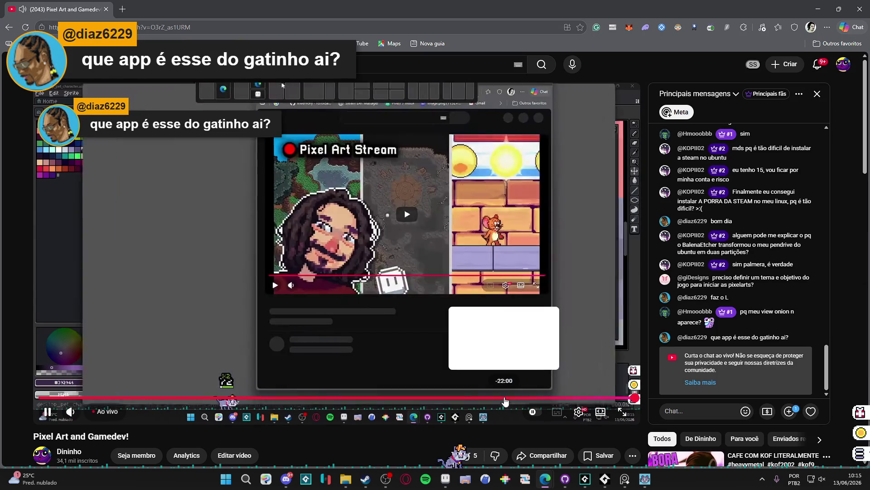
Jump the YouTube stream back in five progressively earlier seeks, then return to Aseprite.
click(506, 399)
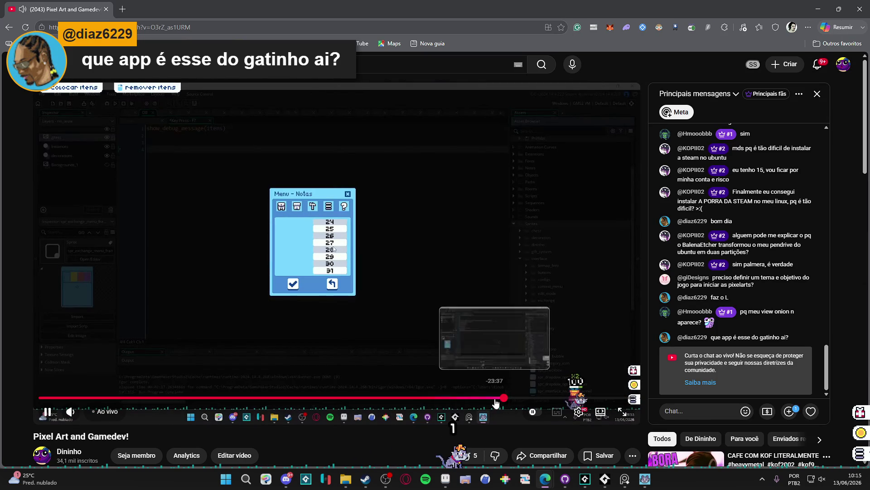
click(486, 399)
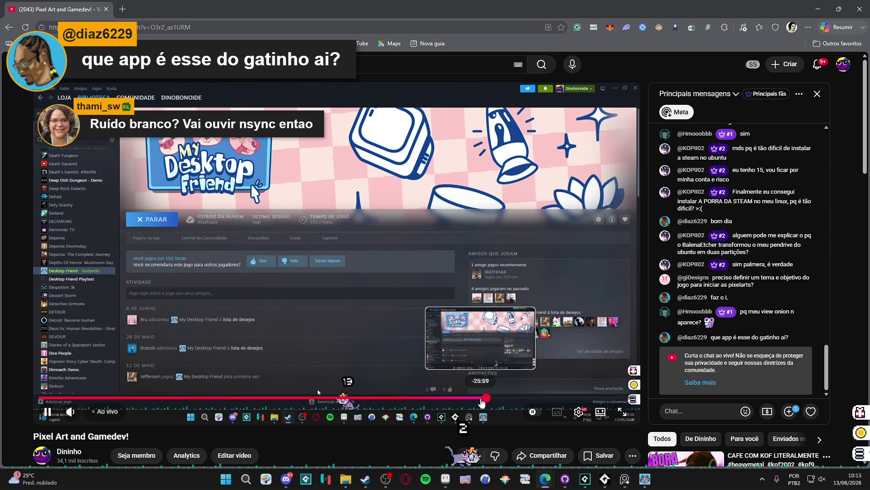
click(479, 403)
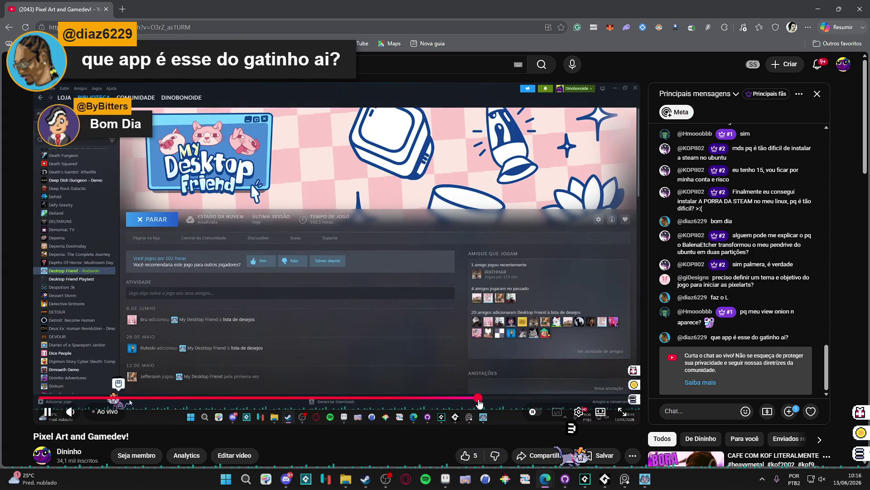
click(476, 400)
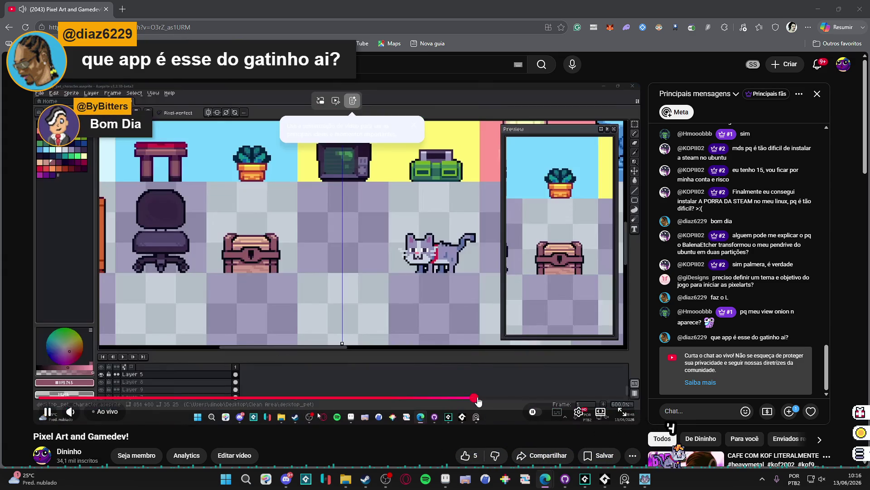
click(471, 401)
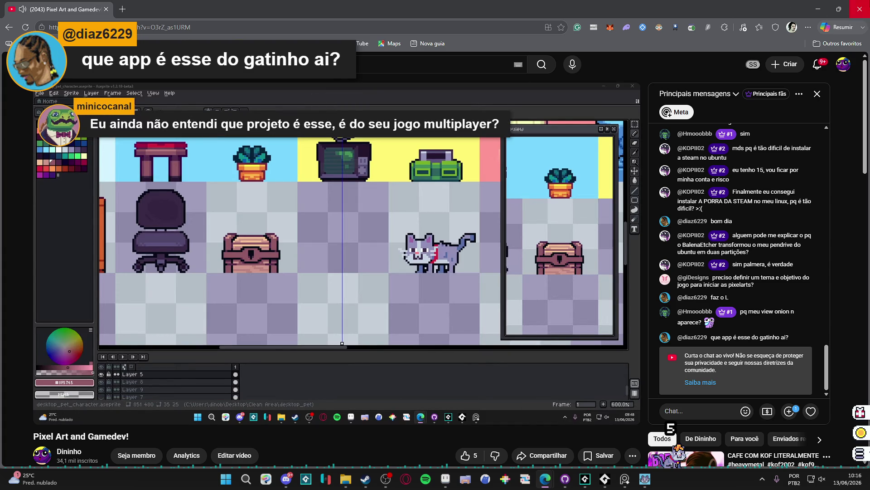
key(alt+Tab)
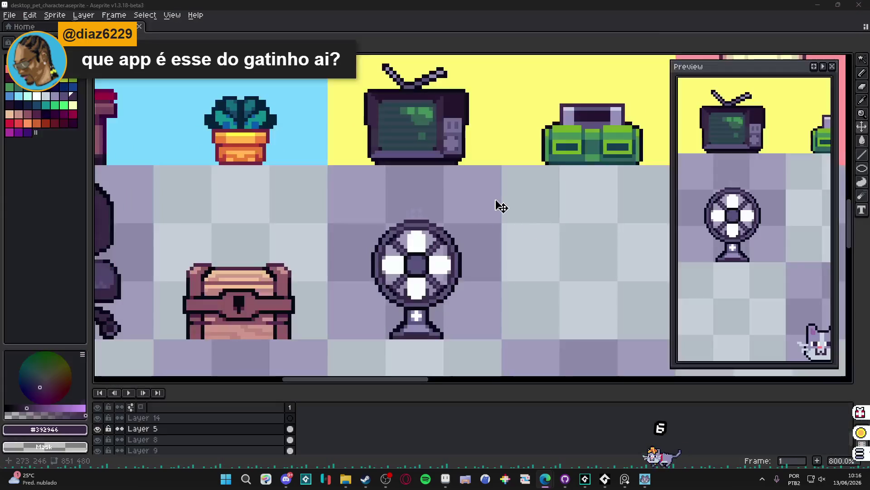
scroll(439, 262, up, 2)
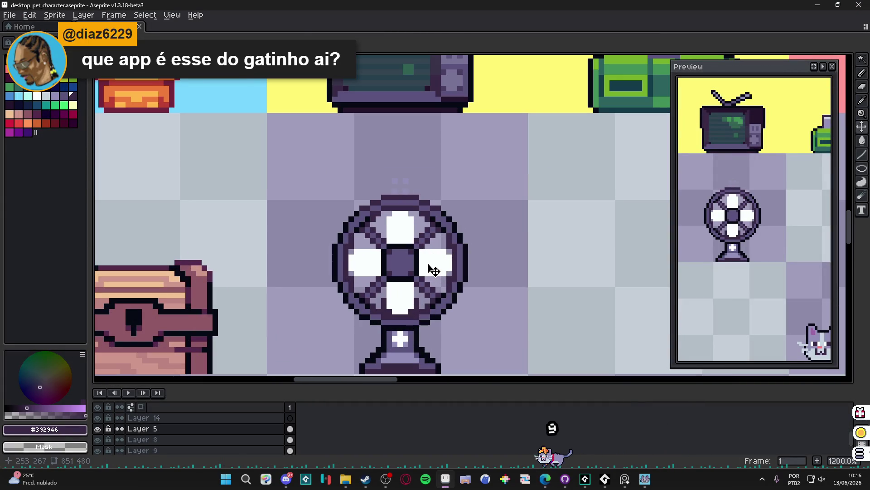
key(v)
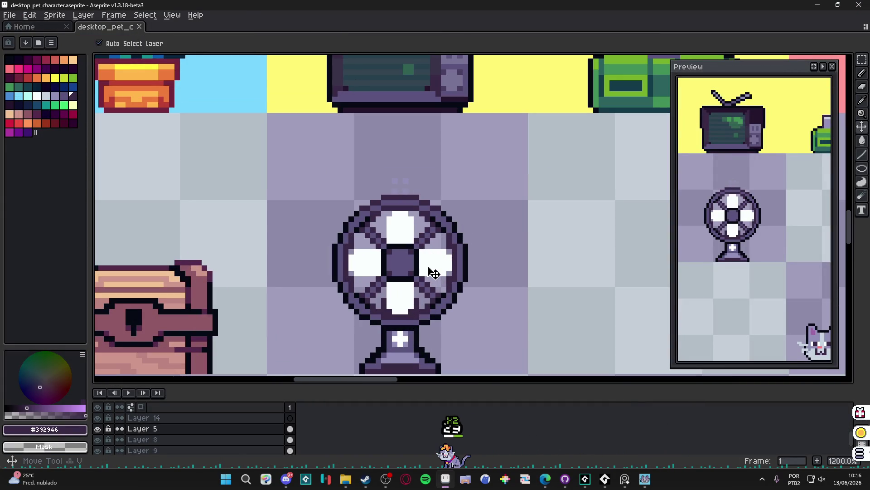
key(w)
scroll(437, 281, down, 6)
scroll(437, 268, up, 3)
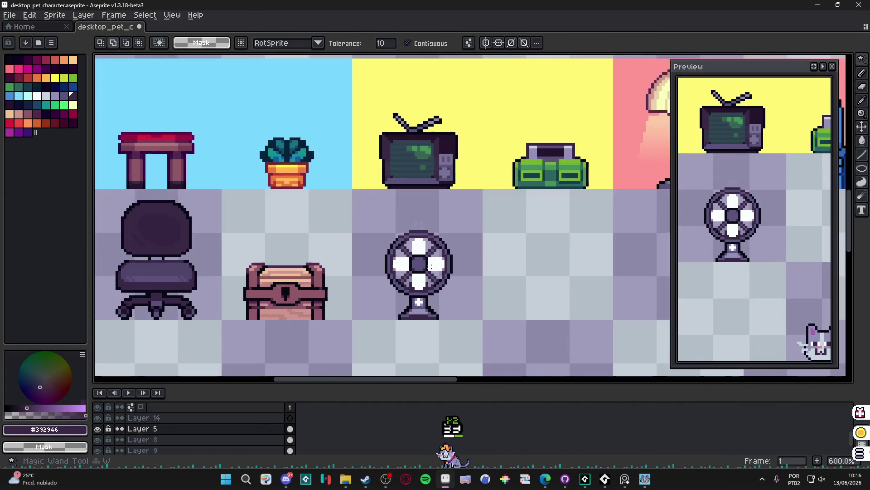
scroll(437, 262, up, 4)
double_click(100, 428)
scroll(447, 269, down, 4)
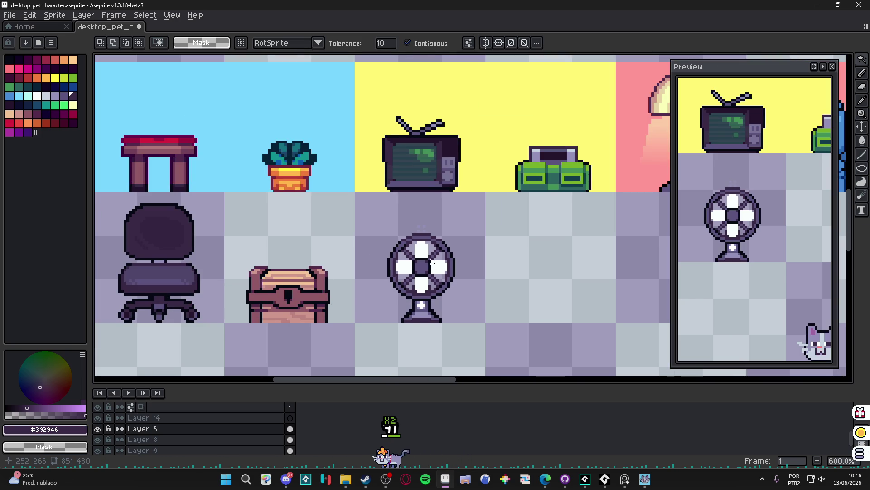
scroll(431, 262, up, 4)
key(b)
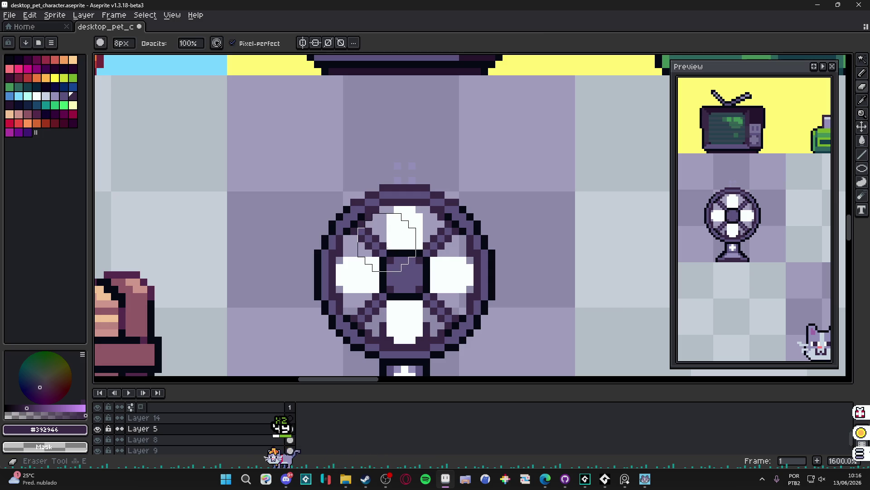
Try erasing pixels on the fan's top blade, then undo both eraser strokes.
click(390, 238)
key(ctrl+z)
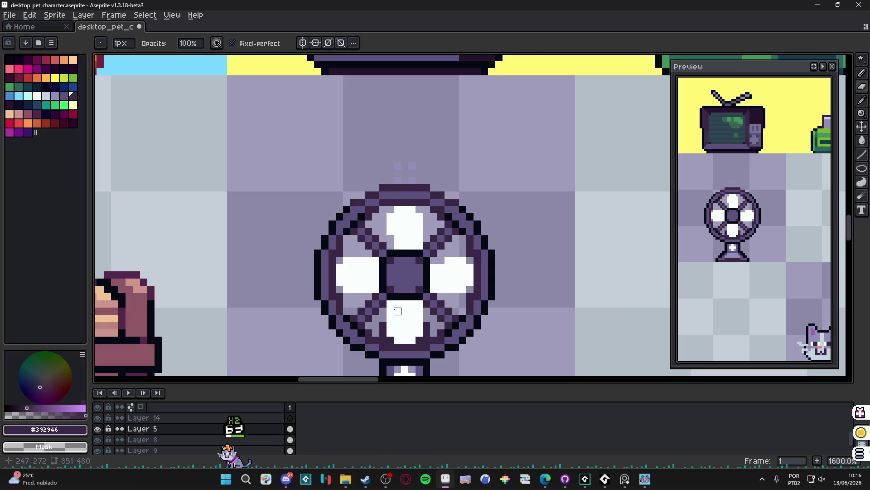
key(ctrl+z)
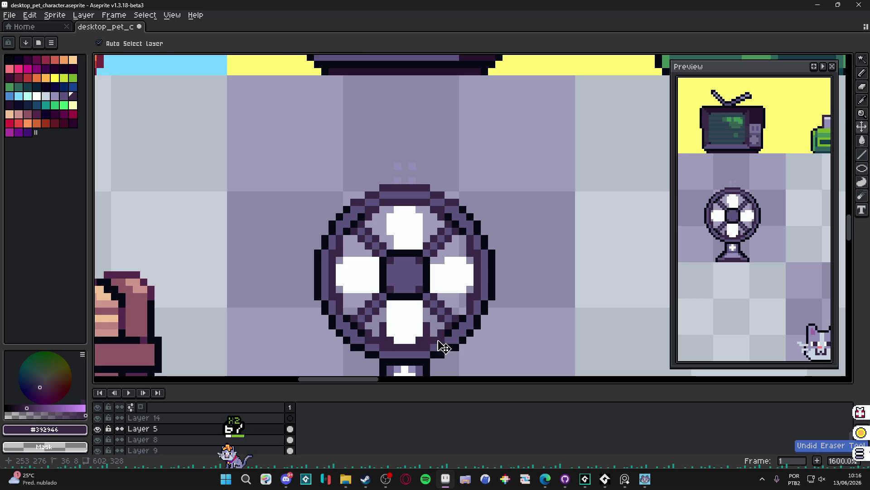
scroll(434, 339, down, 4)
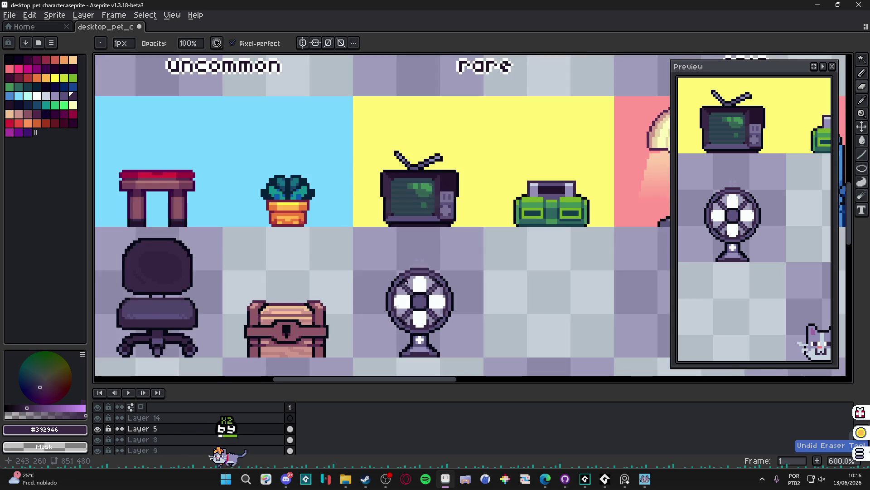
scroll(410, 302, up, 1)
scroll(390, 300, up, 2)
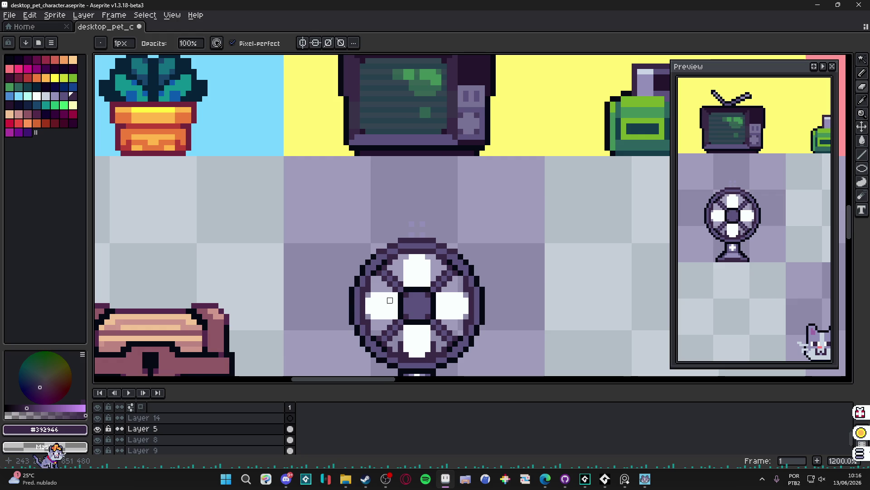
scroll(390, 300, down, 2)
scroll(453, 296, up, 4)
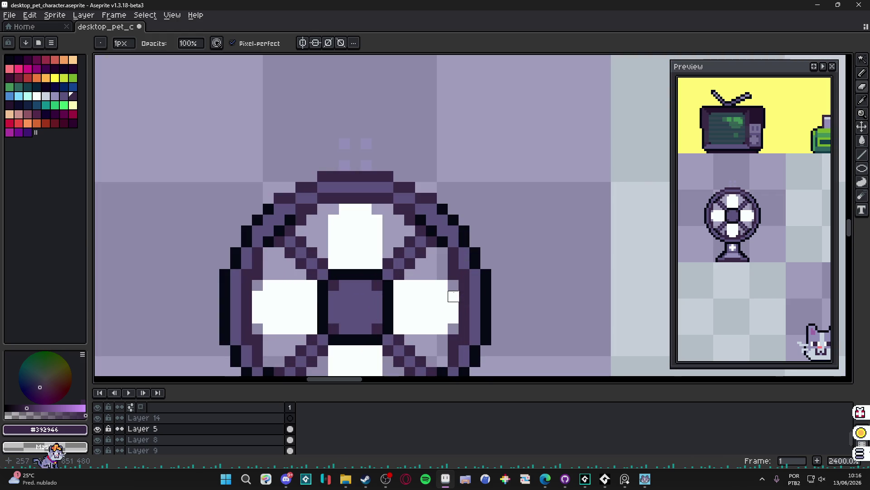
click(625, 479)
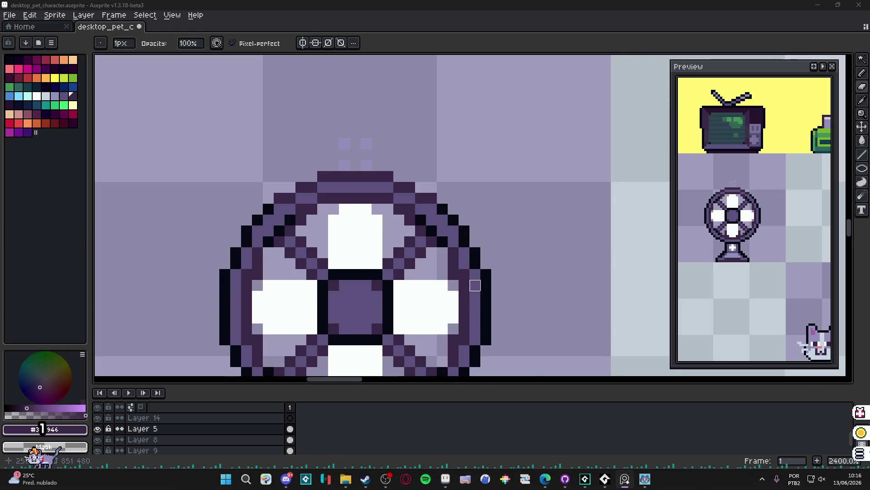
scroll(453, 272, down, 2)
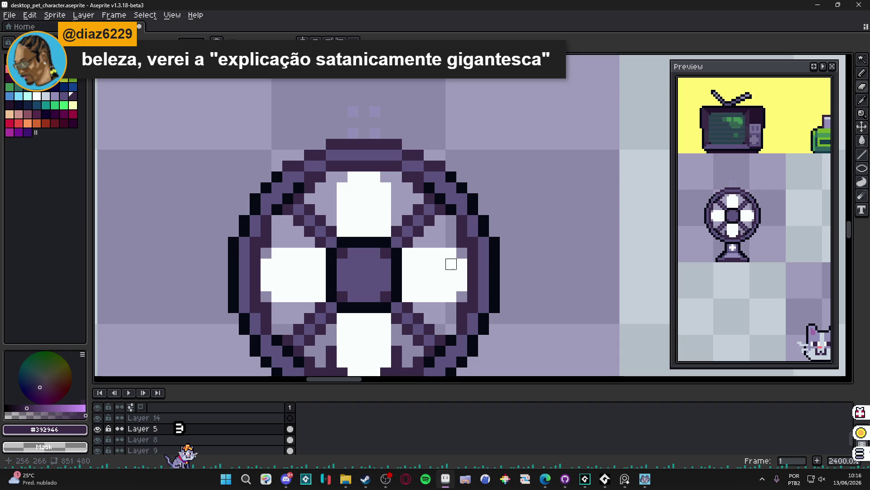
Trim a corner pixel off each white blade tip with the Eraser.
key(e)
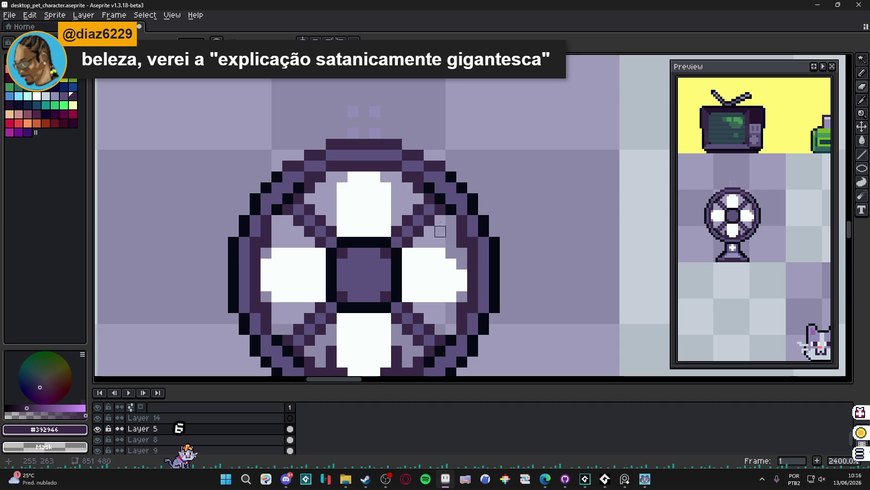
click(353, 176)
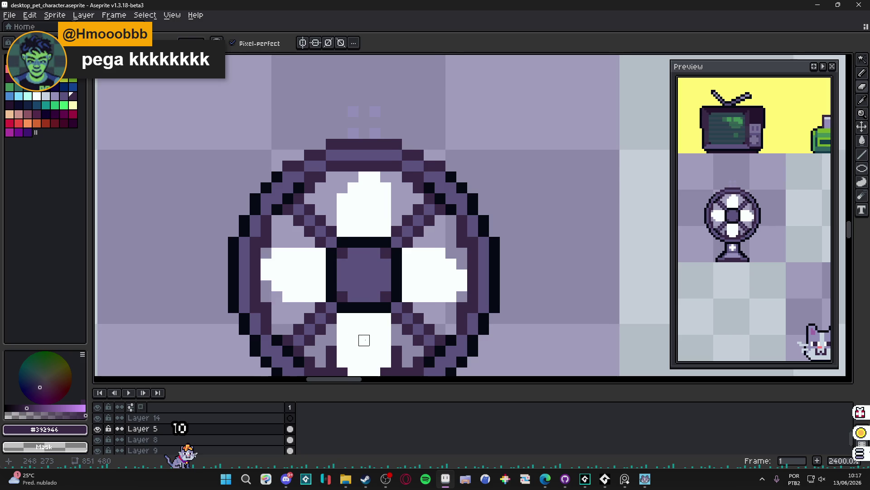
drag(354, 340, 361, 302)
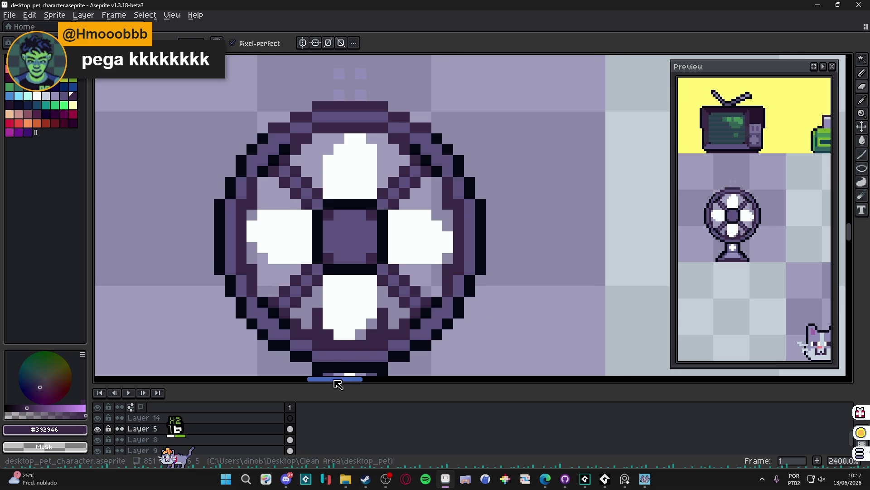
click(337, 322)
Paint light grey-blue shading on the lower and left fan blades with the Pencil.
key(b)
scroll(335, 320, up, 1)
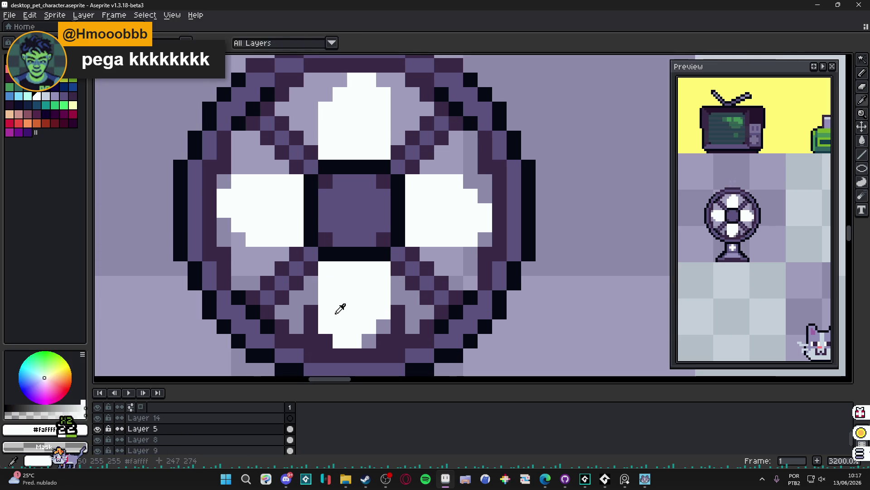
drag(335, 300, 325, 268)
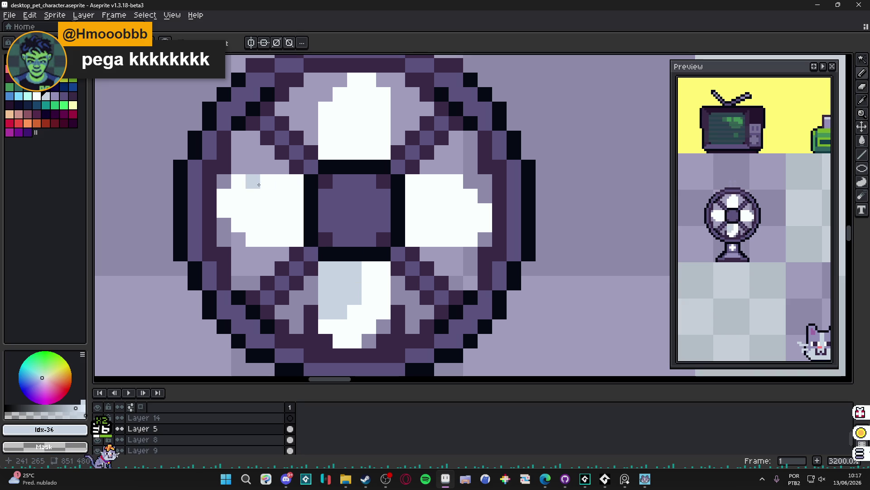
mouse_move(270, 196)
mouse_down()
mouse_move(281, 182)
mouse_move(295, 194)
mouse_move(252, 184)
mouse_up()
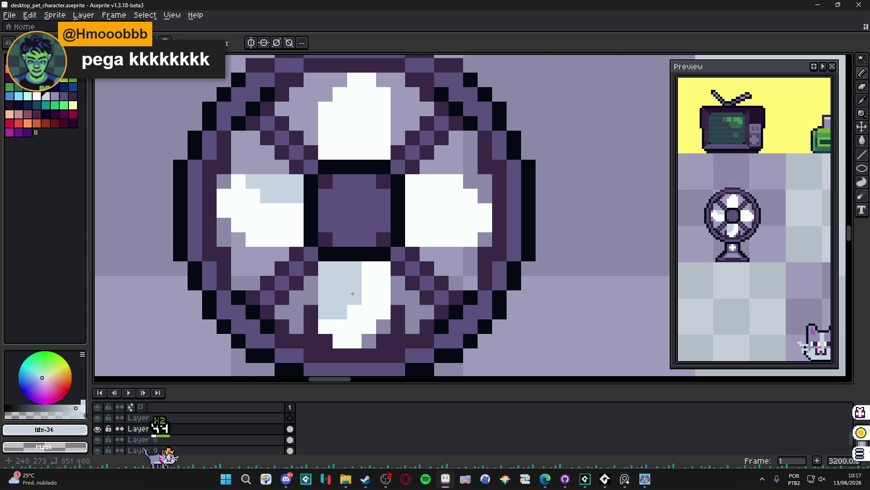
drag(456, 196, 475, 230)
key(ctrl+z)
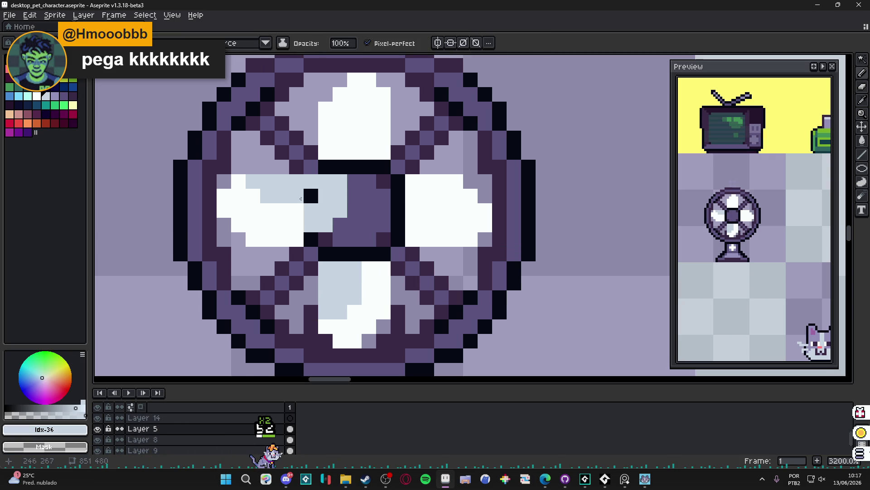
click(245, 43)
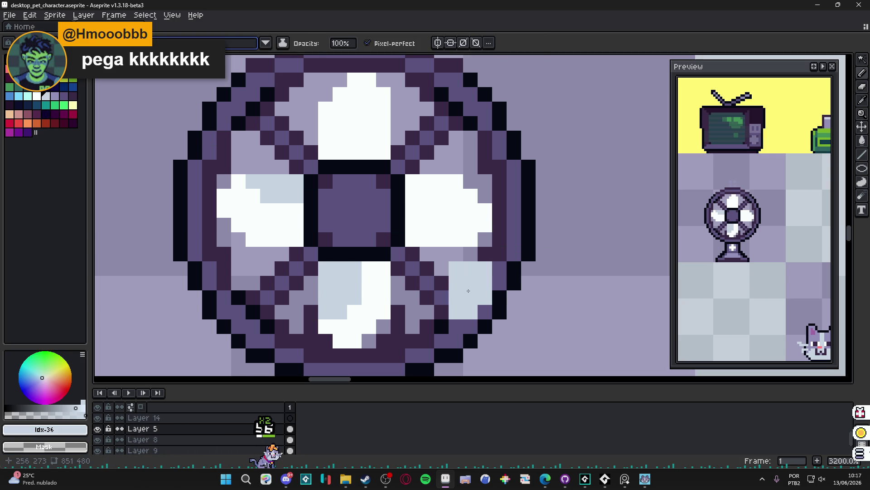
drag(469, 240, 452, 255)
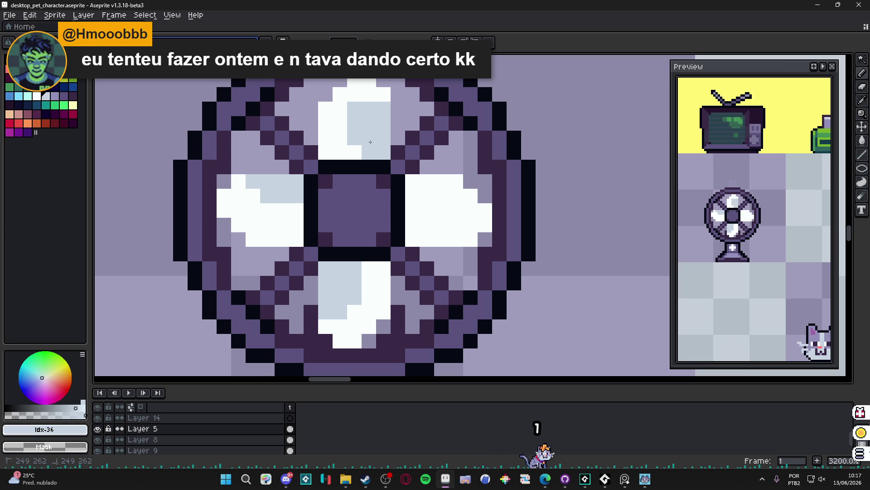
Shade the right blade and the lower part of the left blade grey-blue.
drag(414, 195, 428, 227)
key(ctrl+z)
key(ctrl+y)
key(ctrl+z)
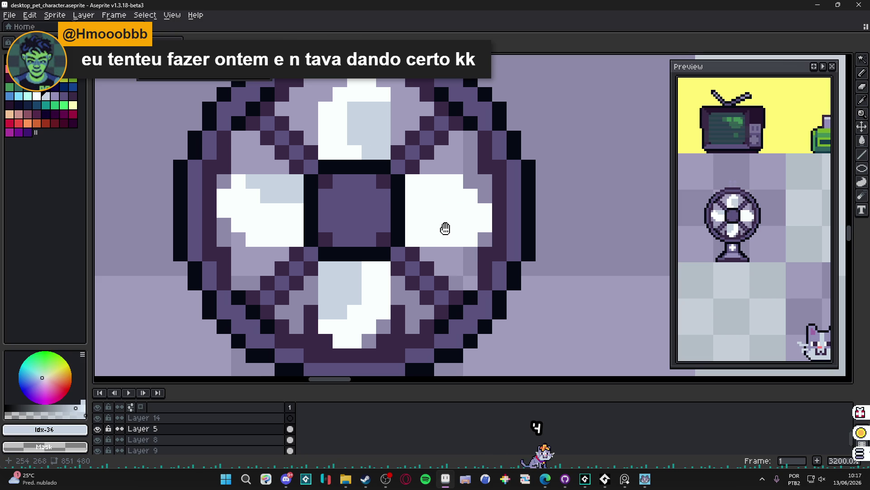
key(ctrl+y)
key(ctrl+z)
key(ctrl+y)
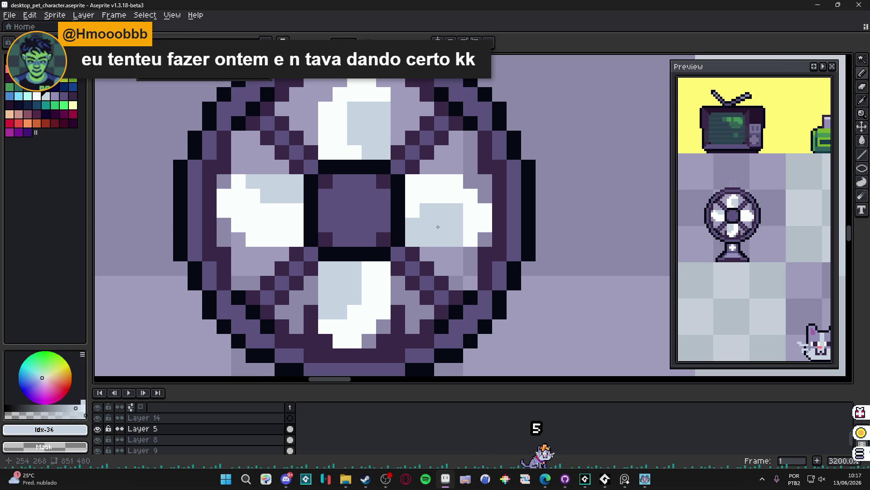
key(ctrl+z)
key(ctrl+z)
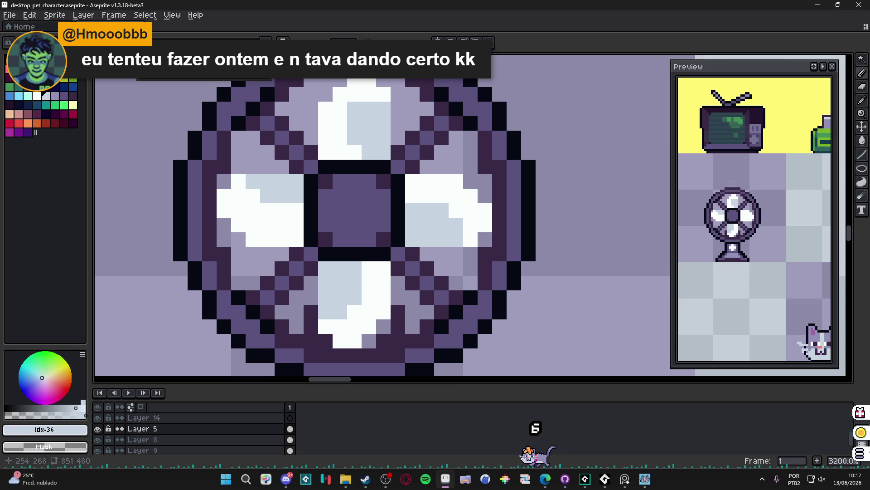
drag(245, 213, 271, 224)
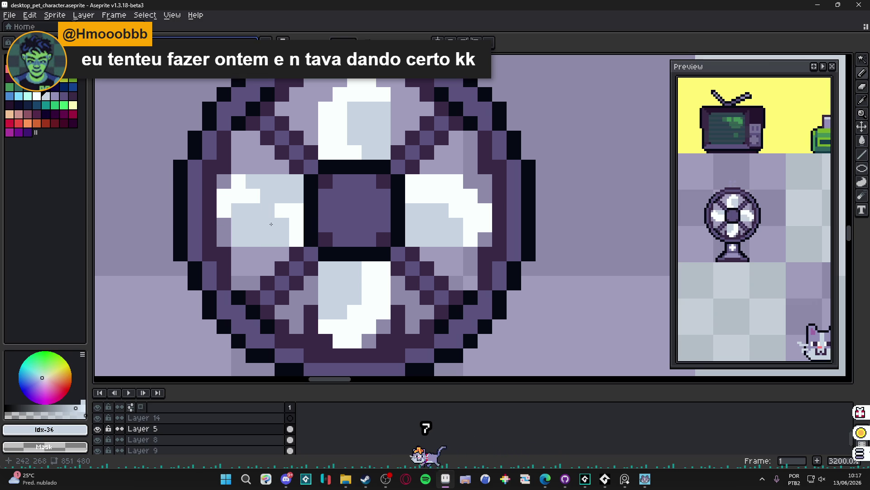
key(ctrl+z)
key(ctrl+z)
key(ctrl+z)
key(ctrl+z)
key(ctrl+z)
key(ctrl+z)
key(ctrl+z)
scroll(286, 199, down, 4)
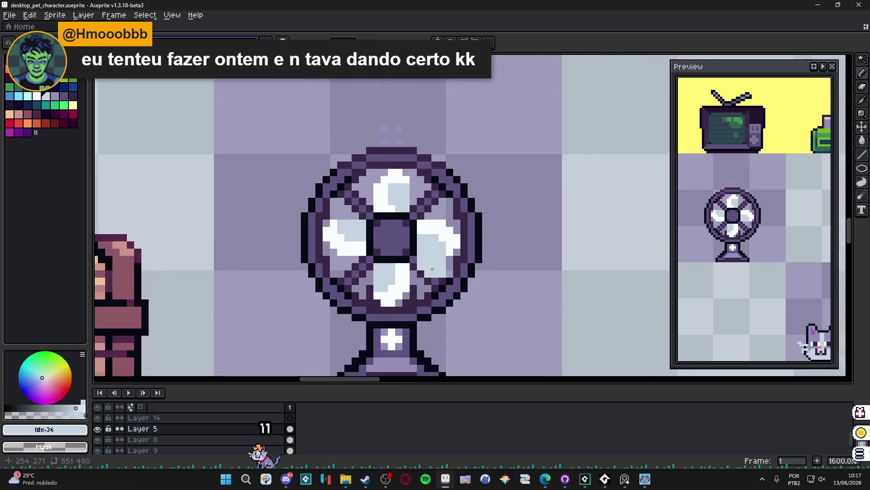
Save the sprite sheet.
key(m)
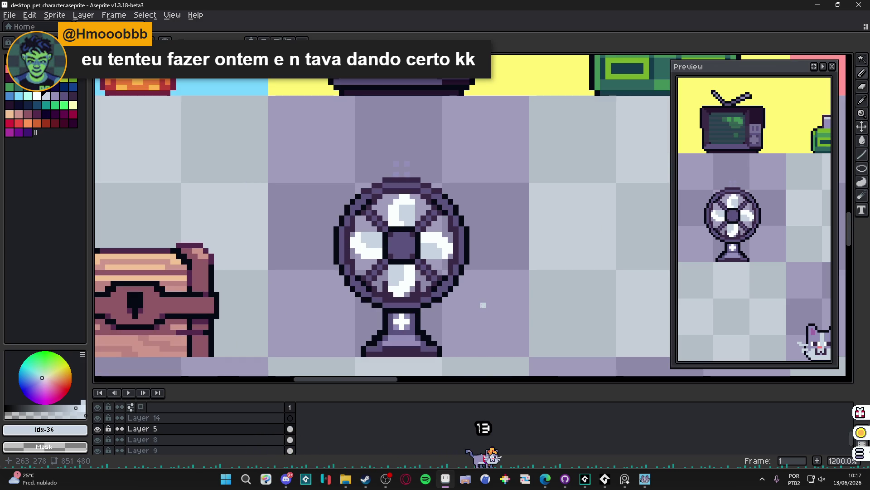
scroll(482, 303, up, 1)
key(b)
key(ctrl+s)
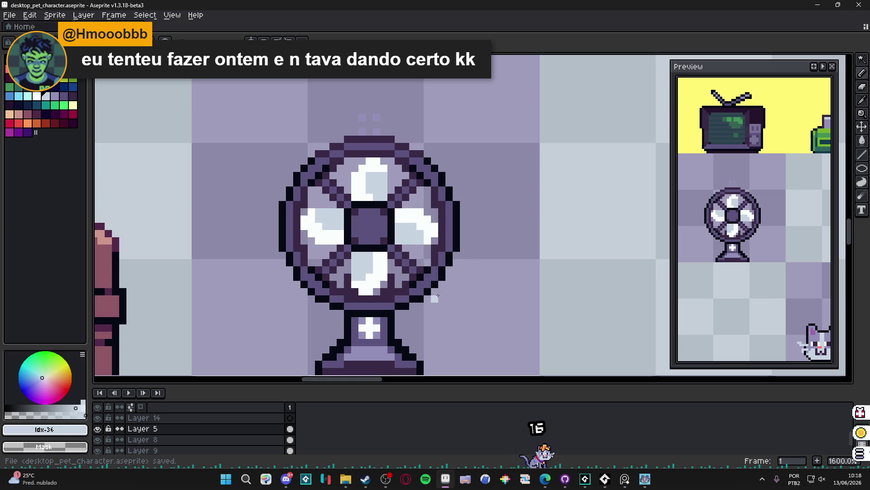
scroll(438, 295, down, 1)
scroll(402, 272, up, 5)
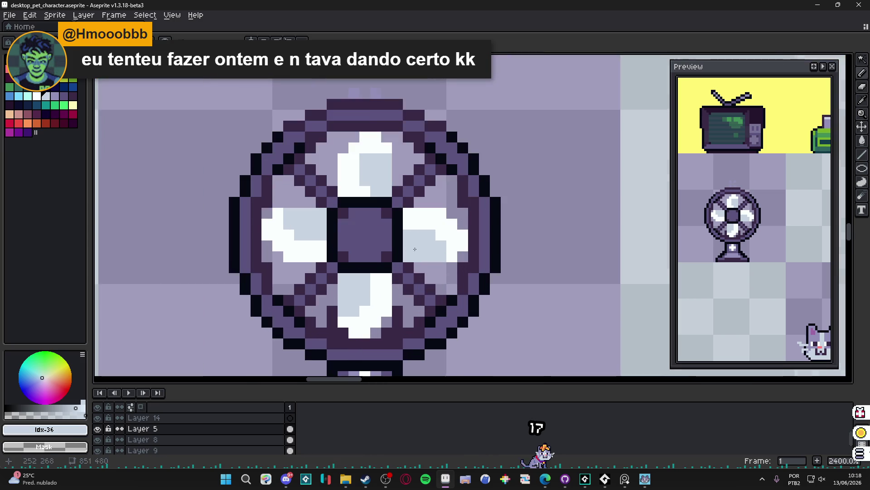
Sample the blade white, then paint a lighter purple highlight in the hub centre.
alt+click(444, 227)
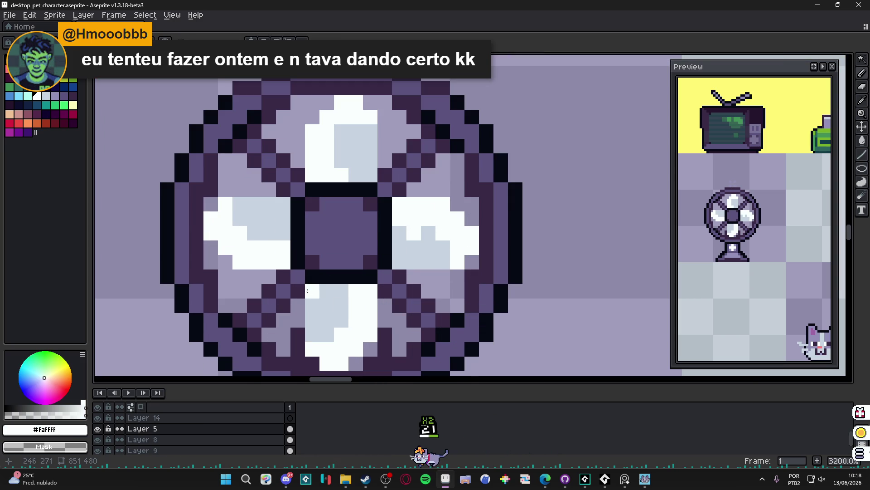
scroll(323, 243, down, 1)
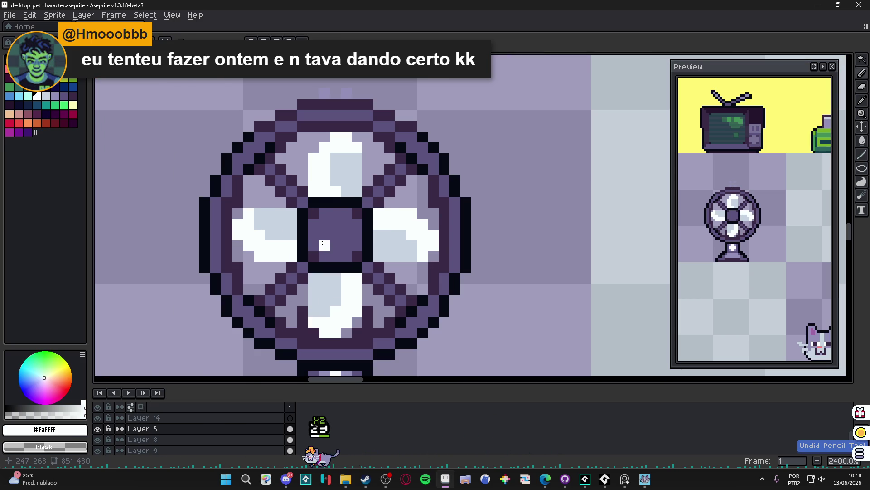
scroll(323, 243, down, 4)
scroll(325, 243, up, 4)
alt+click(325, 244)
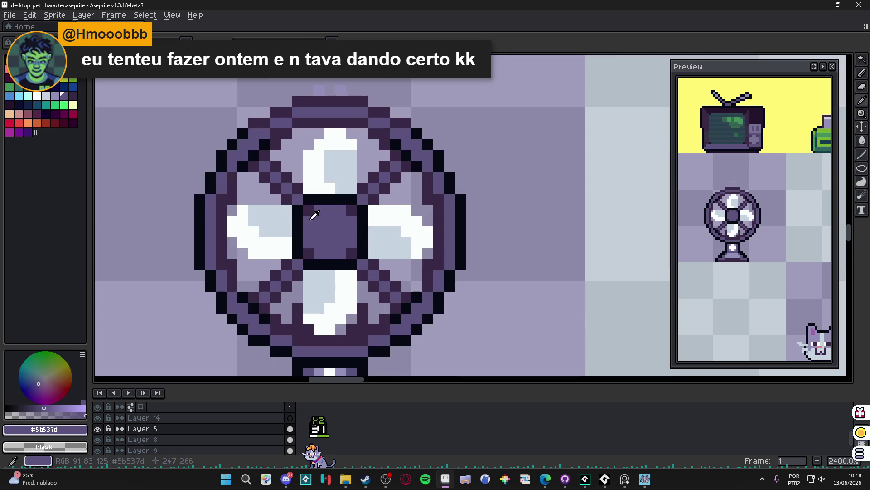
alt+click(331, 230)
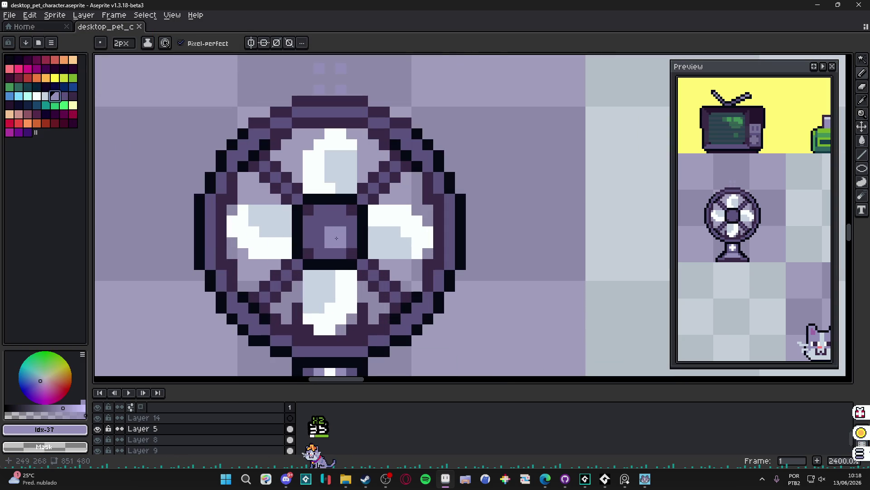
drag(325, 226, 327, 240)
scroll(327, 240, down, 7)
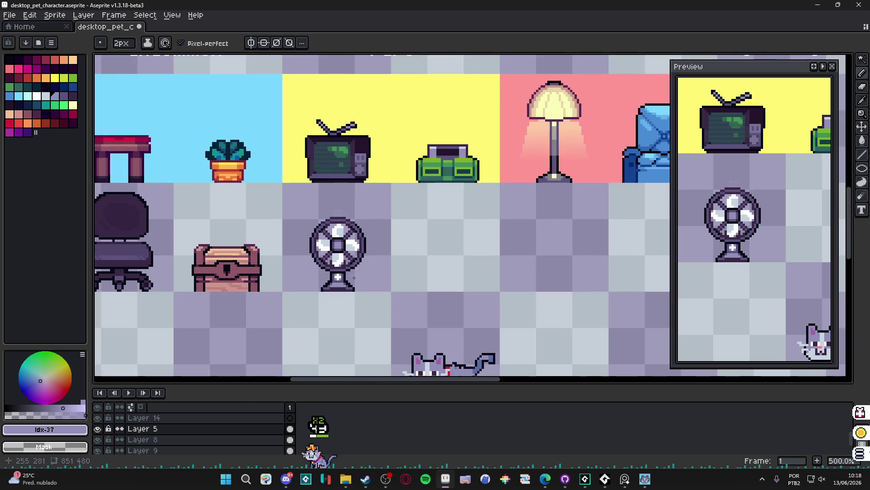
Remove the hub highlight and save the sprite sheet.
key(ctrl+z)
key(ctrl+s)
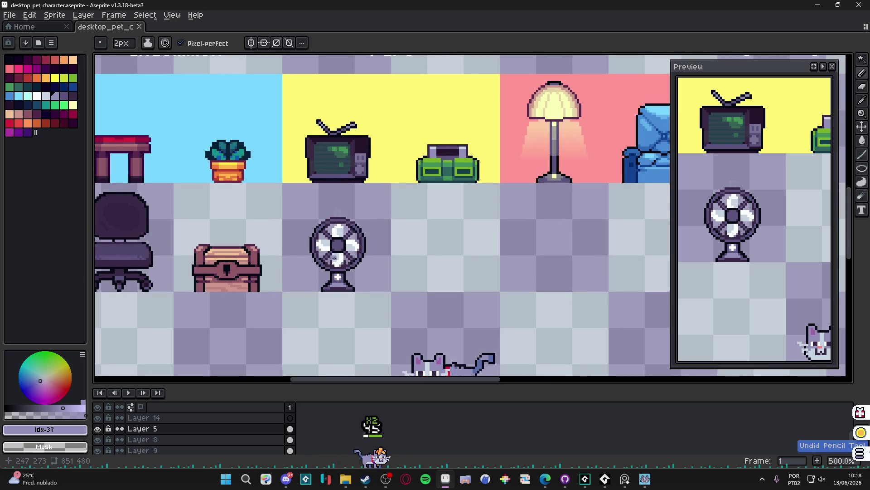
scroll(344, 265, left, 1)
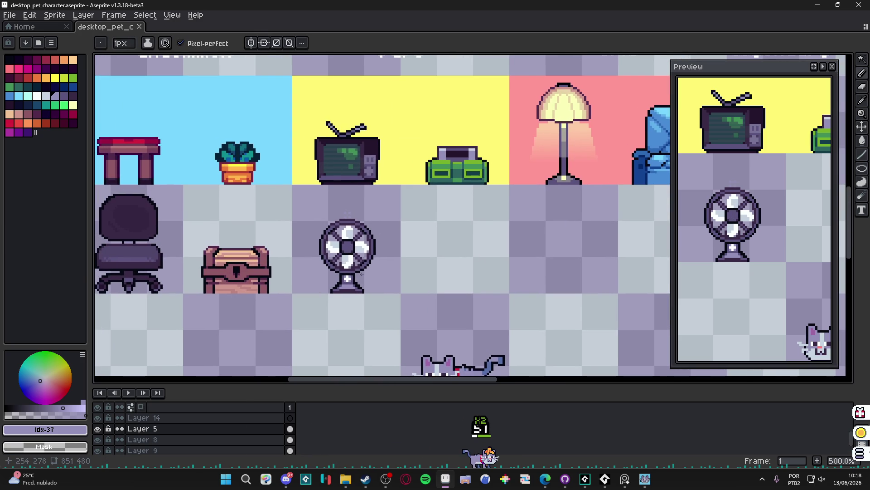
scroll(387, 283, up, 1)
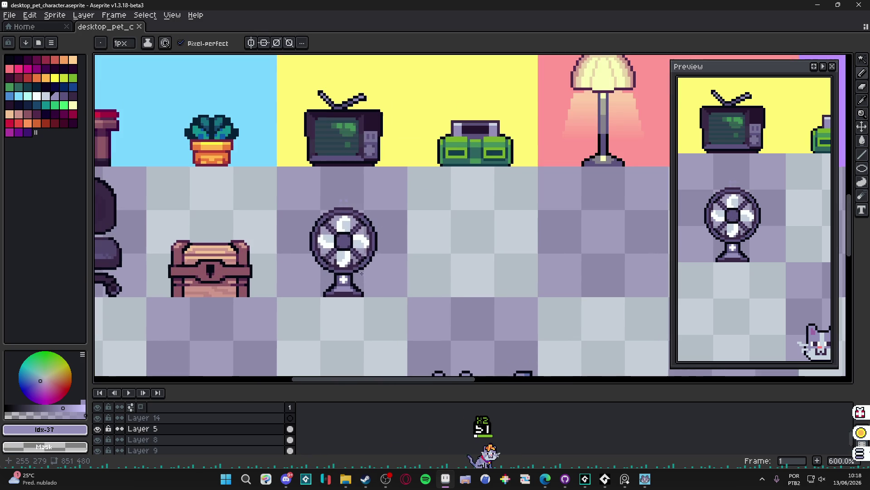
scroll(301, 239, left, 1)
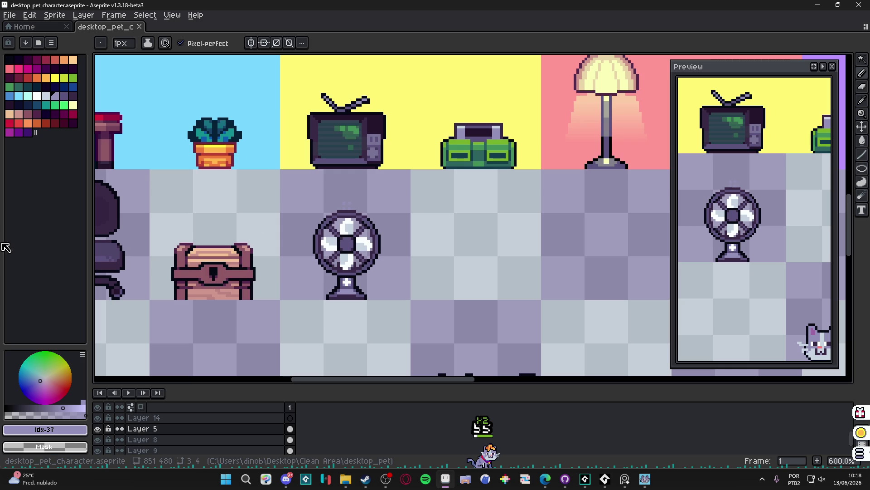
scroll(176, 258, up, 1)
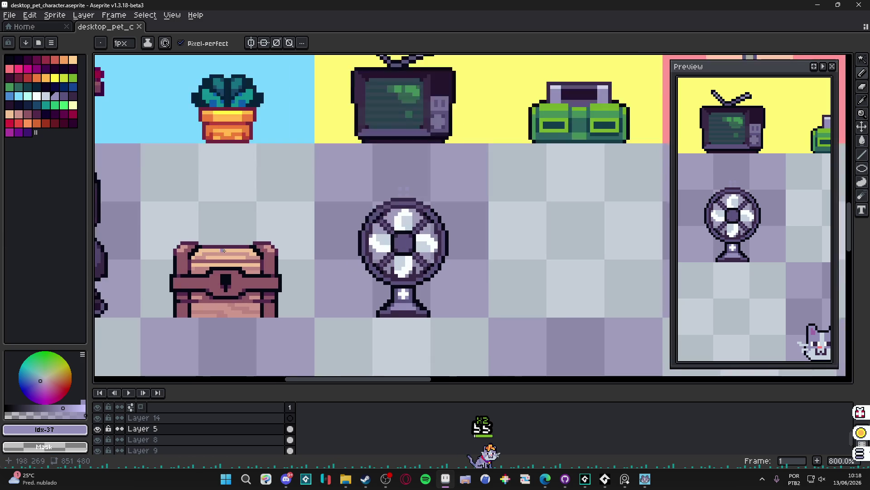
scroll(265, 255, down, 1)
key(ctrl+s)
Marquee-select the desk fan cell, deselect it, and save again.
scroll(265, 255, down, 1)
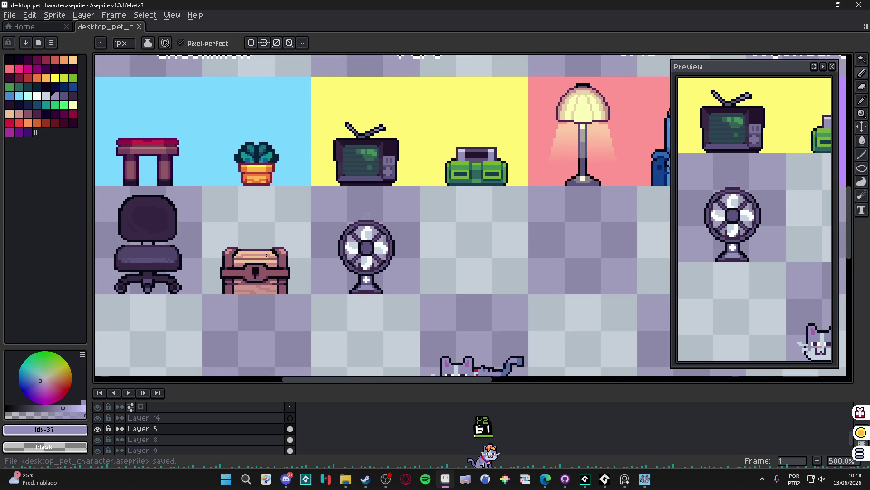
scroll(314, 261, down, 1)
scroll(317, 262, up, 1)
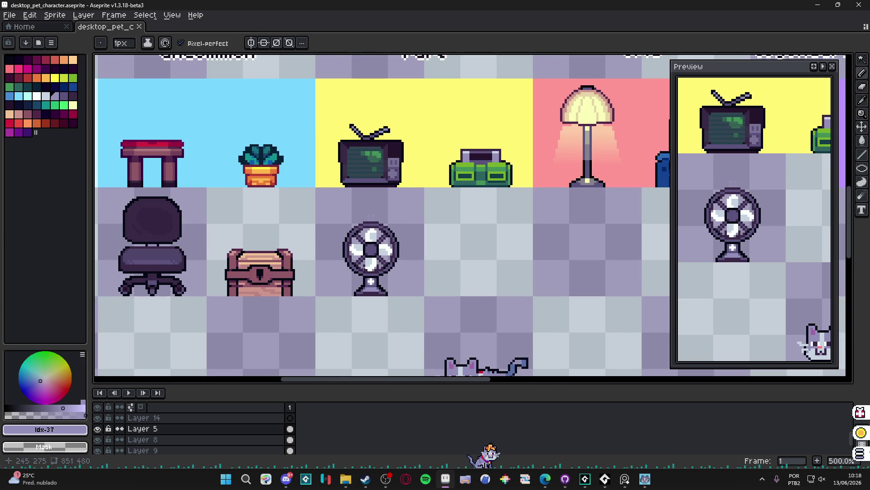
key(m)
drag(336, 212, 403, 284)
key(ctrl+d)
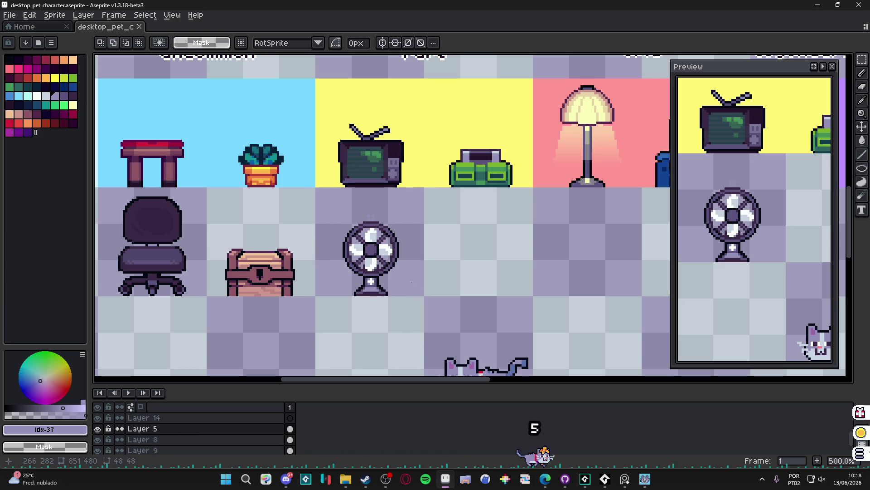
scroll(377, 271, up, 1)
scroll(377, 271, down, 1)
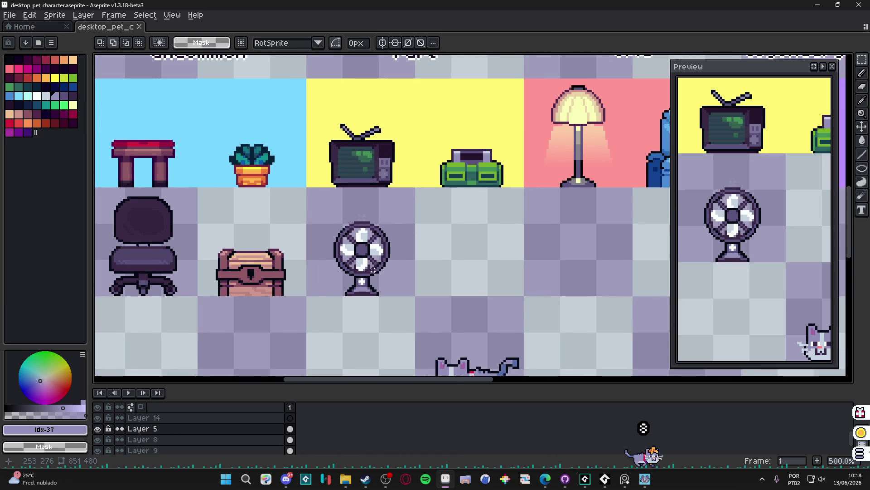
key(ctrl+s)
Zoom back in on the fan, ready to sample colours from the canvas.
scroll(377, 272, down, 1)
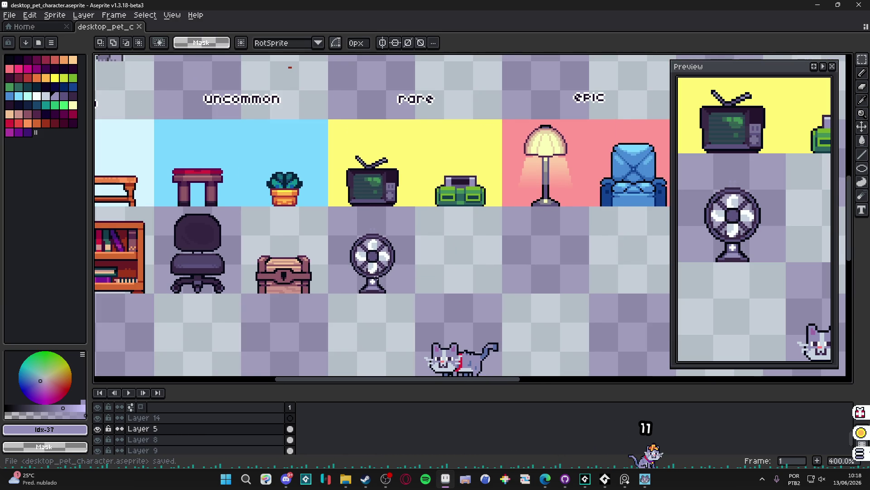
scroll(383, 280, left, 1)
scroll(393, 275, up, 5)
key(alt)
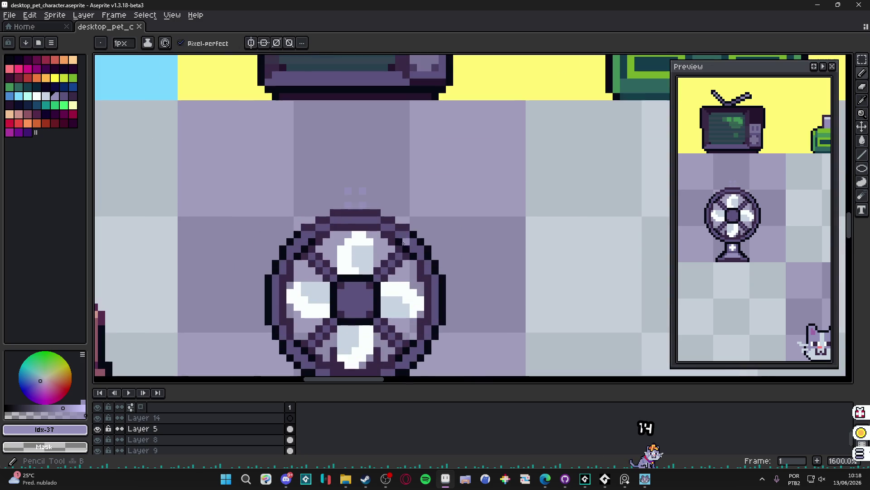
Try a dark outline along the right blade, then undo it.
click(393, 275)
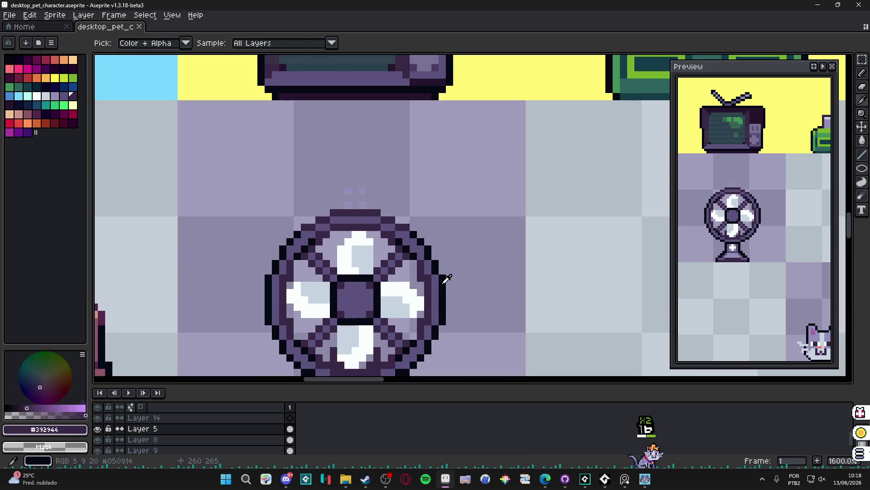
mouse_move(409, 279)
mouse_down()
mouse_move(420, 293)
mouse_move(411, 319)
mouse_up()
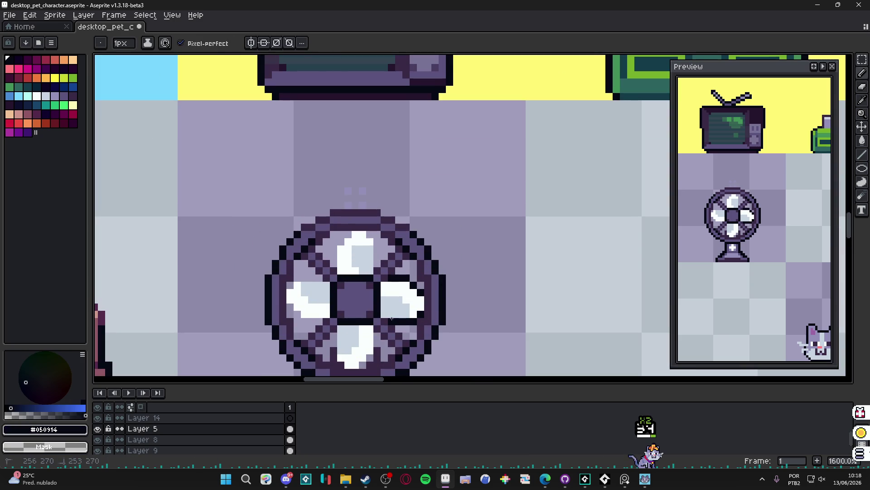
scroll(363, 310, down, 1)
scroll(367, 310, up, 1)
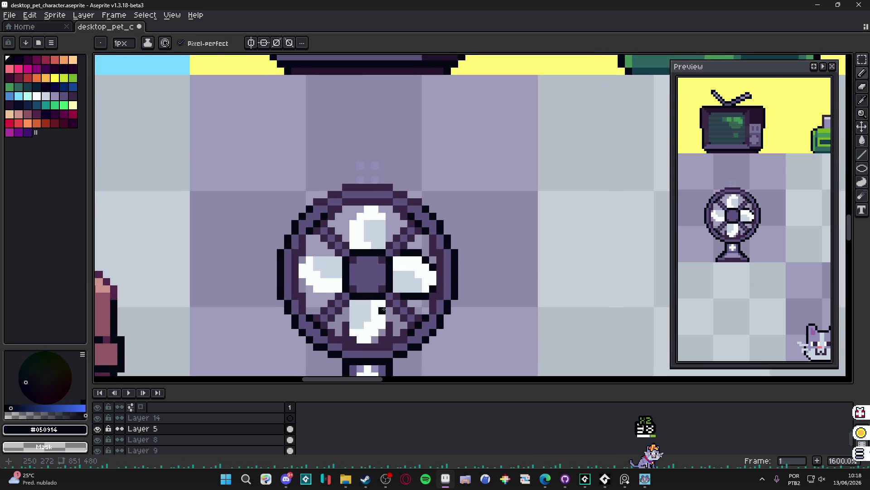
key(ctrl+z)
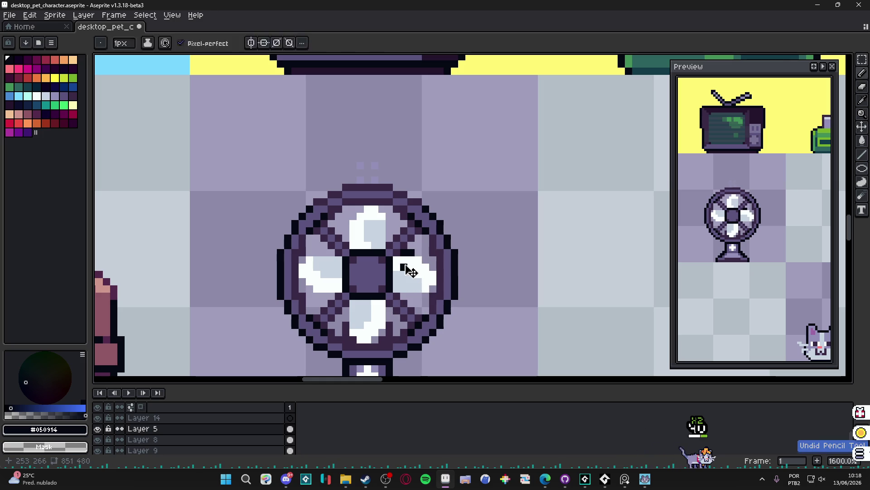
Add darker purple Idx-38 shading pixels to the fan.
alt+click(353, 271)
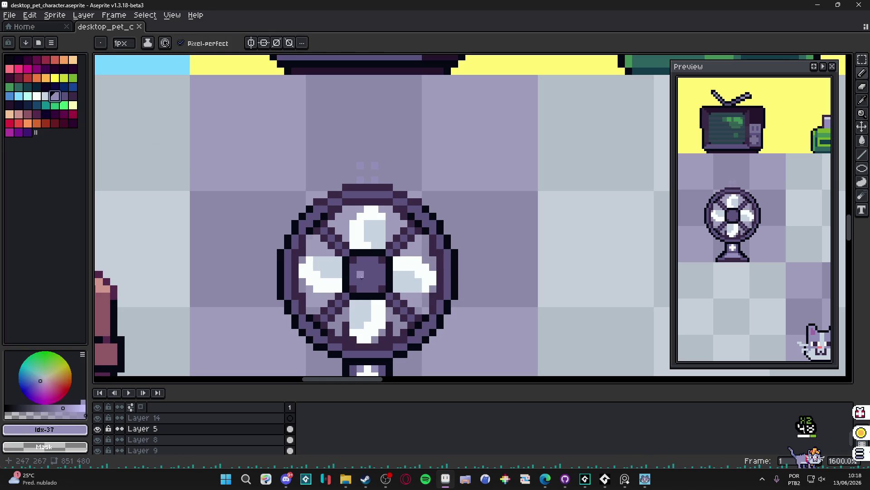
click(68, 97)
click(417, 253)
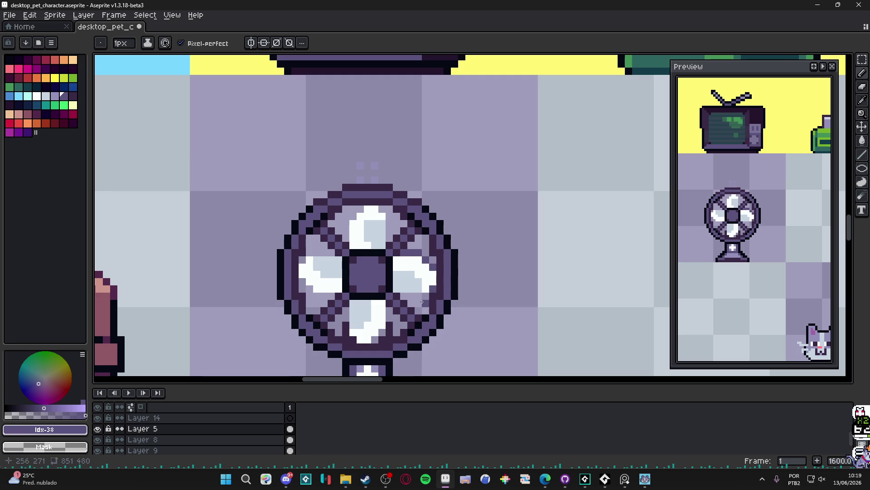
scroll(402, 297, down, 3)
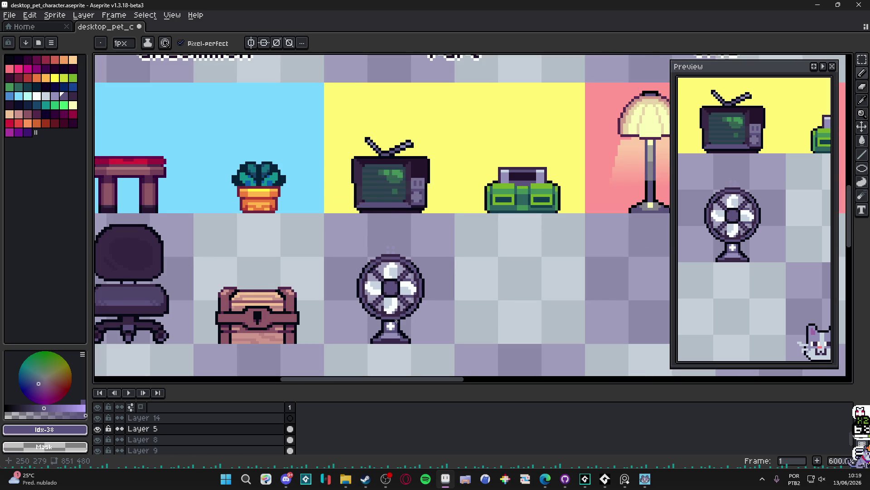
scroll(406, 297, up, 3)
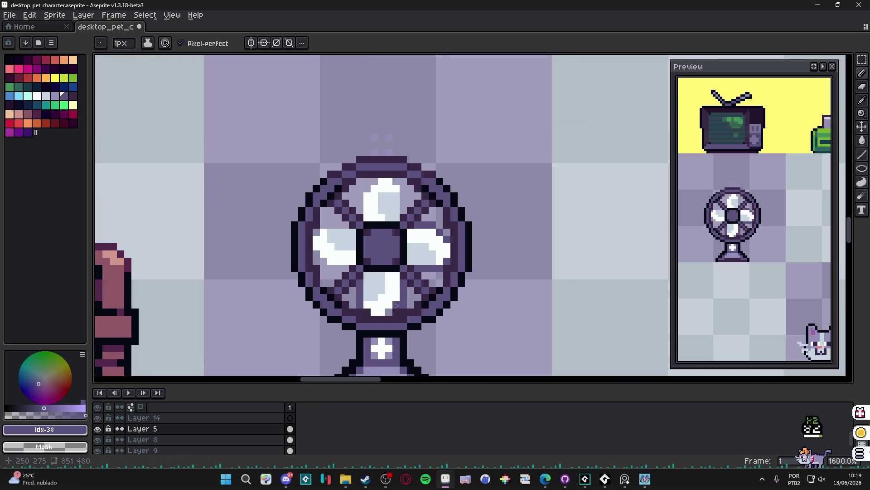
key(b)
key(e)
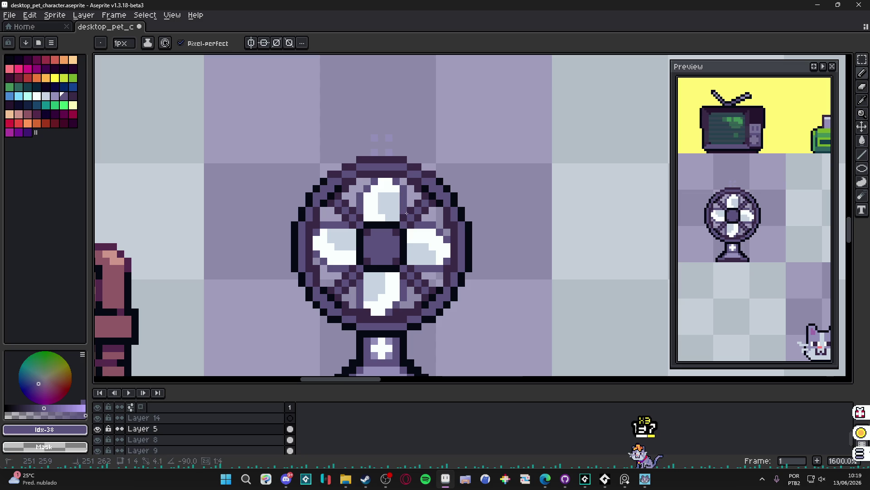
scroll(427, 291, down, 4)
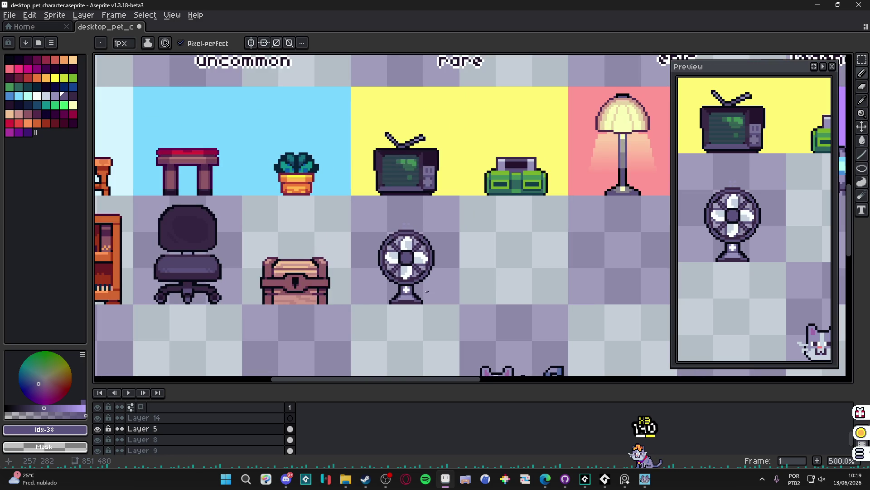
Zoom out and save desktop_pet_character.aseprite.
scroll(427, 291, down, 2)
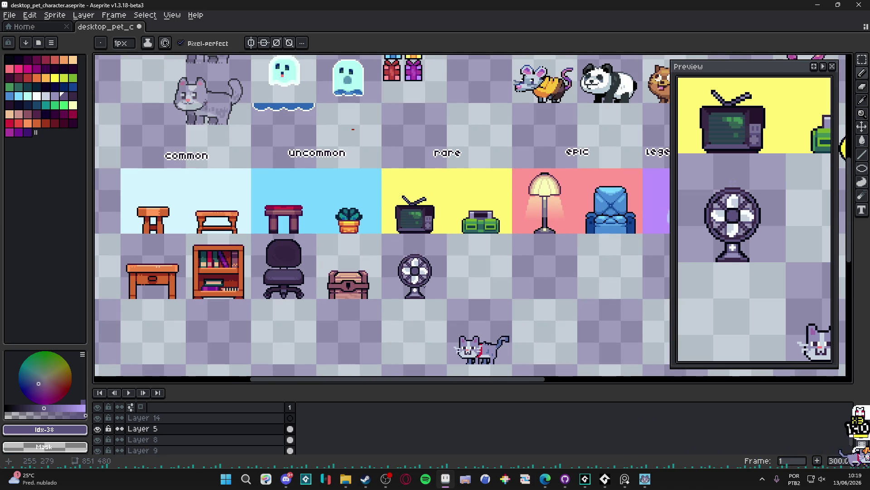
scroll(425, 288, up, 4)
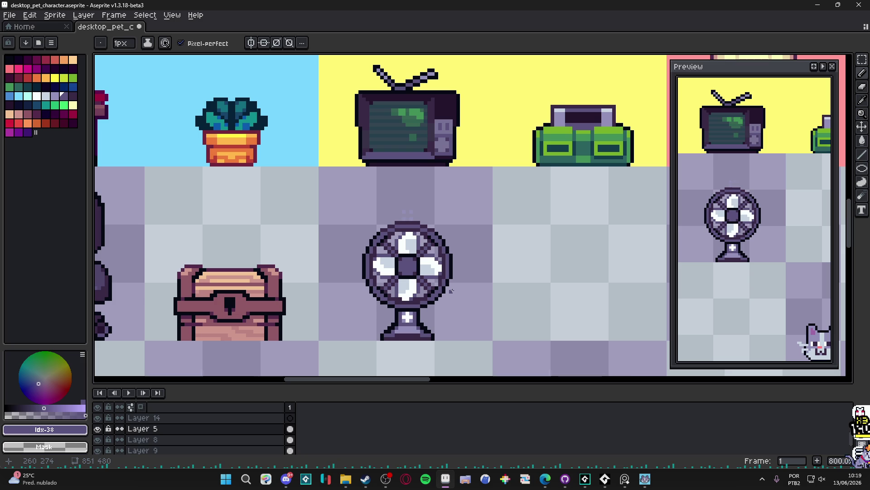
scroll(451, 291, down, 3)
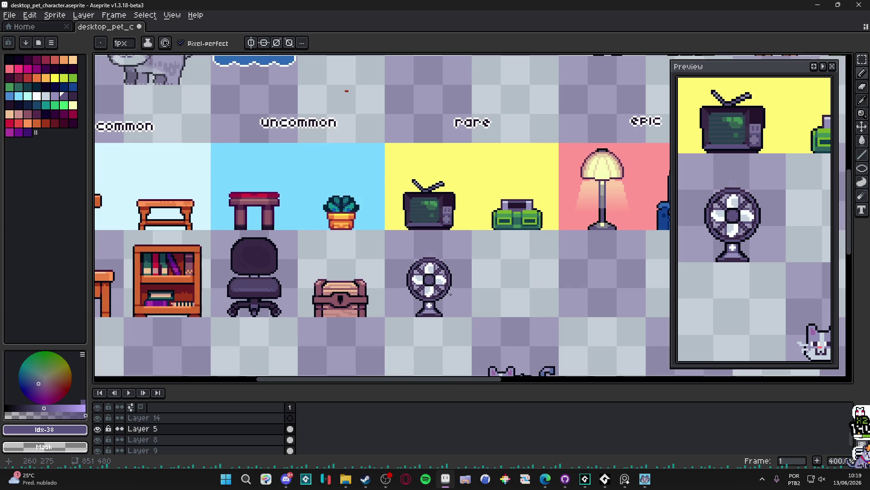
scroll(463, 305, down, 1)
key(ctrl+s)
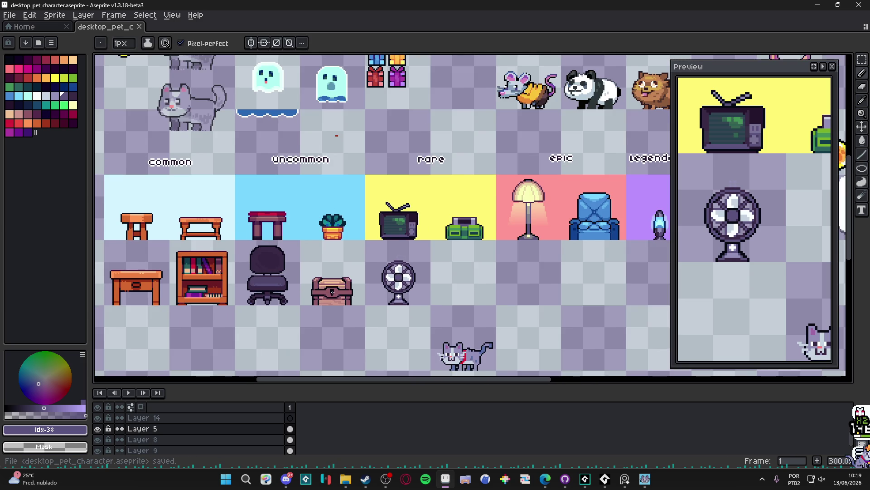
Pan across the sprite sheet to review the furniture rows up to the top.
drag(375, 291, 393, 294)
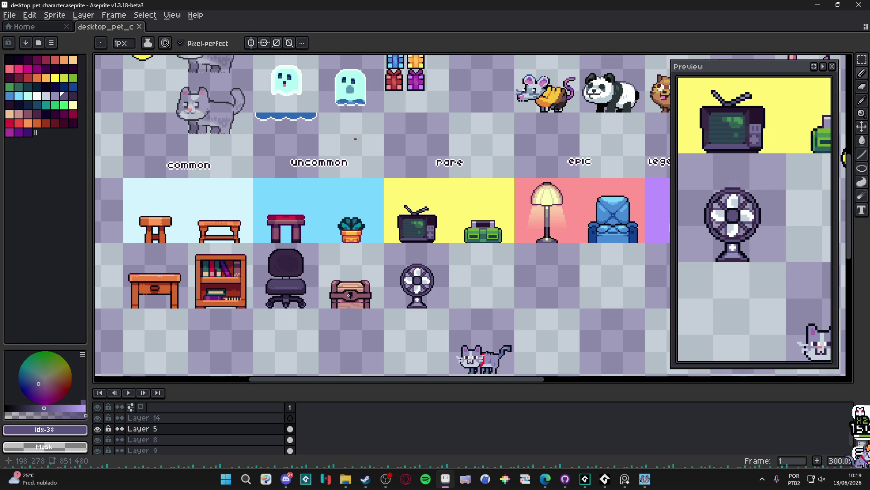
scroll(391, 297, right, 5)
scroll(393, 301, down, 2)
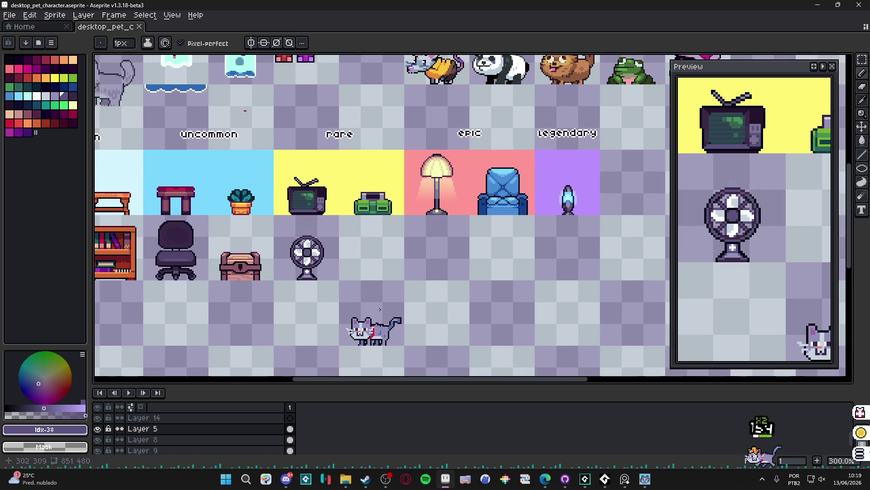
scroll(306, 266, down, 1)
scroll(306, 266, up, 1)
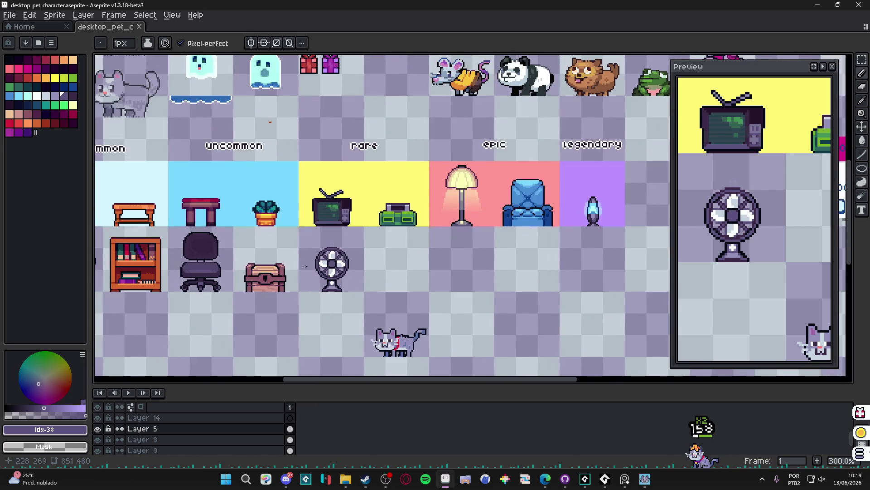
scroll(317, 272, right, 2)
scroll(342, 283, up, 1)
scroll(342, 282, down, 1)
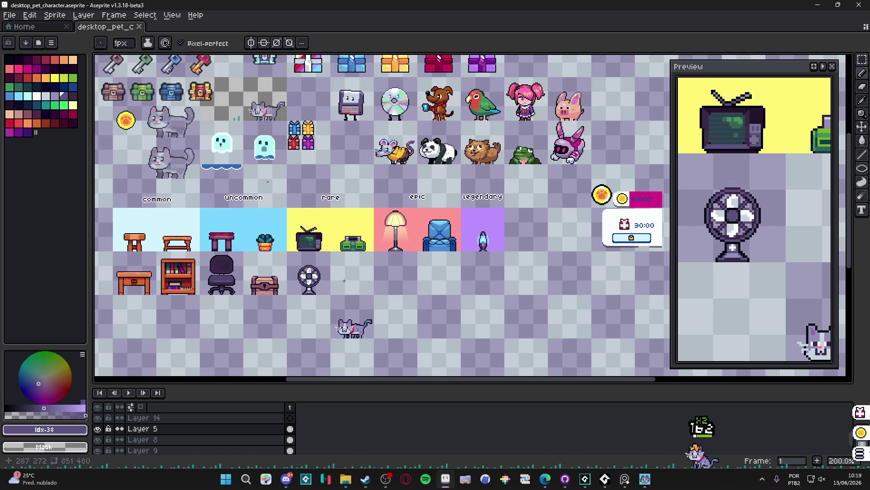
drag(337, 277, 370, 262)
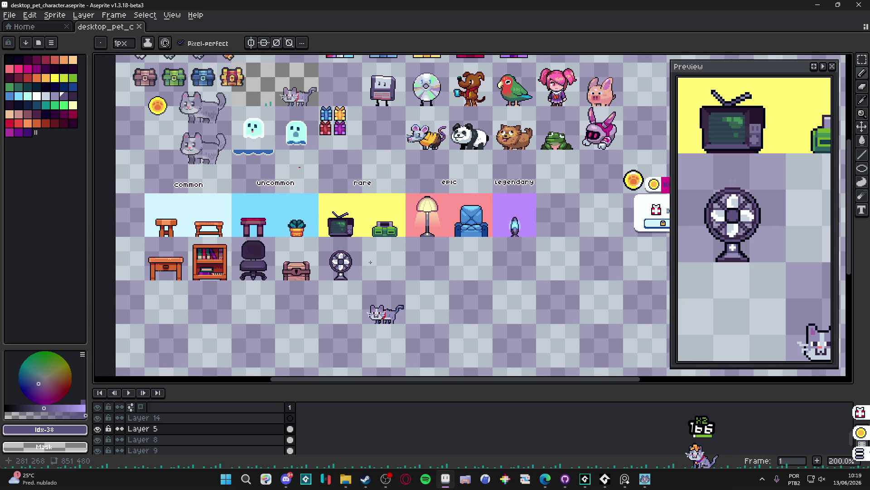
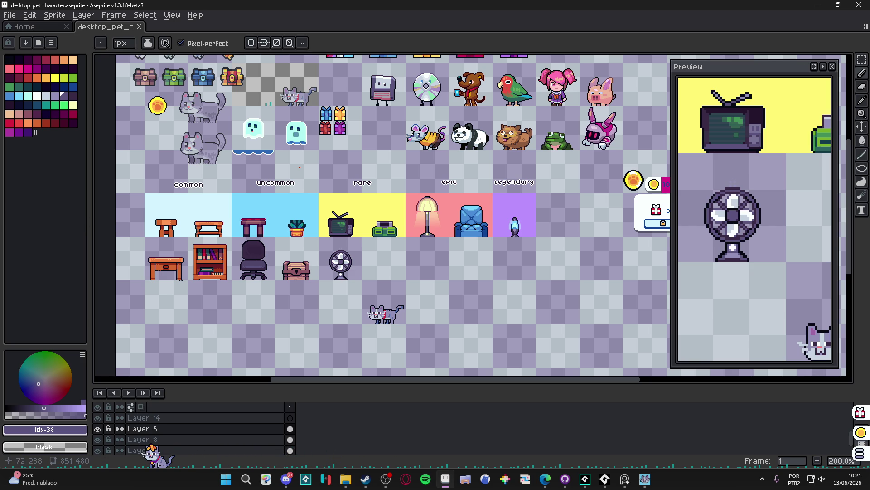
Pick light cyan as the drawing colour and switch to the Filled Rectangle tool.
scroll(181, 280, down, 5)
scroll(192, 183, up, 1)
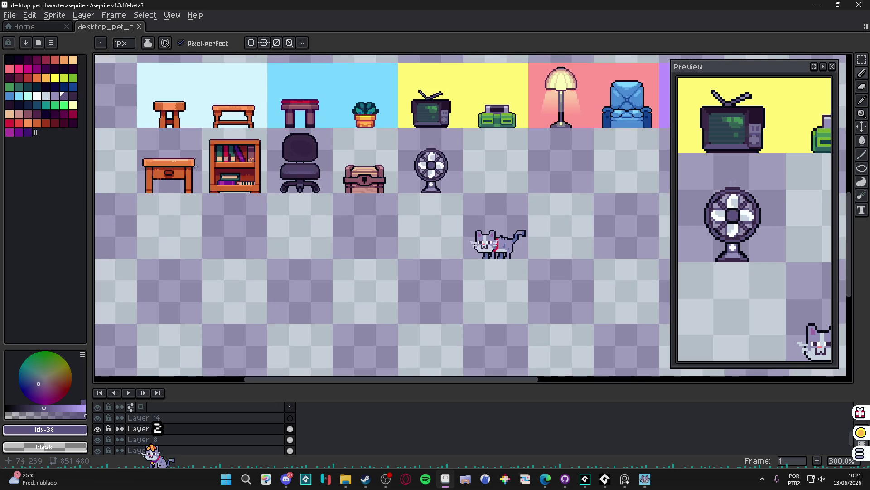
click(27, 97)
drag(863, 172, 820, 169)
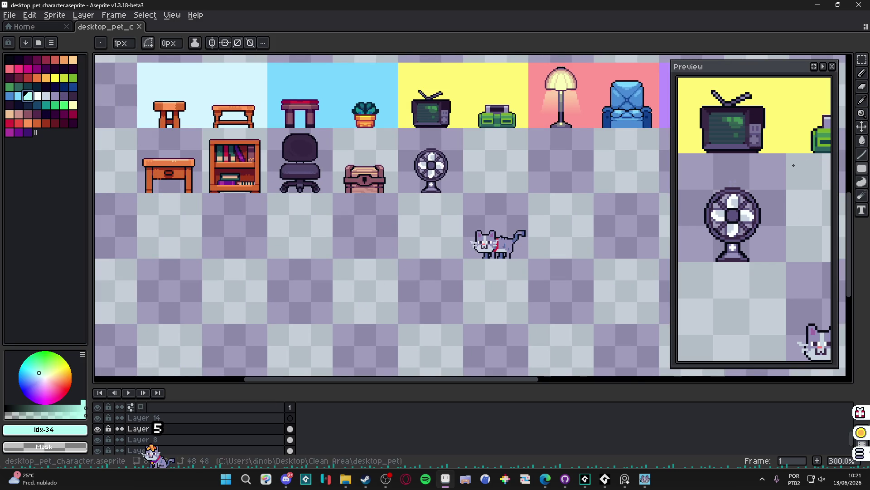
Make and clear a marquee below the desk, then choose Contour with vertical mirror symmetry on.
scroll(207, 201, up, 1)
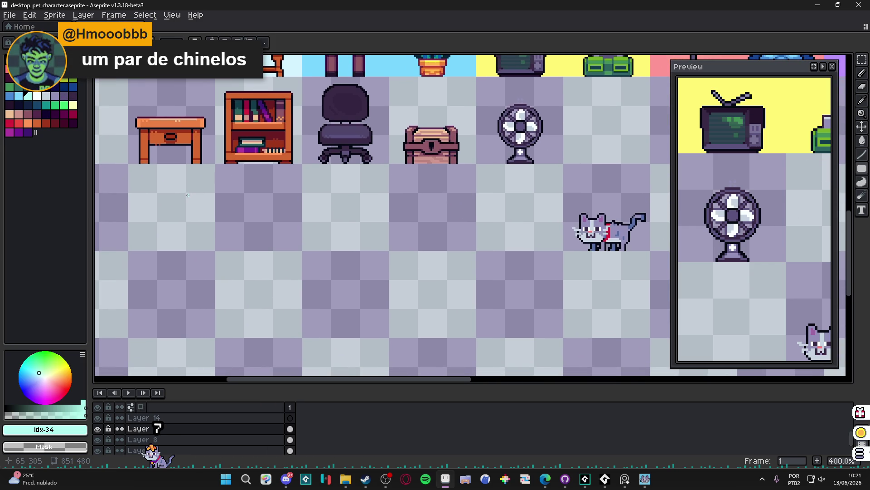
key(v)
mouse_move(180, 189)
mouse_down()
mouse_move(204, 267)
mouse_move(246, 328)
mouse_up()
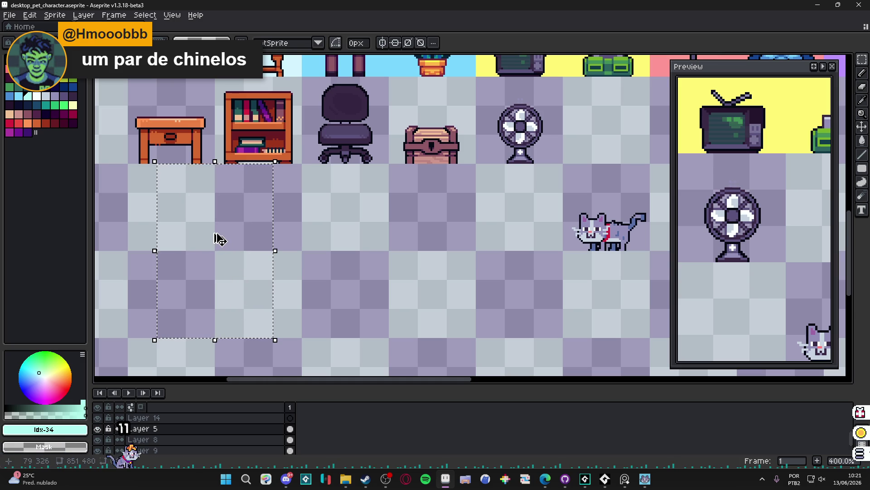
key(ctrl+d)
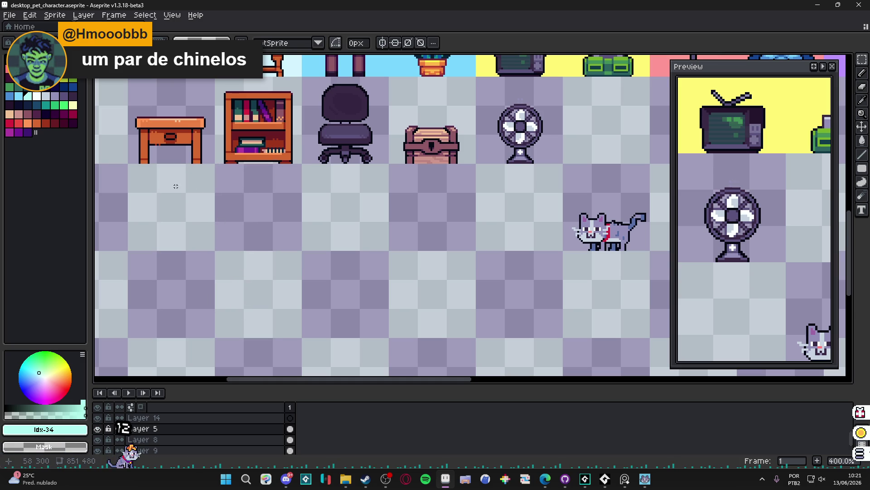
click(861, 181)
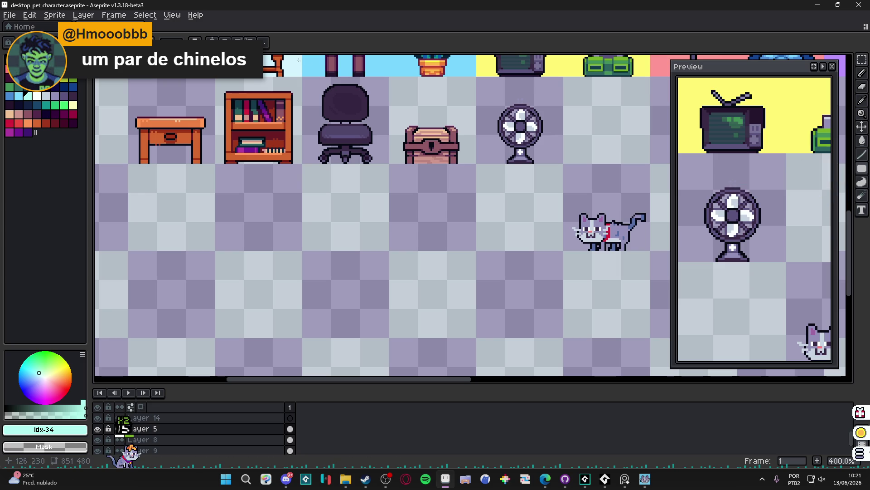
click(224, 41)
Place the vertical symmetry axis and draw a mirrored light-cyan rectangle below the desk.
mouse_move(520, 57)
mouse_down()
mouse_move(399, 56)
mouse_move(182, 113)
mouse_move(172, 131)
mouse_up()
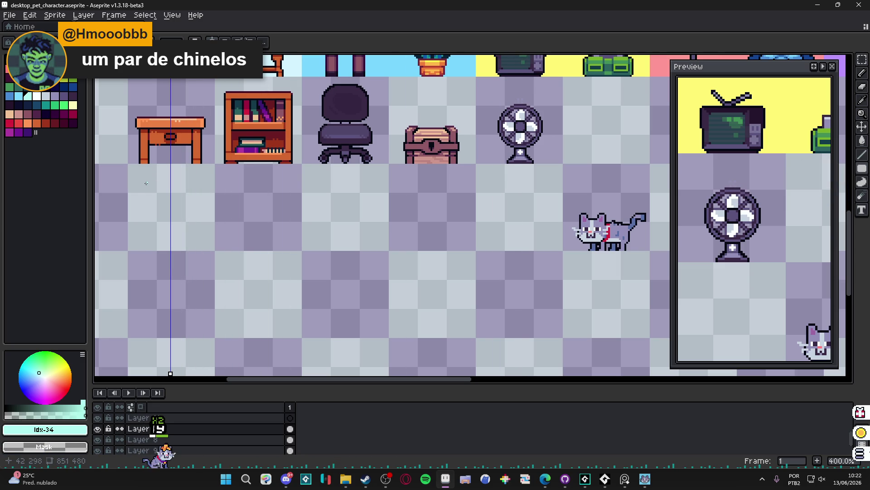
mouse_move(147, 183)
mouse_down()
mouse_move(267, 330)
mouse_move(196, 336)
mouse_move(266, 324)
mouse_move(287, 334)
mouse_up()
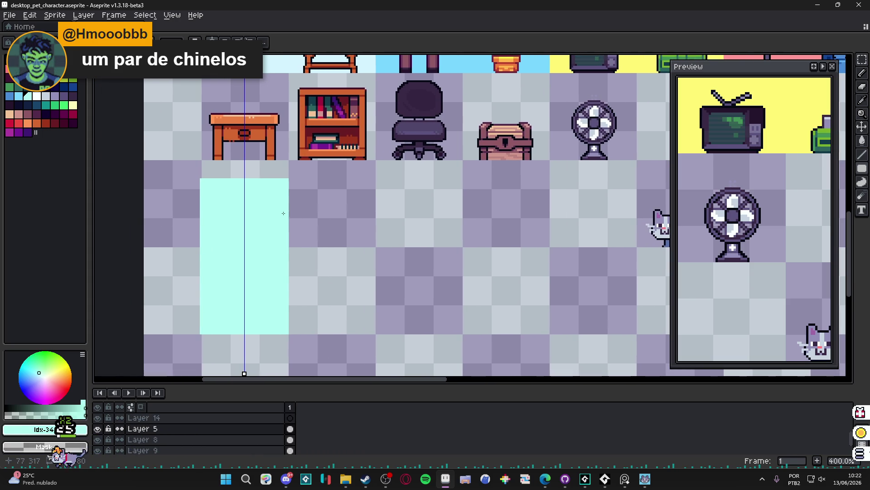
scroll(283, 205, down, 1)
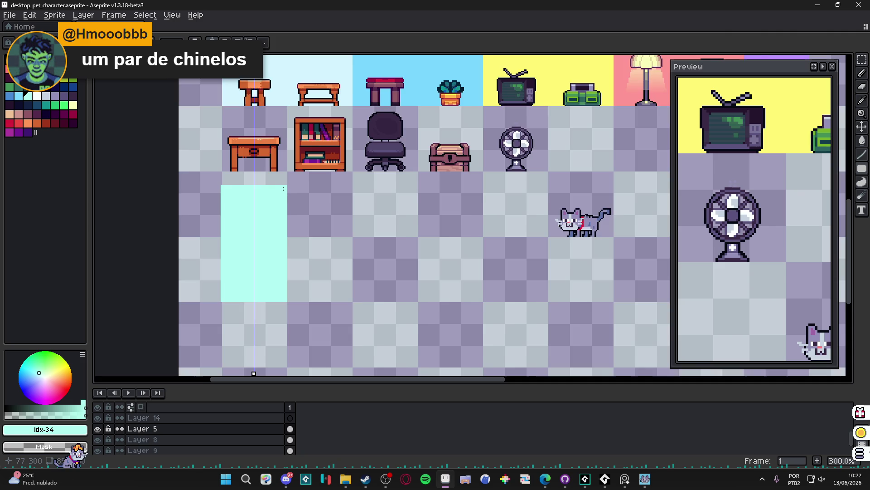
scroll(284, 189, up, 1)
Switch to dark #050914 and outline both sides of the cyan rectangle.
key(e)
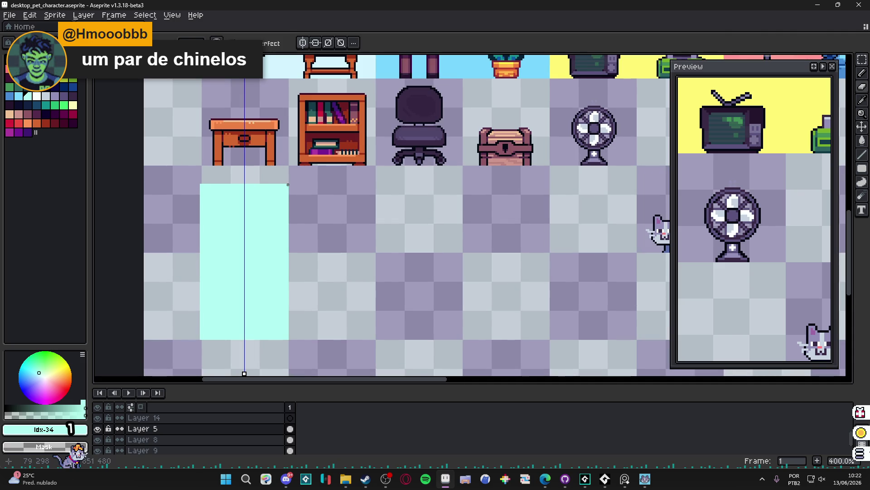
scroll(288, 185, up, 1)
key(x)
scroll(292, 189, up, 1)
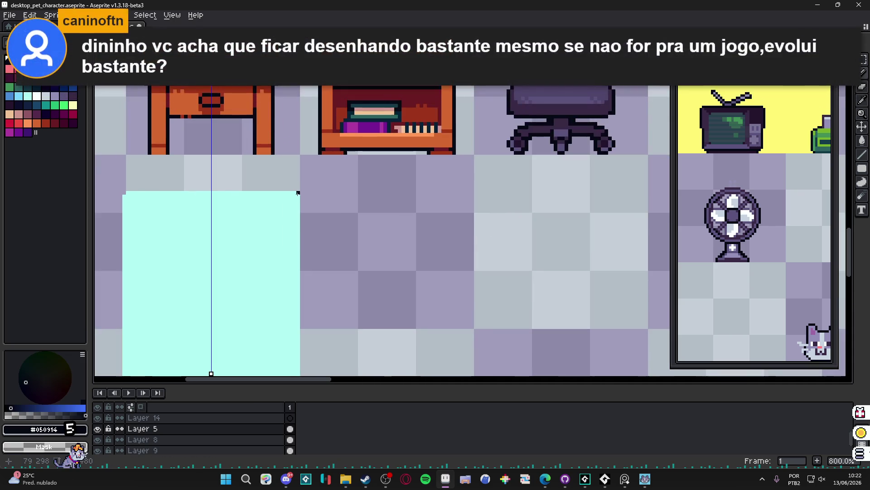
scroll(296, 194, down, 2)
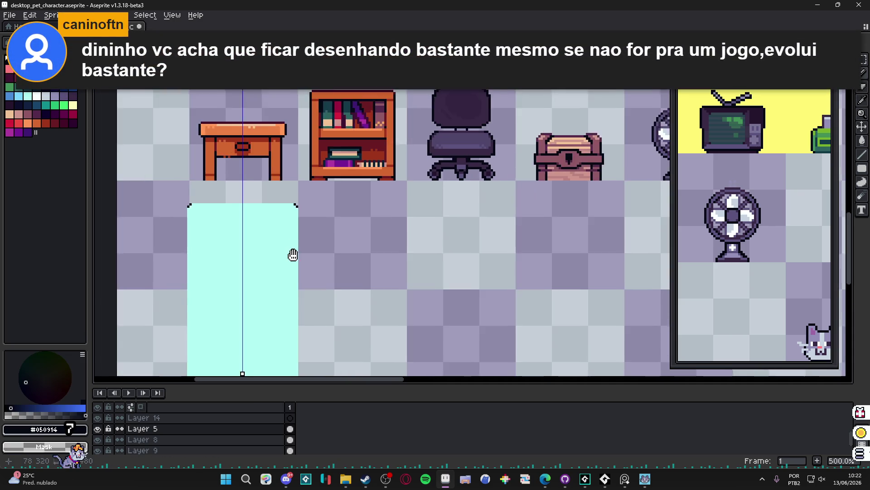
scroll(289, 361, down, 1)
scroll(297, 366, up, 1)
drag(297, 366, 295, 132)
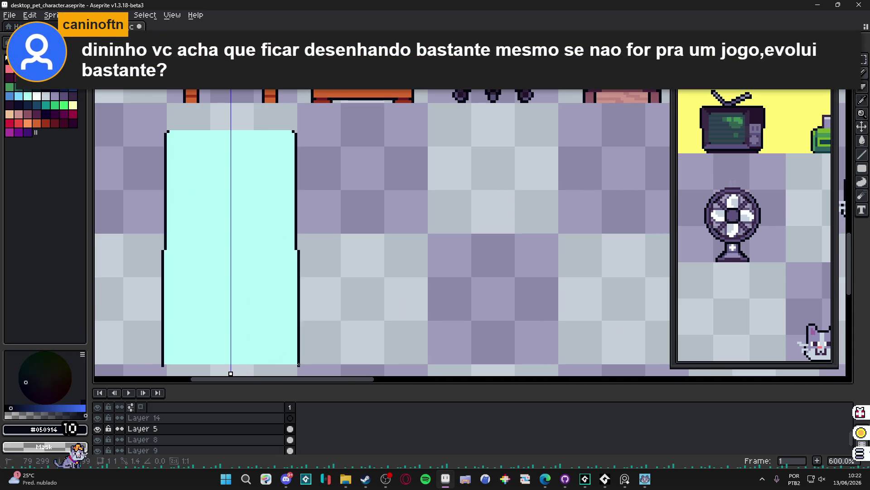
Outline the top edge with a larger brush, then try a pink fill and undo it.
key(plus)
key(plus)
key(plus)
drag(292, 131, 201, 130)
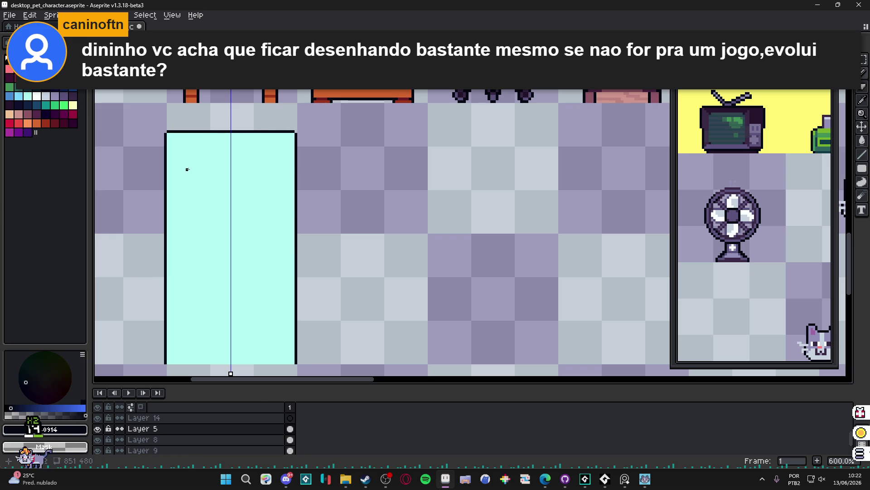
scroll(255, 186, down, 1)
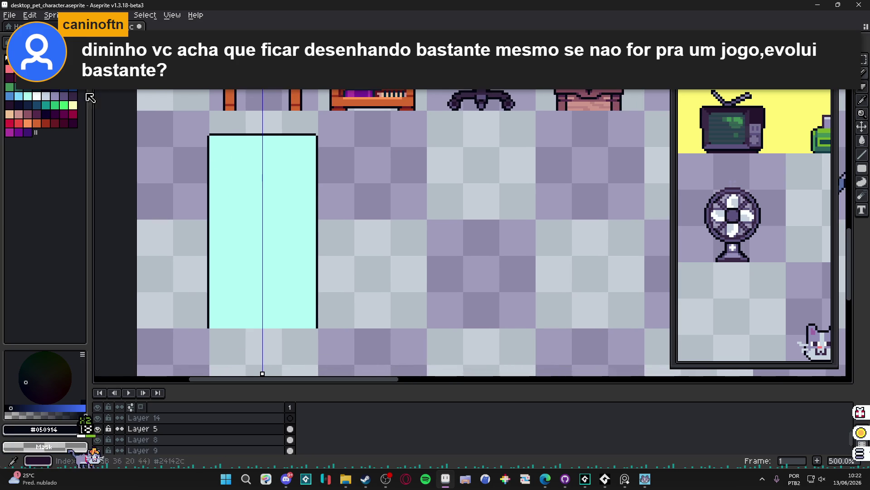
click(9, 68)
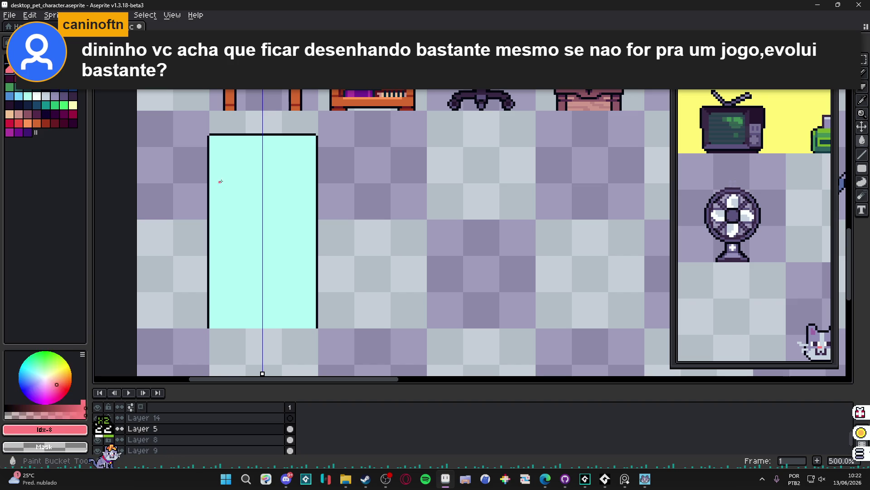
click(214, 178)
key(ctrl+z)
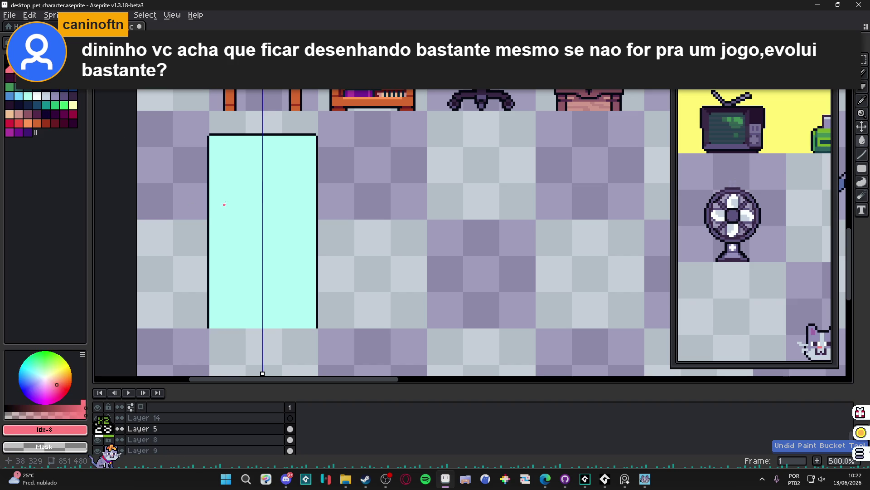
scroll(228, 197, up, 1)
Draw a dark horizontal divider across the fridge between the two doors.
alt+click(204, 209)
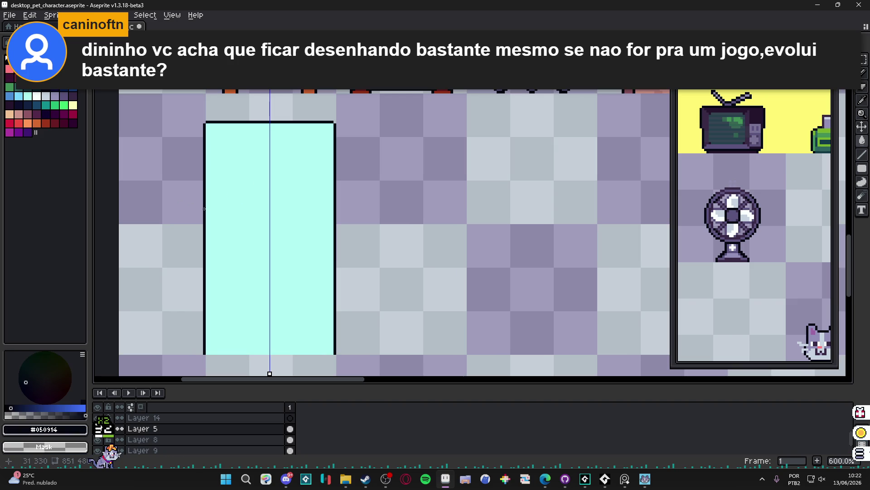
shift+click(206, 206)
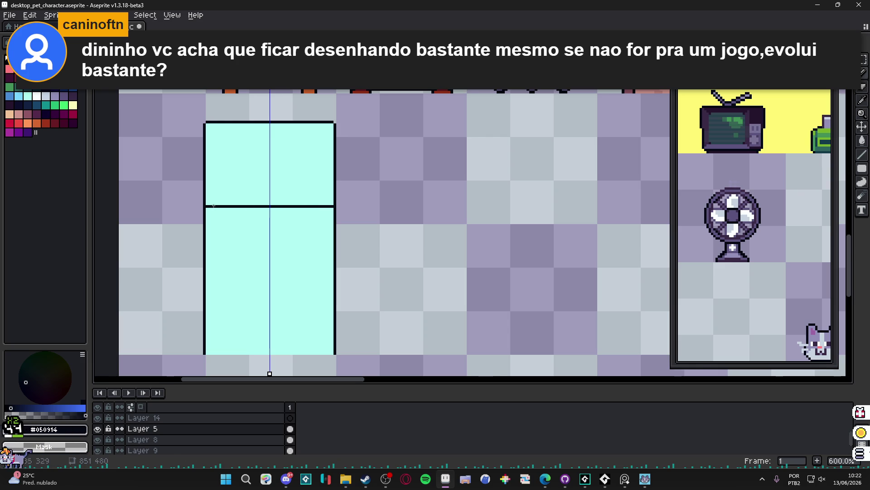
scroll(215, 207, up, 3)
scroll(215, 206, down, 4)
scroll(259, 207, up, 2)
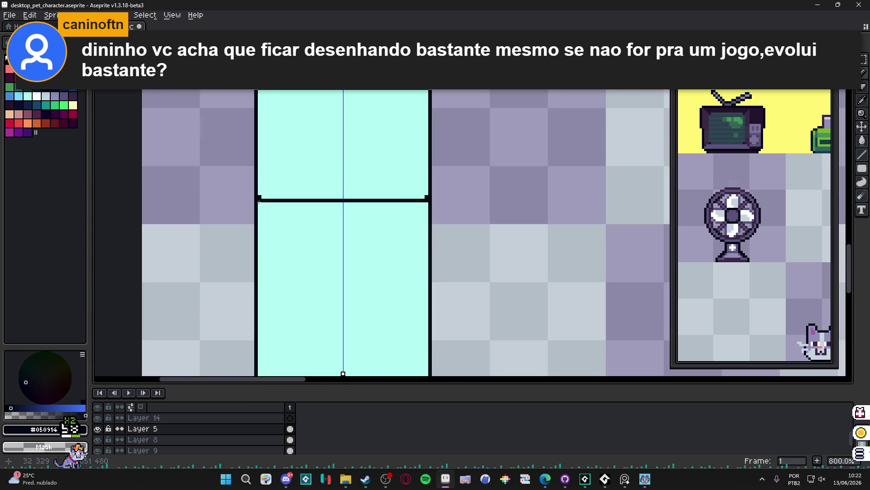
scroll(258, 204, down, 1)
Draw a two-pixel-wide dark handle down the fridge's lower door.
click(284, 222)
drag(278, 198, 276, 336)
click(286, 198)
drag(286, 198, 286, 336)
scroll(299, 313, down, 5)
scroll(299, 313, up, 1)
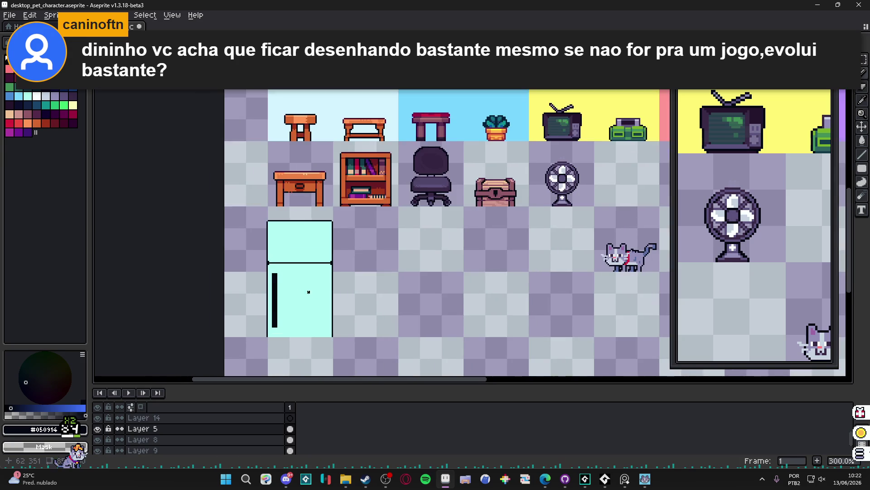
scroll(293, 213, up, 1)
scroll(293, 213, down, 1)
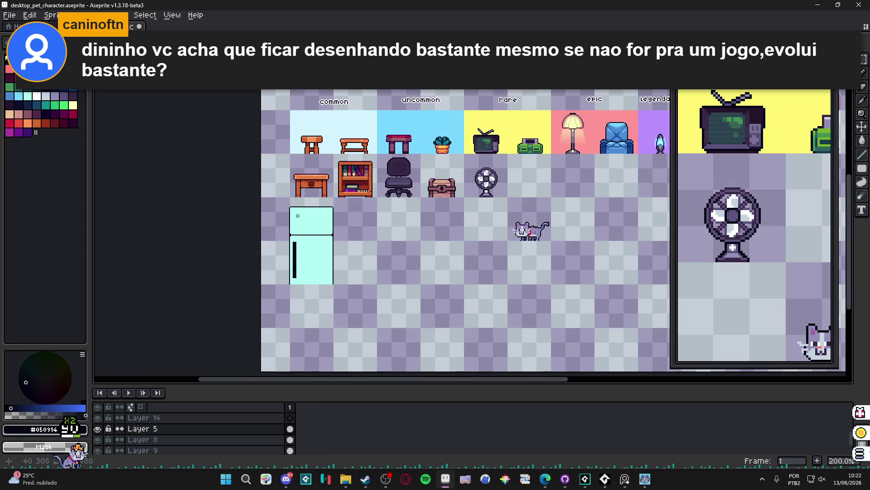
drag(318, 224, 288, 230)
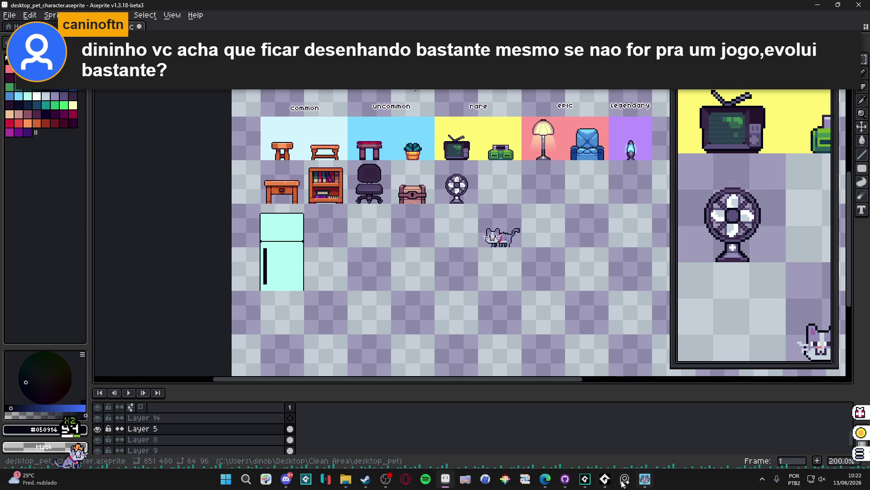
click(585, 479)
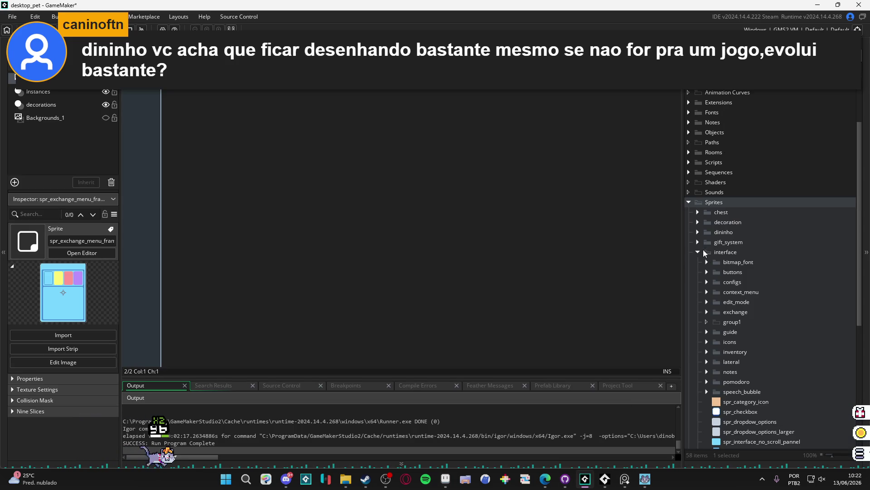
Collapse Sprites > interface, expand decoration's common, epic and icons folders, and inspect spr_decoration_blue_armchair.
click(706, 250)
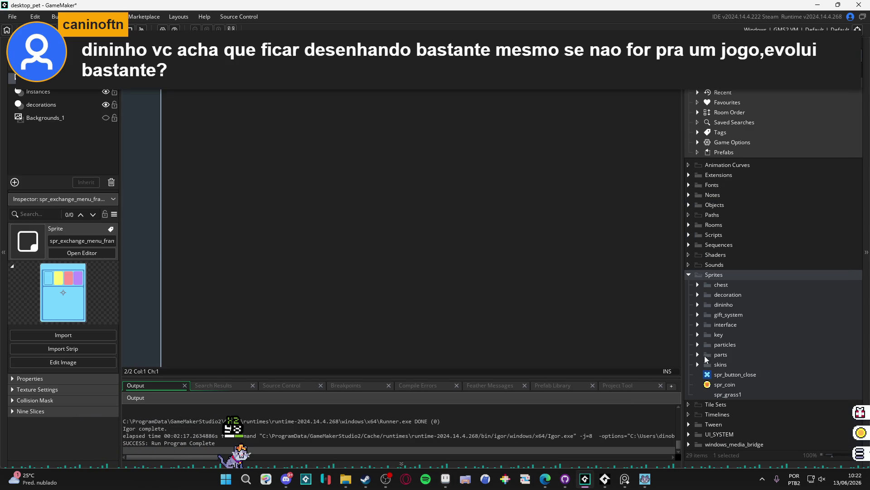
click(698, 295)
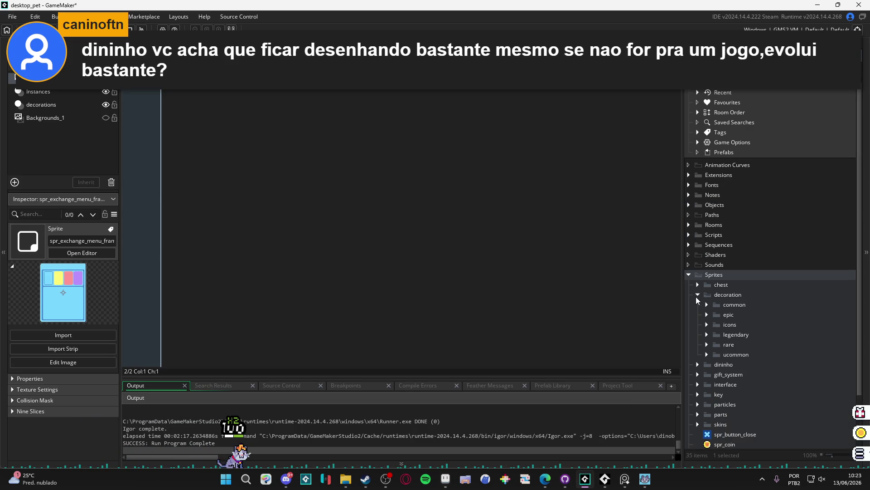
click(707, 305)
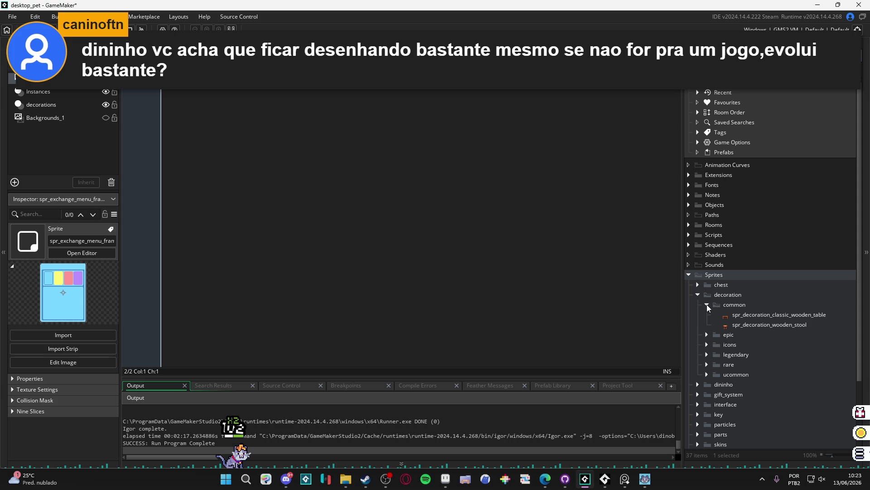
click(707, 335)
click(707, 365)
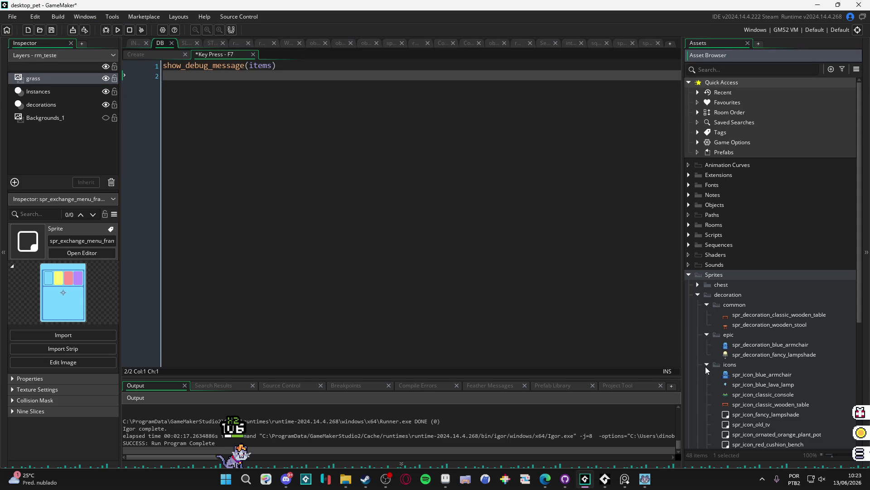
click(743, 347)
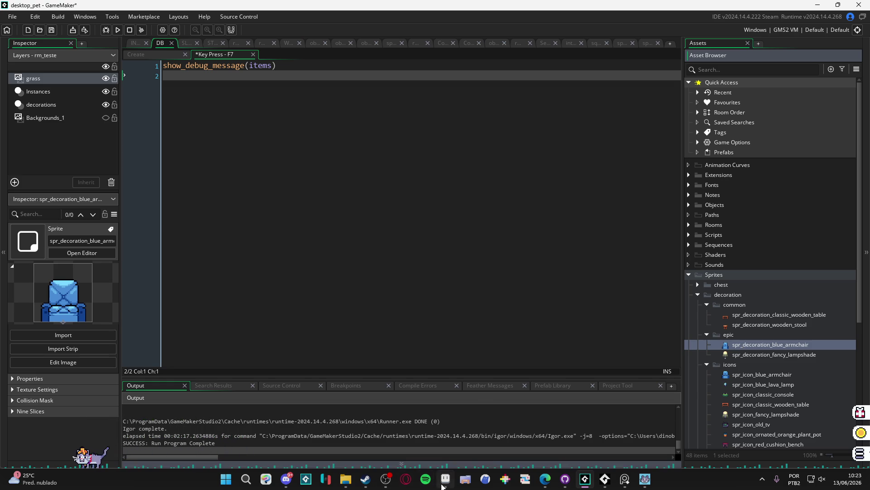
click(443, 483)
Show the pixel grid, centre the fridge, and enclose it in a grid-snapped rectangle selection.
key(m)
key(ctrl+apostrophe)
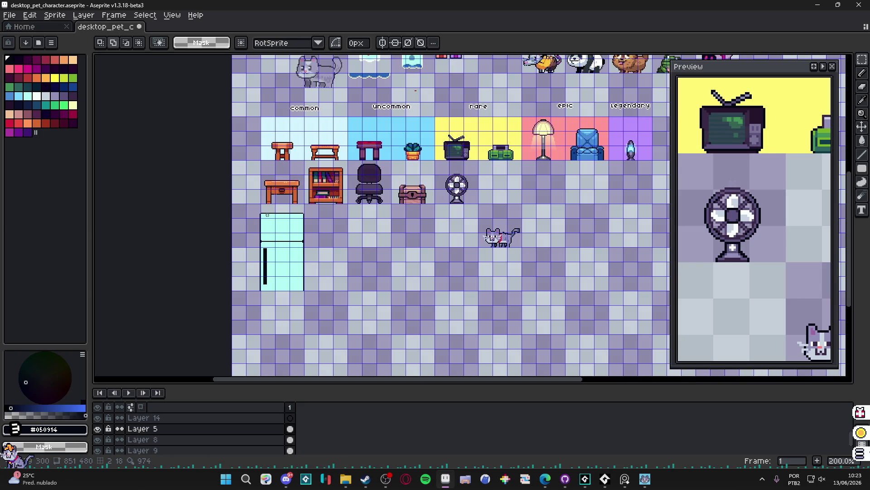
scroll(268, 214, up, 2)
mouse_move(269, 215)
mouse_down()
mouse_move(287, 196)
mouse_move(332, 355)
mouse_up()
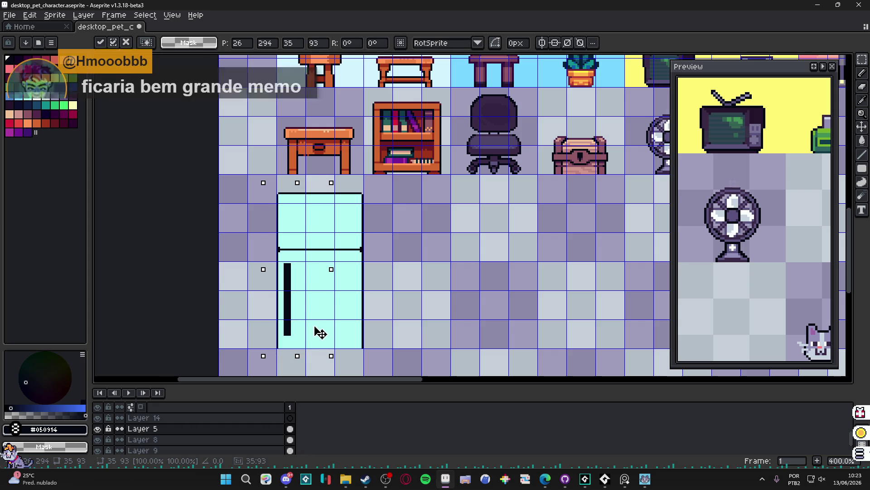
key(Return)
mouse_move(293, 184)
mouse_down()
mouse_move(385, 340)
mouse_move(353, 334)
mouse_move(361, 341)
mouse_up()
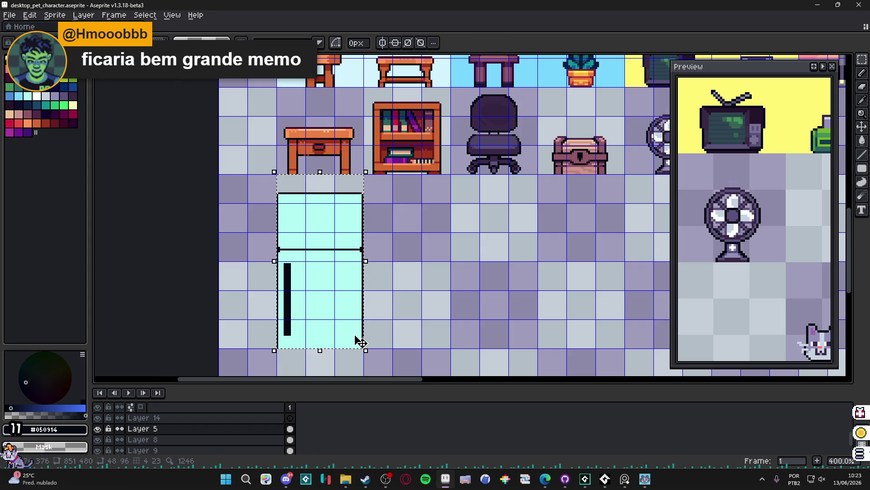
click(818, 4)
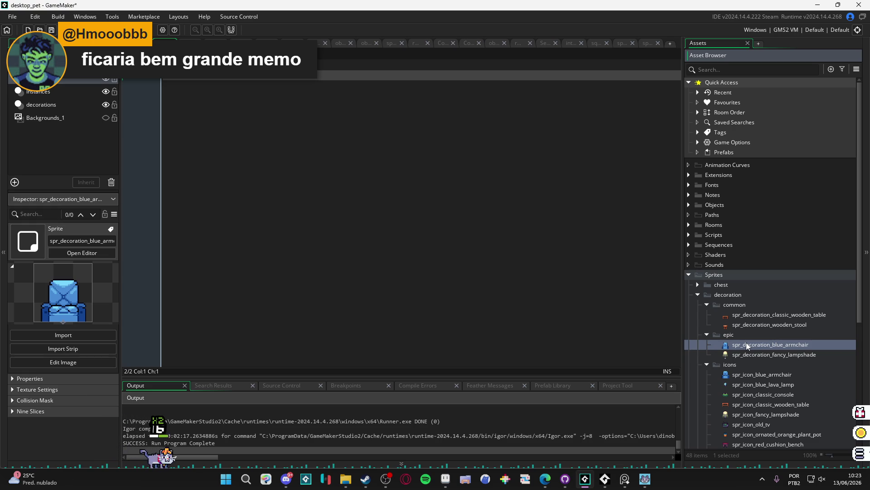
Create a new sprite named spr_decoration in the epic decoration folder.
click(746, 343)
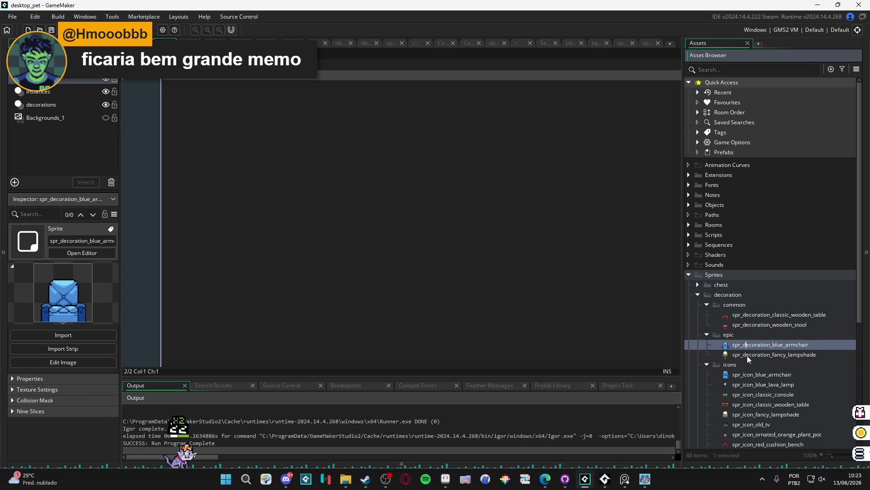
click(749, 356)
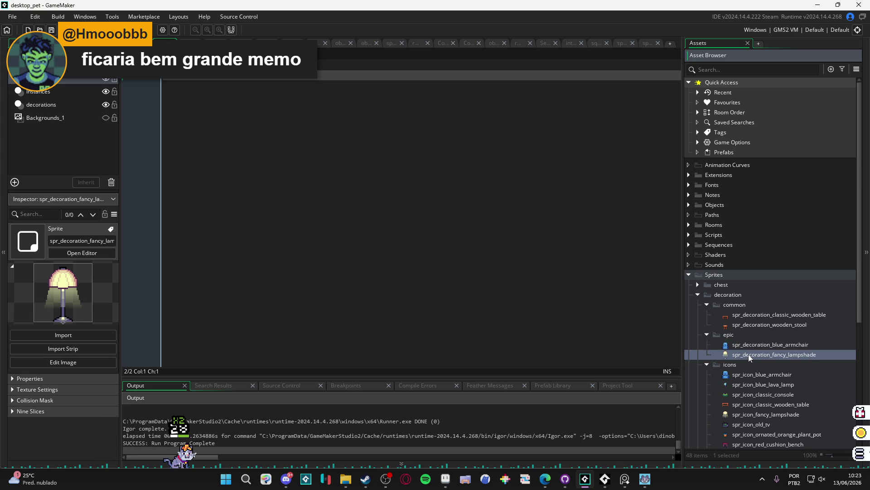
key(alt+s)
text(spr_decoration_)
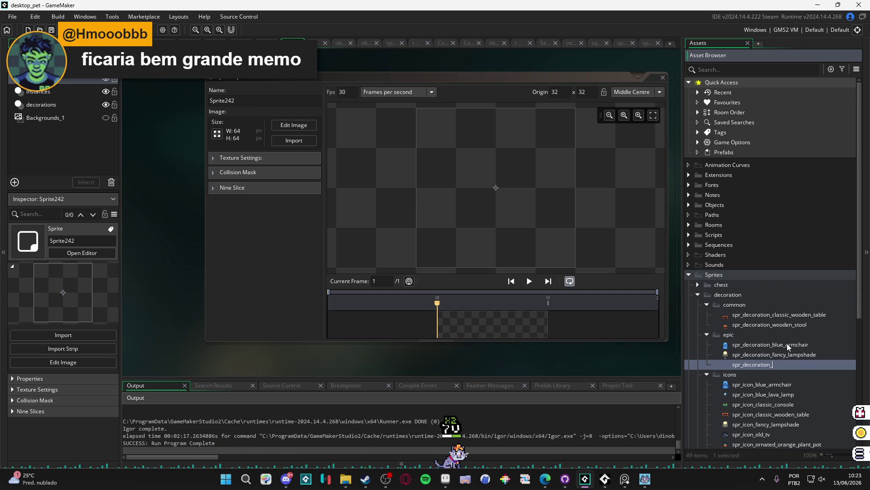
click(789, 347)
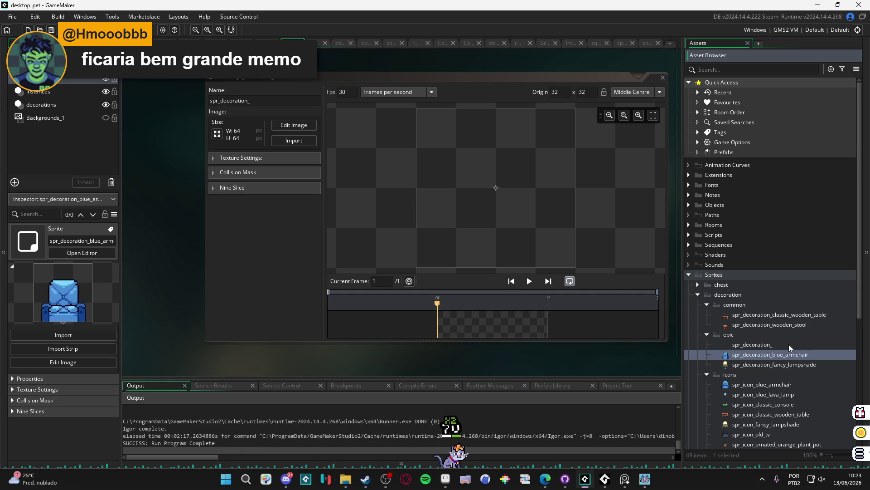
click(859, 453)
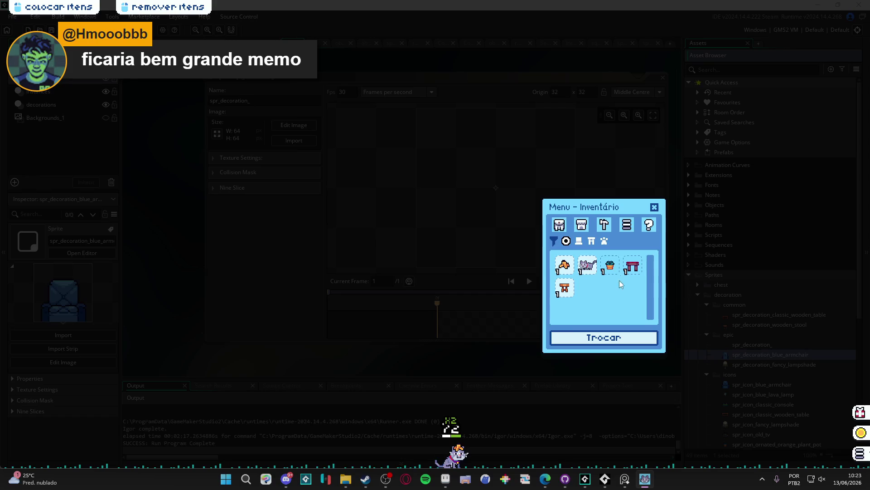
click(654, 208)
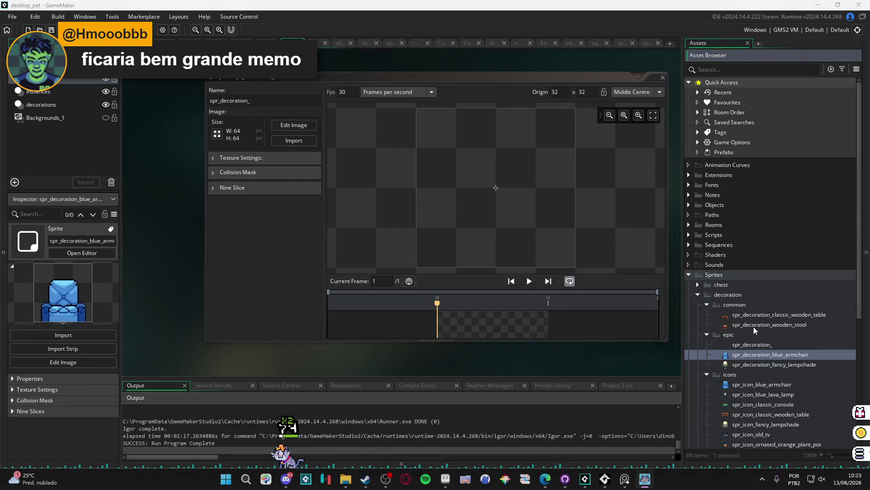
Rename the wooden stool sprite to spr_decoration_wooden_stools.
click(755, 325)
key(F2)
key(End)
text(s)
click(772, 355)
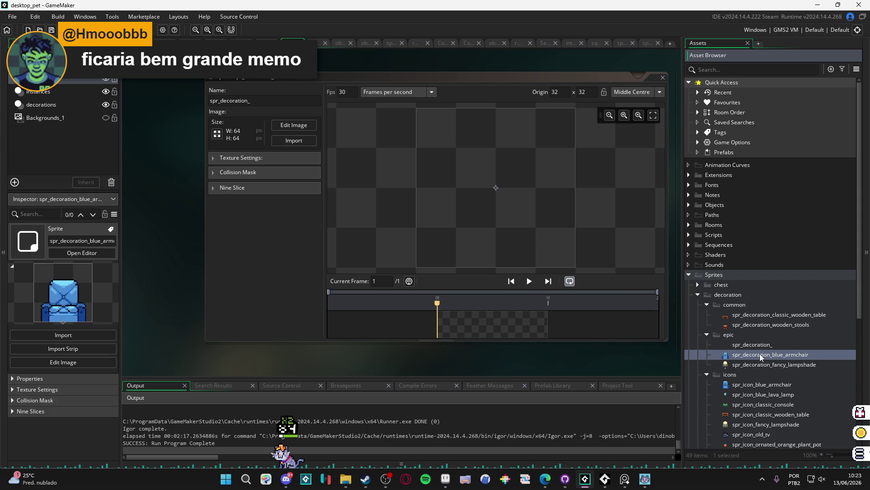
click(756, 365)
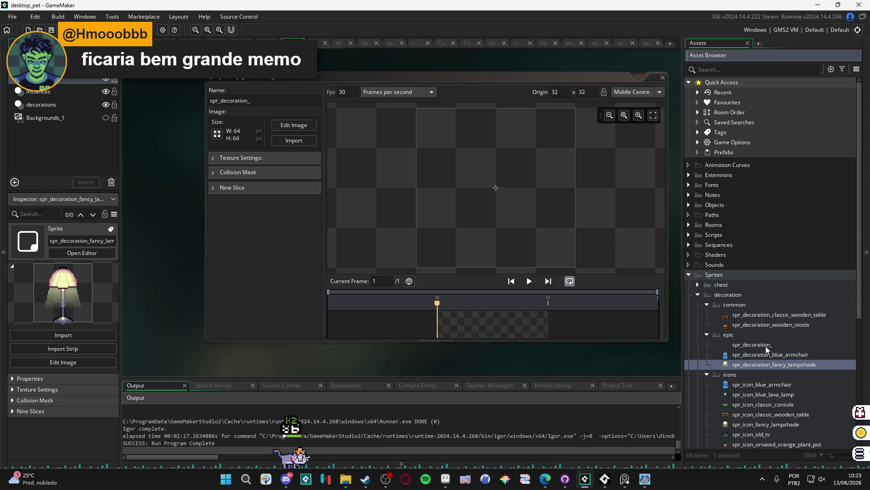
click(773, 324)
scroll(777, 344, down, 2)
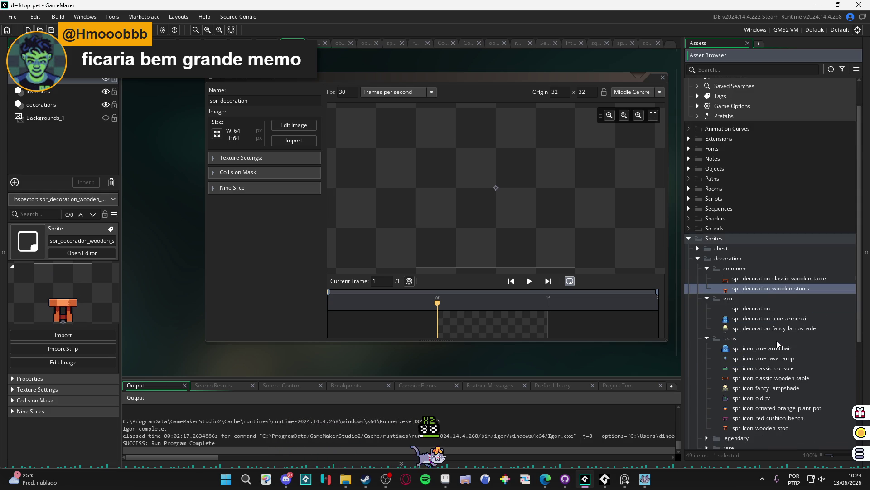
scroll(778, 345, up, 2)
Add a new common-folder sprite named spr_deocration_wooden_stool.
key(alt+s)
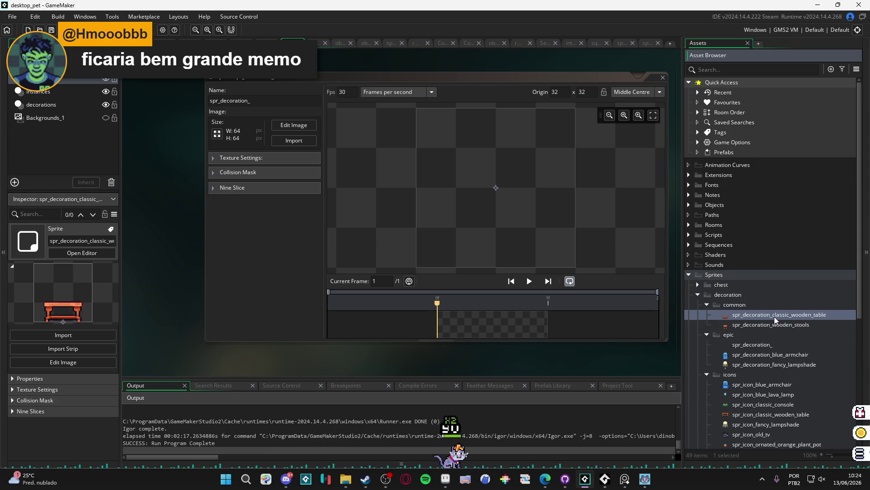
click(753, 335)
text(spr_decoration_wooden_stool)
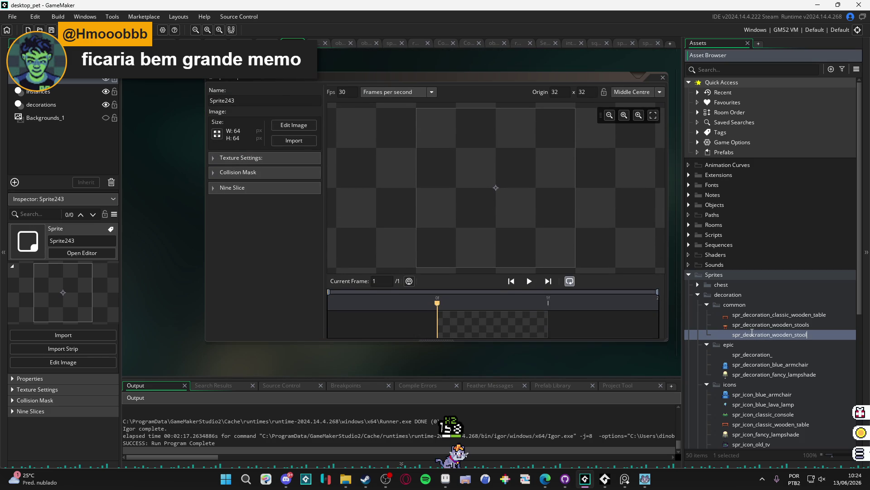
key(Return)
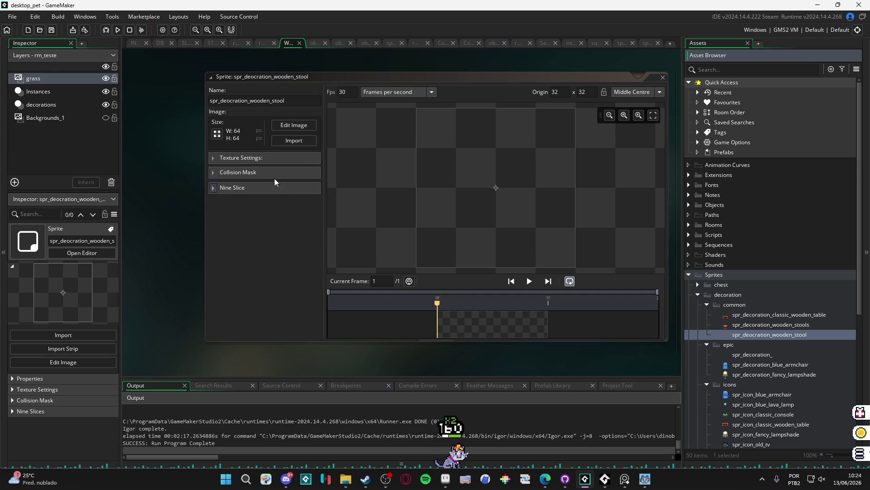
click(446, 478)
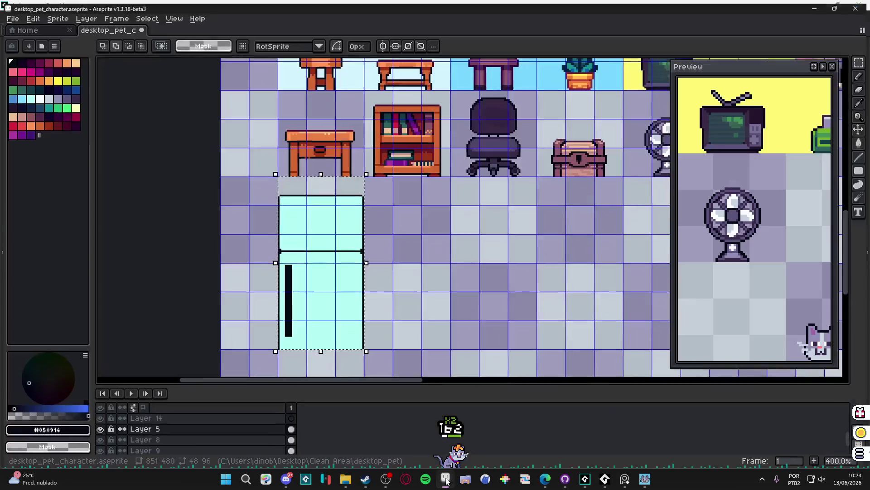
Resize the new sprite to 48×96 and paste the copied fridge image into it.
click(445, 479)
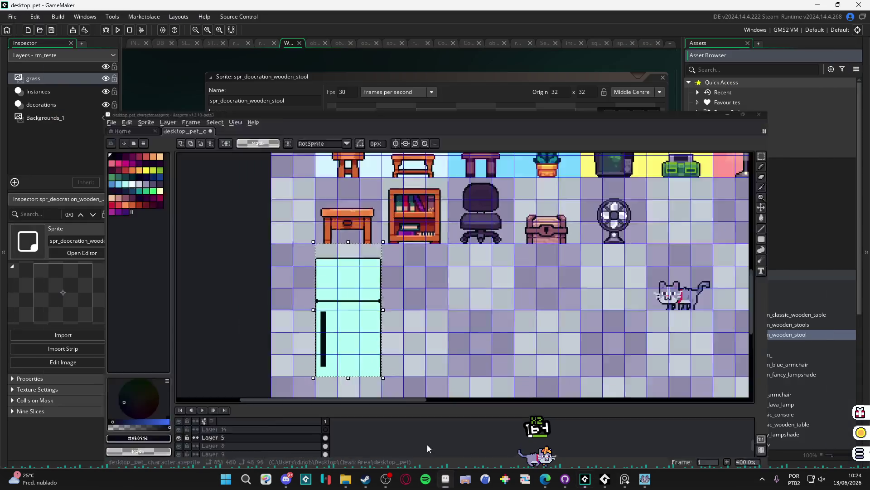
click(217, 133)
text(93)
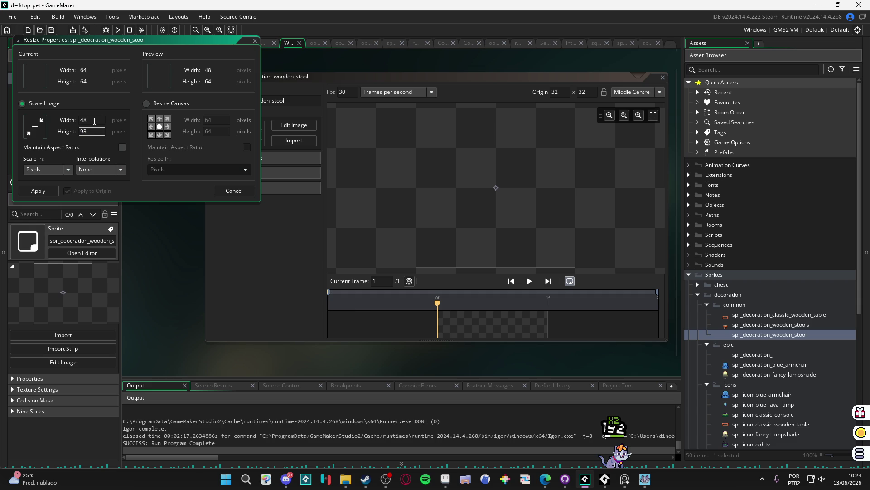
key(Return)
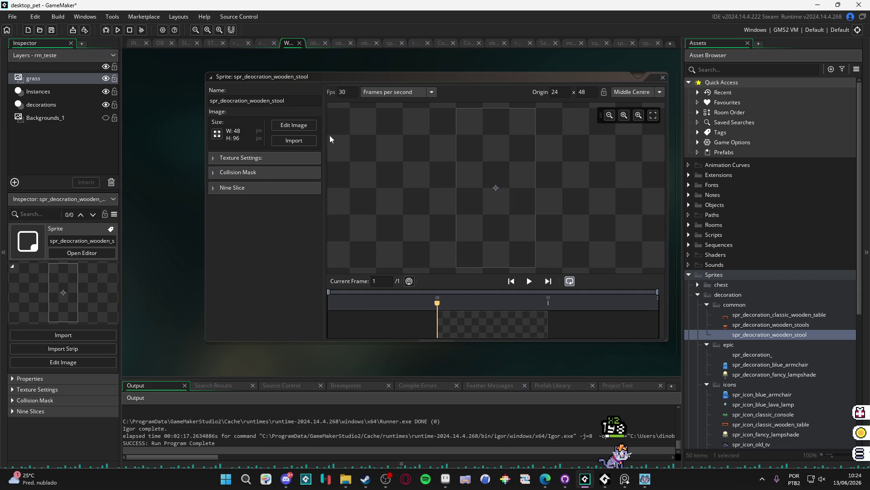
click(294, 125)
key(ctrl+v)
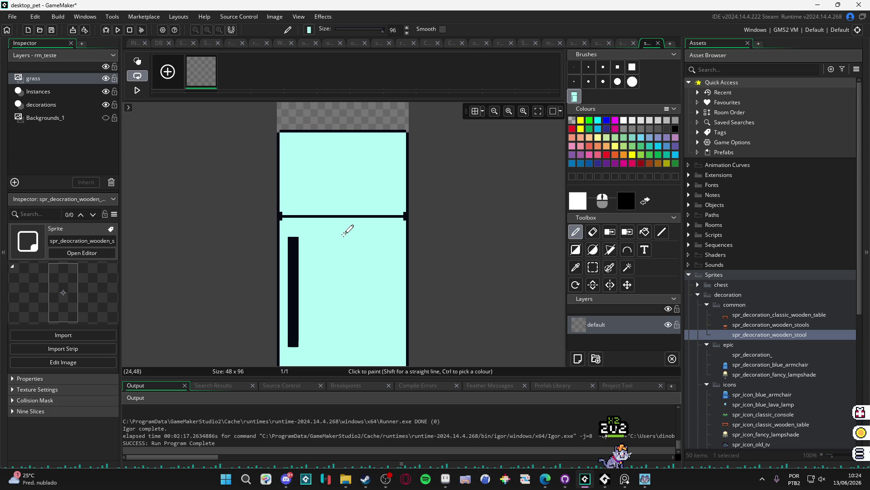
click(346, 232)
Commit the pasted fridge, reselect the stool sprite, and build and run the game.
click(752, 336)
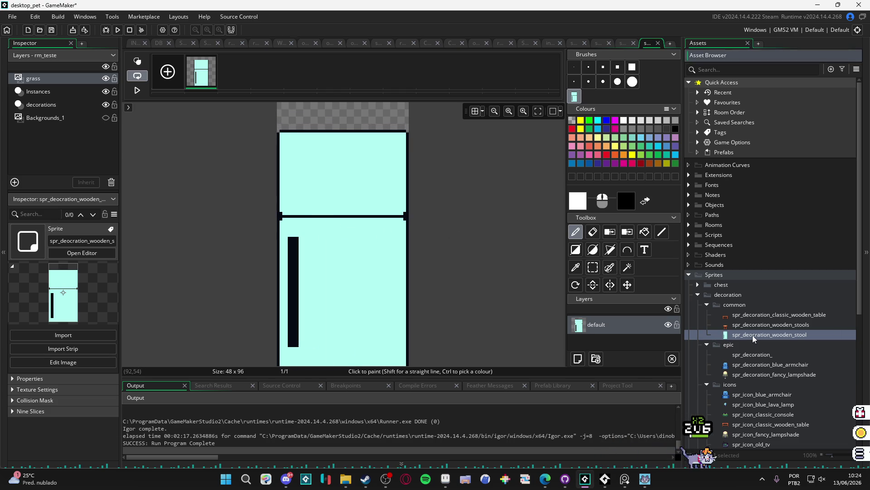
double_click(752, 335)
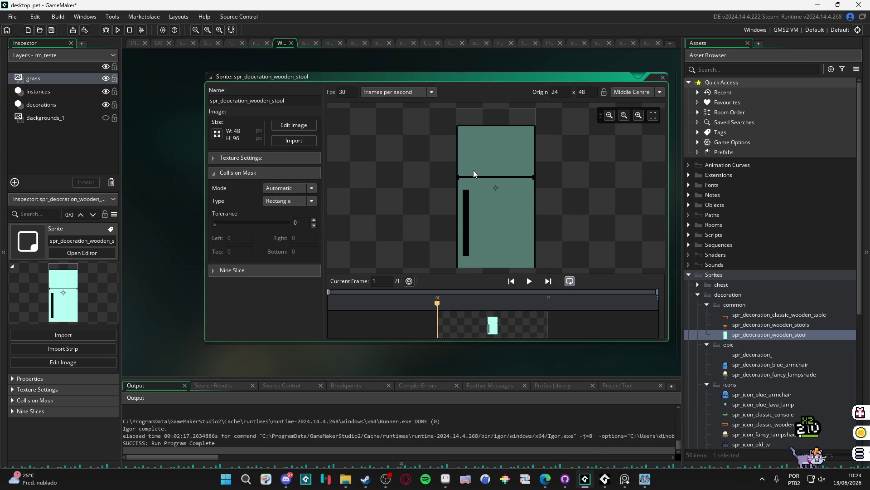
click(745, 336)
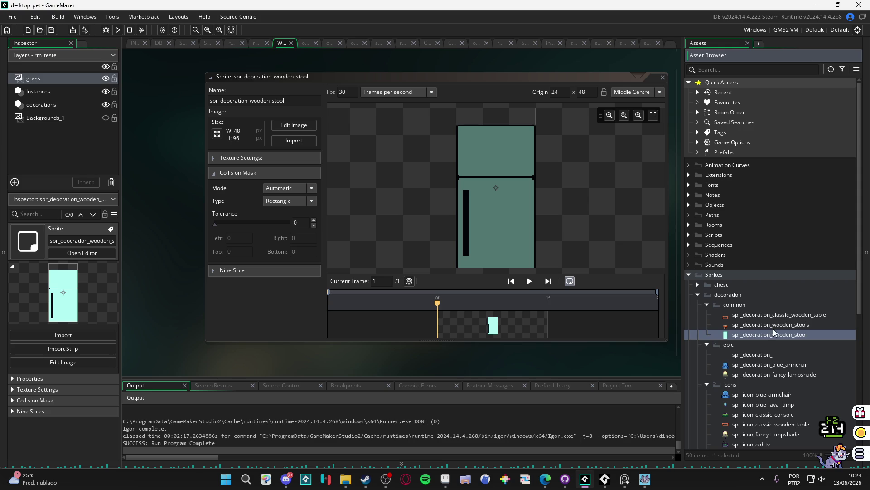
click(615, 279)
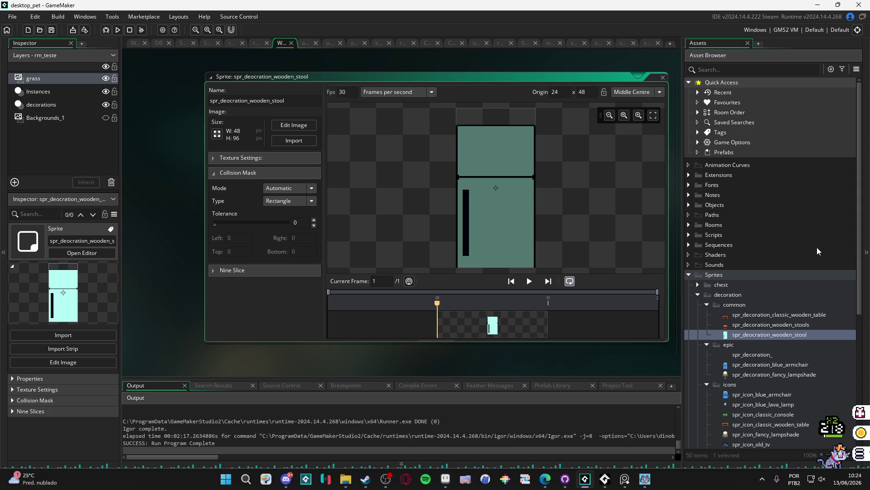
click(794, 339)
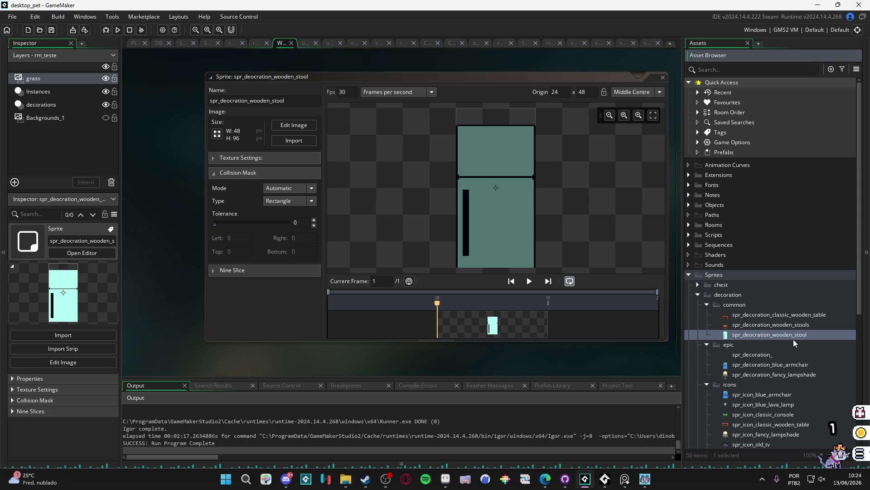
key(F5)
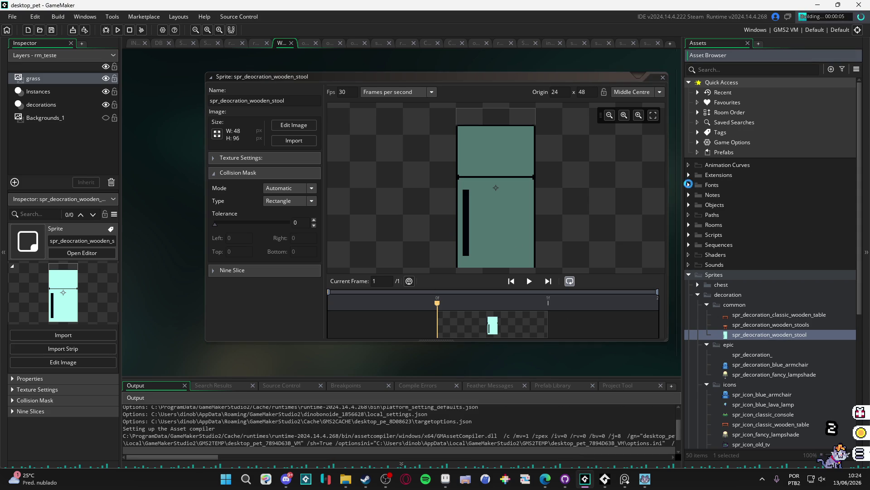
Close the previously running pet game and place a table from the inventory.
right_click(645, 479)
click(616, 453)
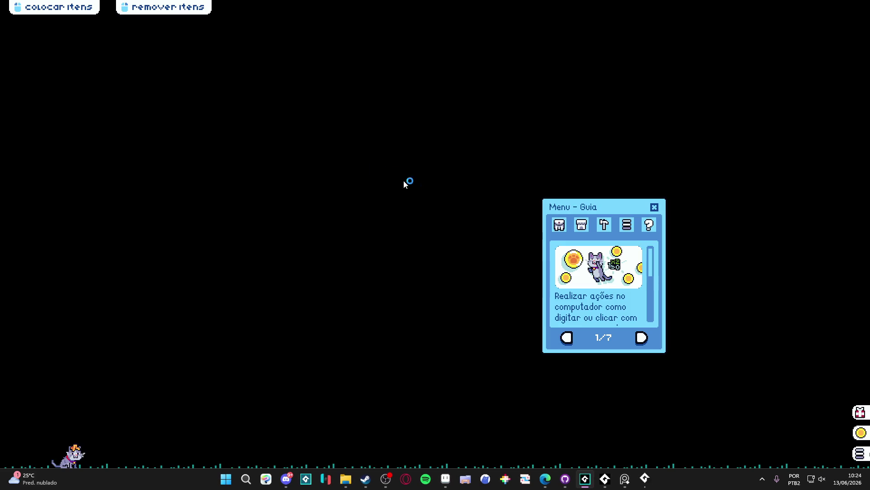
click(560, 226)
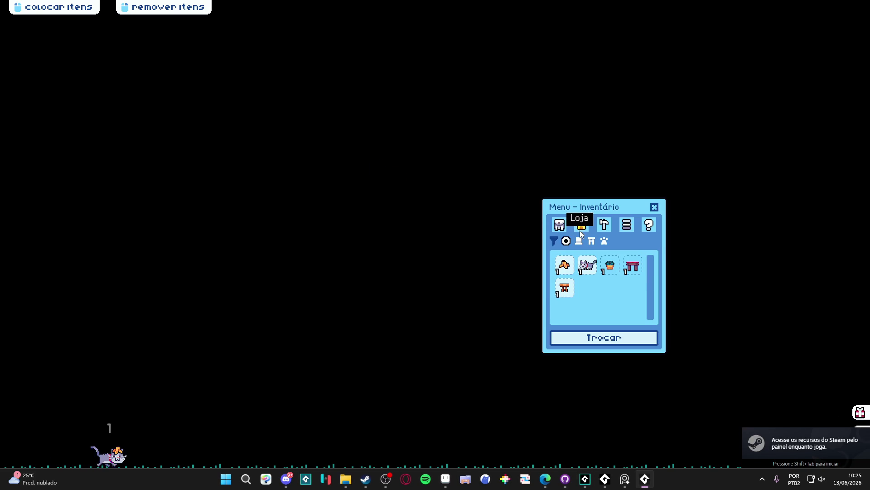
click(633, 265)
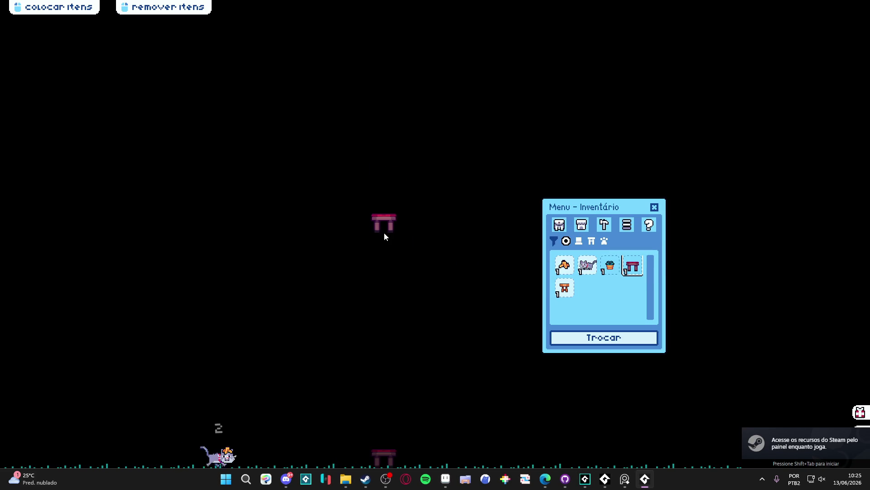
click(565, 286)
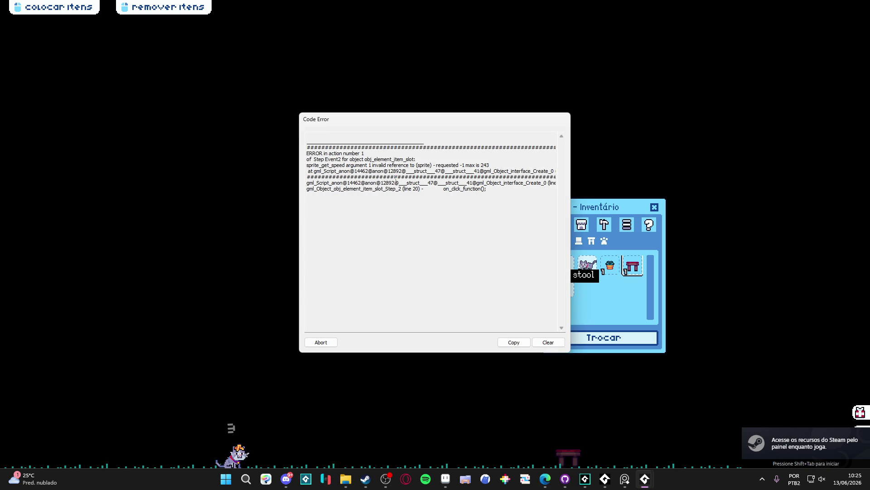
Select the invalid-sprite error message text and abort the crashed game.
drag(387, 165, 569, 174)
click(512, 169)
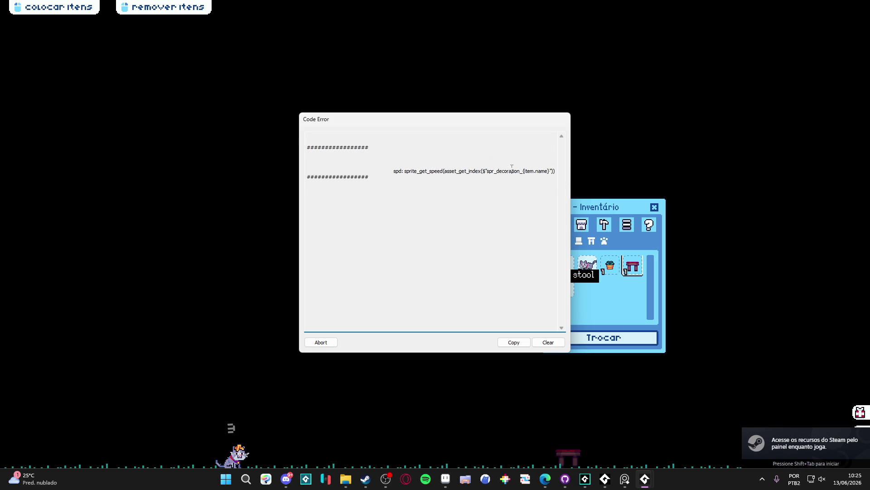
drag(501, 172, 209, 169)
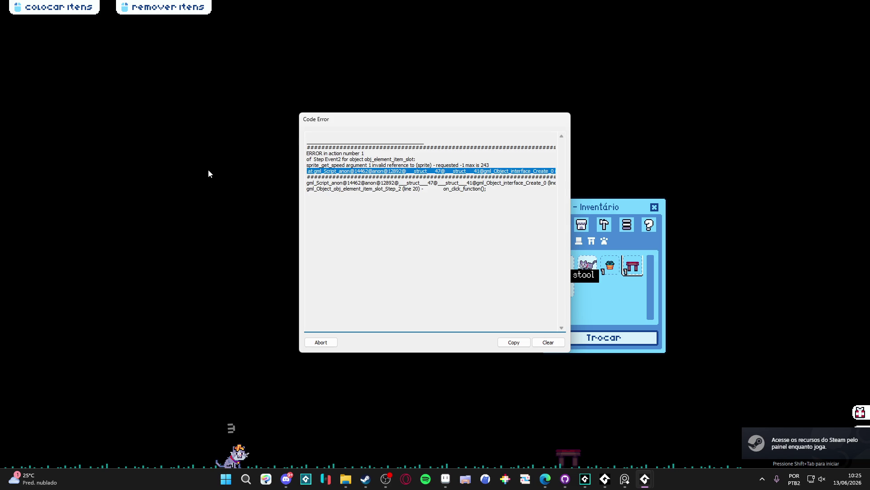
click(320, 342)
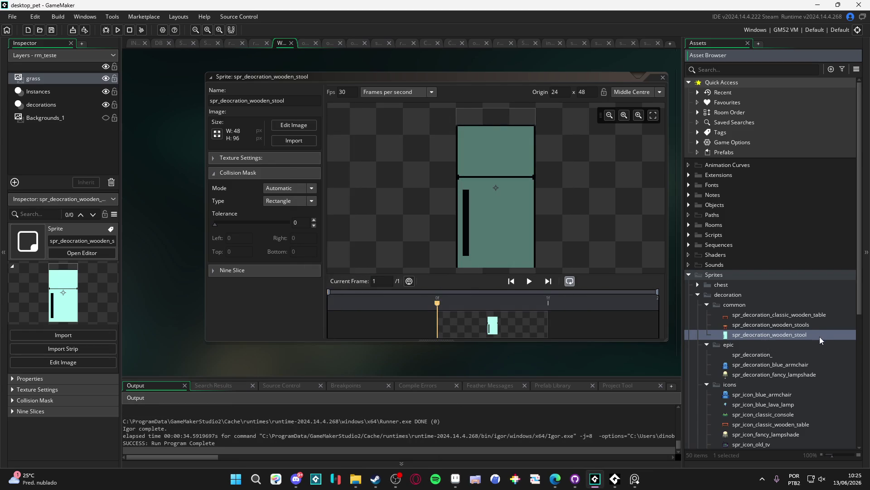
Correct the sprite name to spr_decoration_wooden_stool and rebuild the game with F5.
click(758, 337)
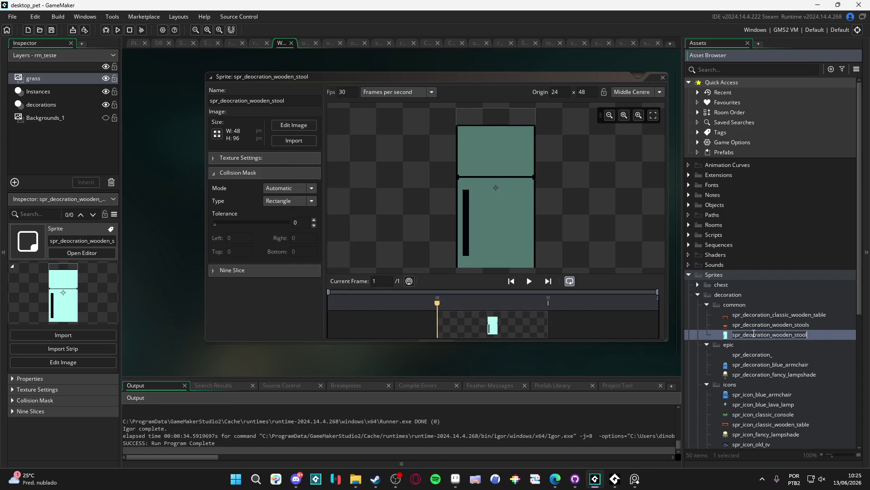
key(BackSpace)
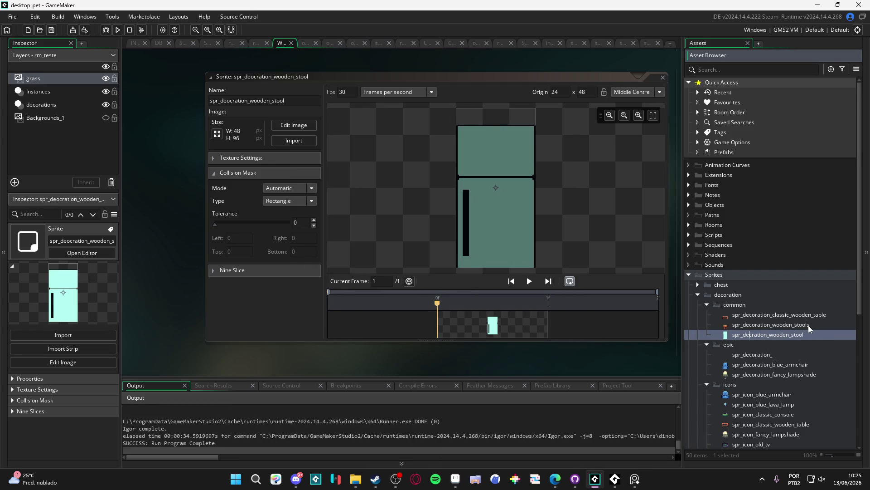
text(o)
click(808, 325)
key(F5)
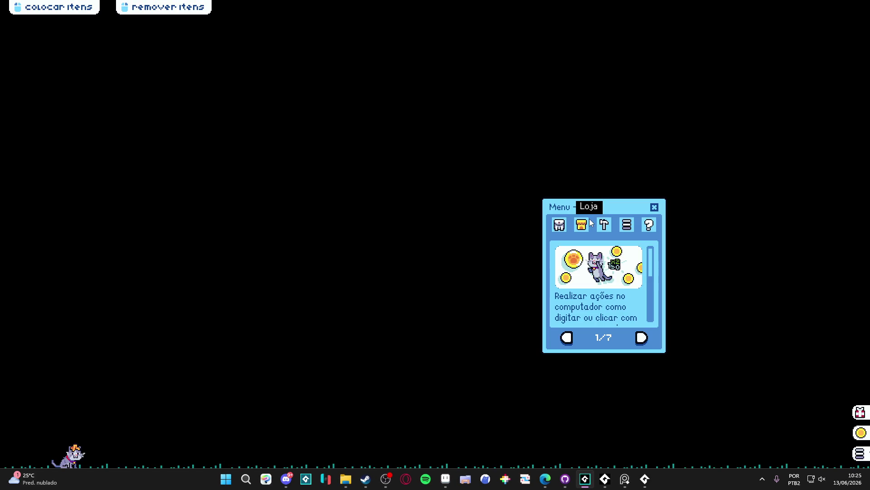
Place the fridge from the inventory, take it back, and close the game window.
click(560, 224)
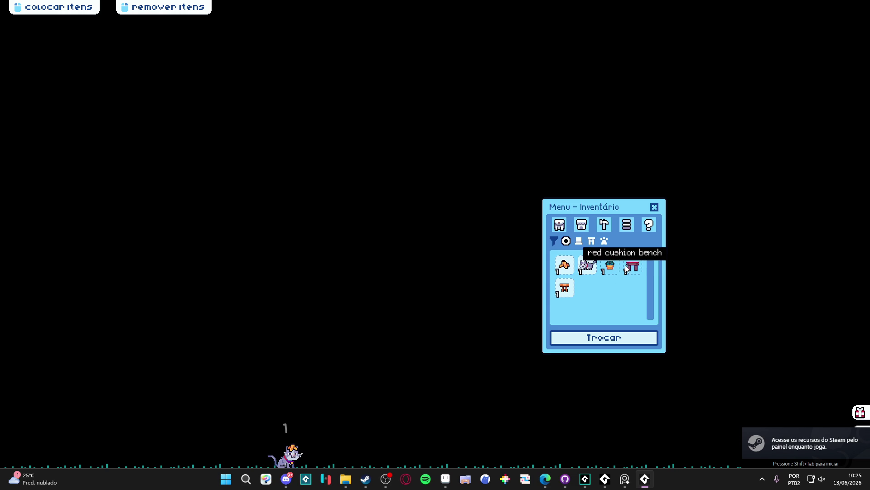
click(566, 288)
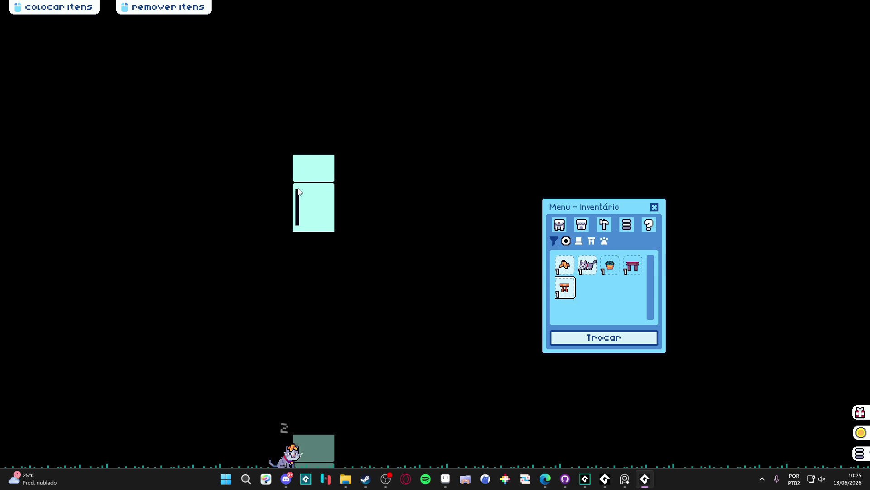
click(379, 161)
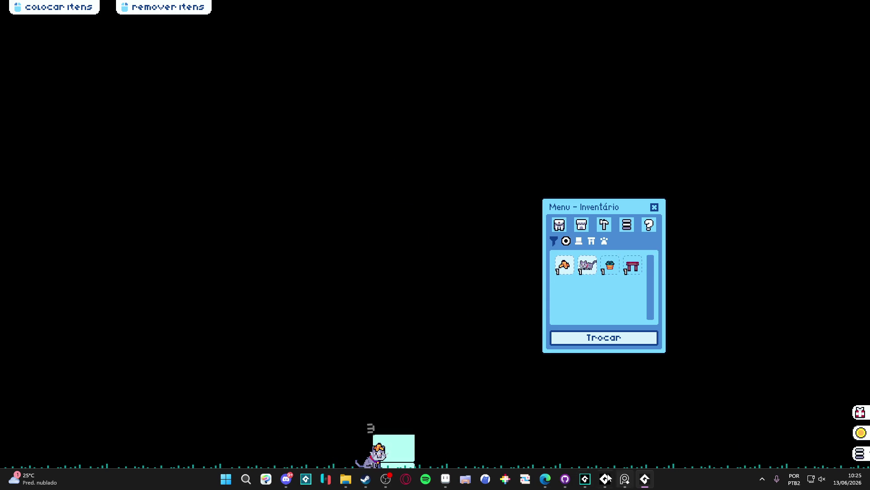
click(398, 449)
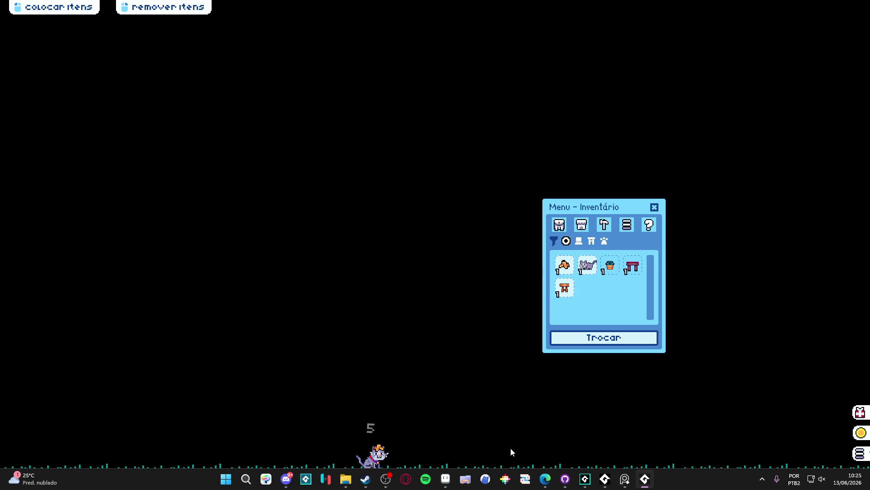
right_click(647, 479)
click(640, 456)
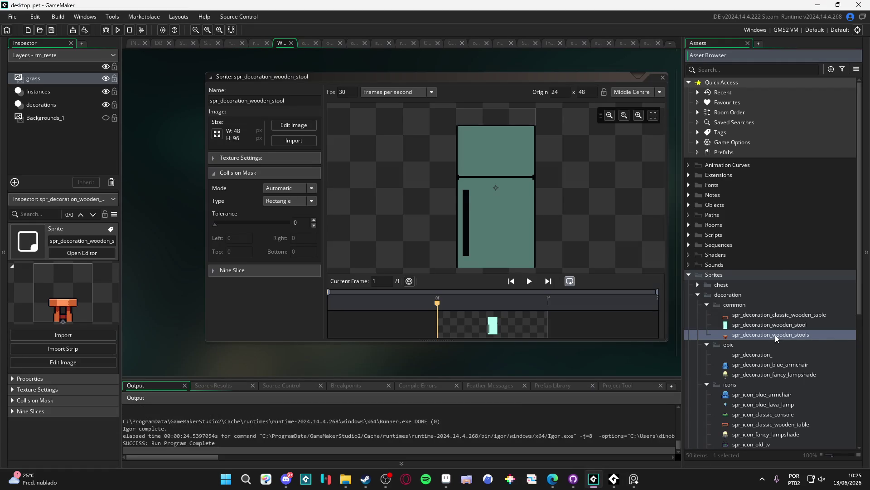
Compare with the wooden stool sprite, set the fridge origin to Bottom Centre, and run with F5.
click(742, 324)
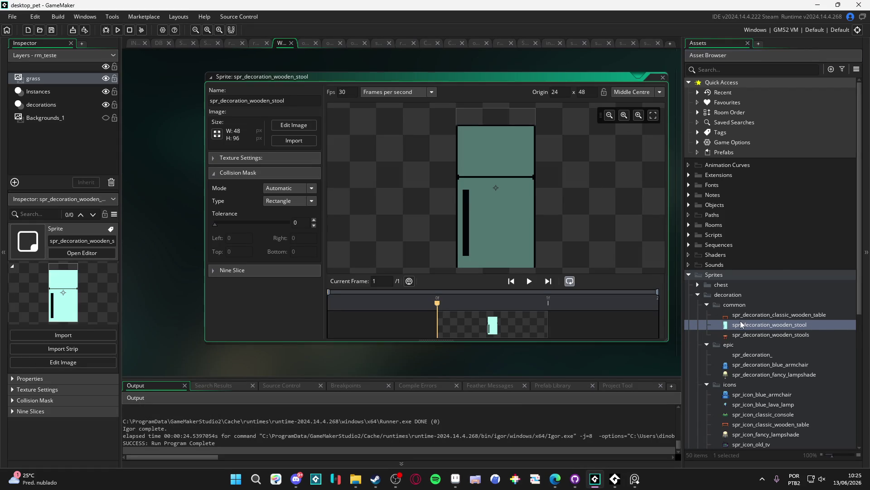
click(746, 312)
click(744, 333)
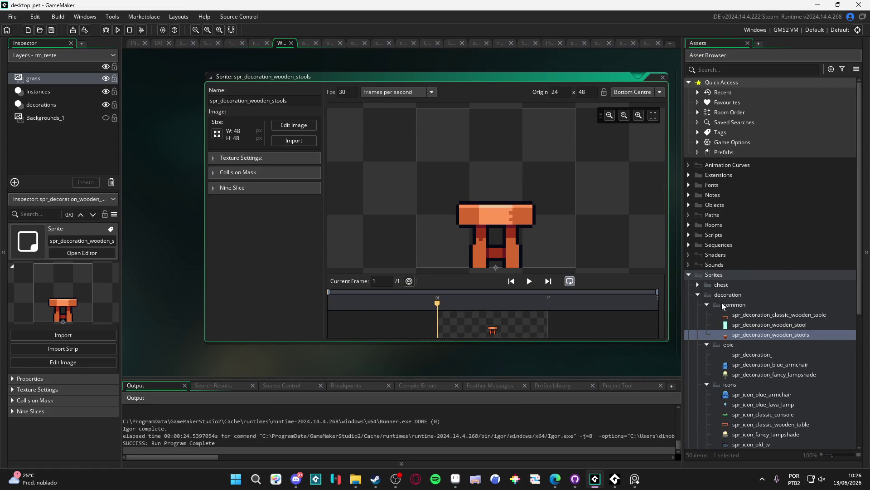
click(746, 322)
click(641, 91)
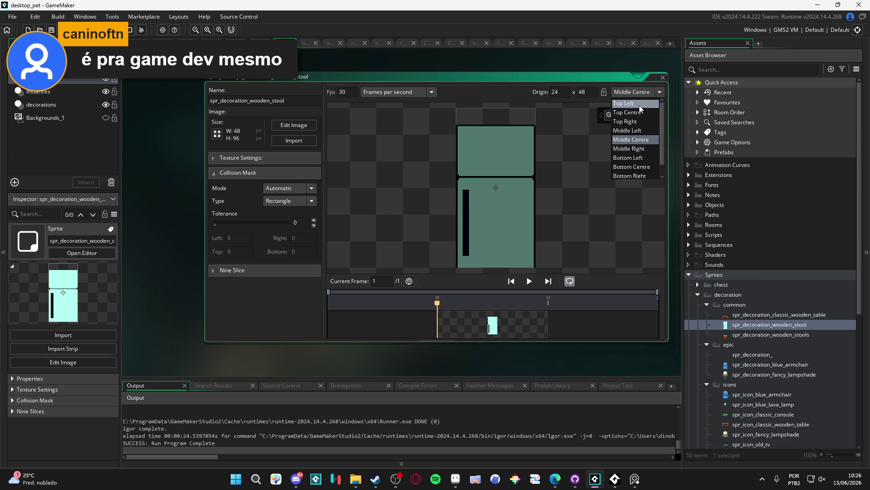
click(651, 167)
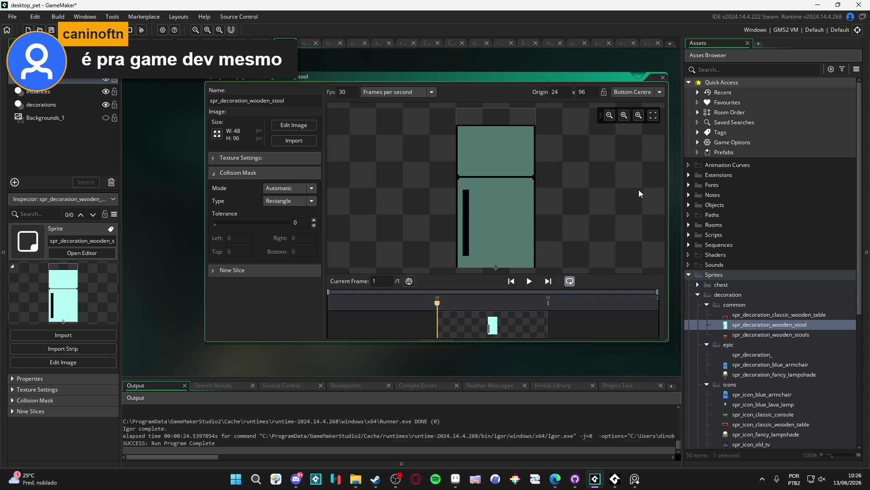
key(F5)
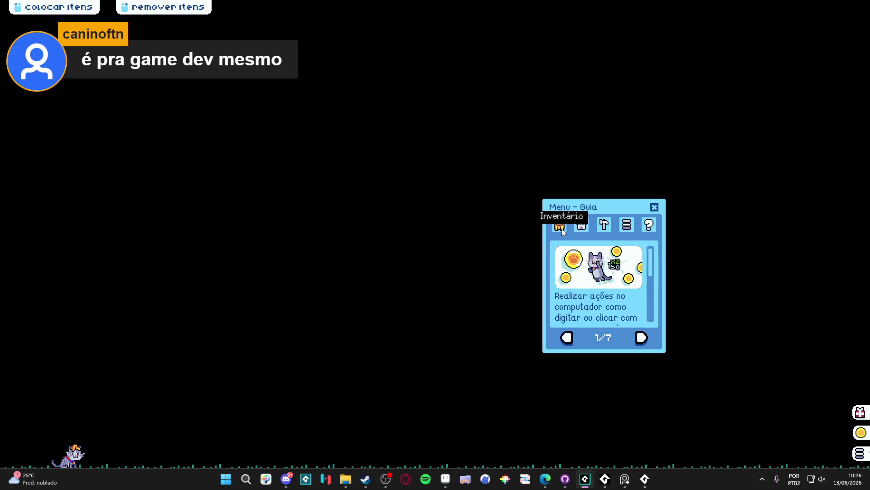
From the inventory, place the fridge on the ground beside a red table with a plant pot.
click(561, 226)
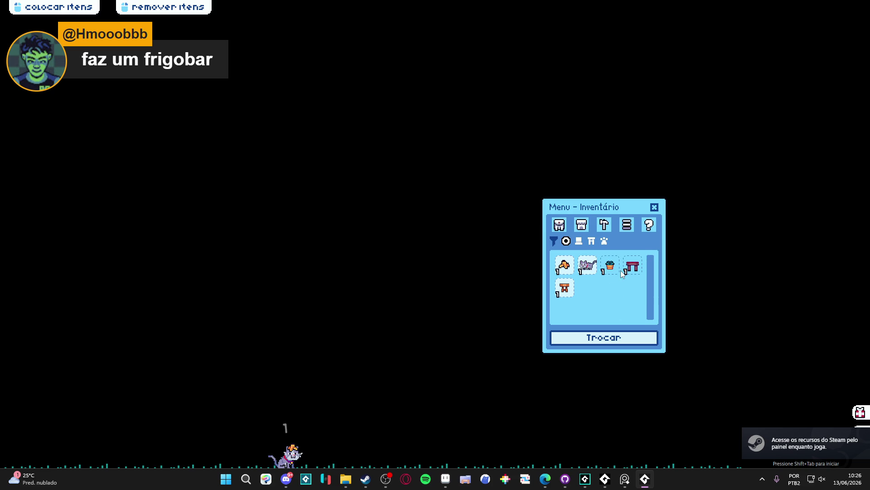
mouse_move(570, 290)
mouse_down()
mouse_move(298, 248)
mouse_move(117, 239)
mouse_move(92, 248)
mouse_up()
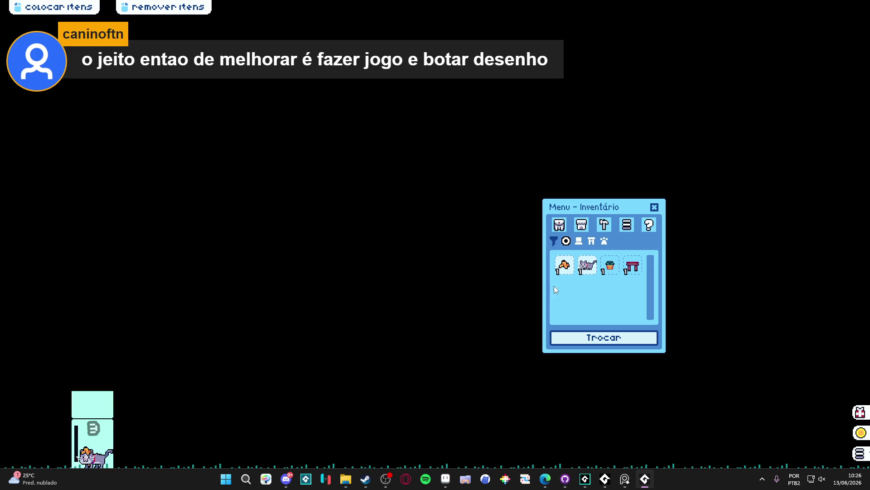
click(632, 265)
mouse_move(610, 265)
mouse_down()
mouse_move(242, 303)
mouse_move(137, 323)
mouse_up()
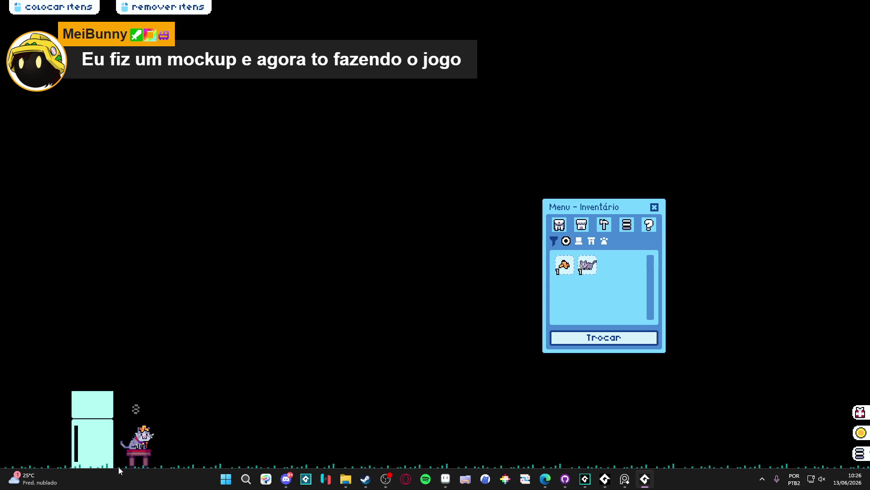
Pick the placed furniture back up, close the inventory and quit the game window.
right_click(93, 431)
right_click(138, 458)
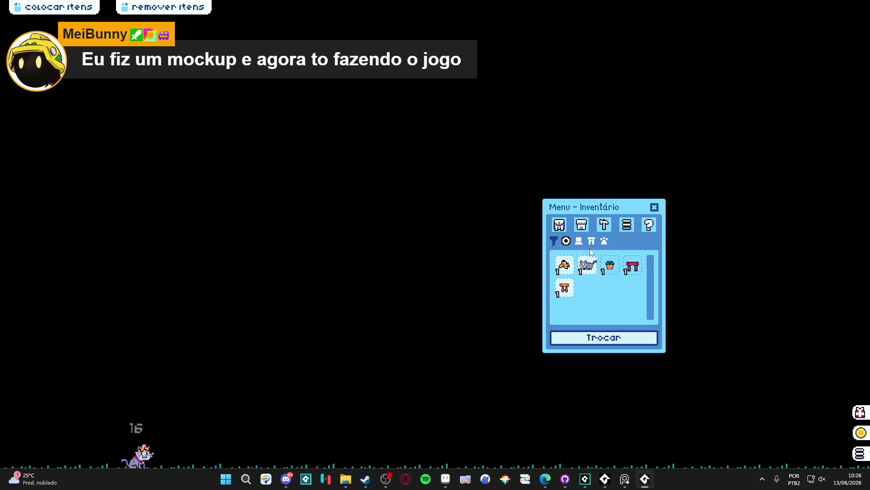
click(655, 207)
right_click(644, 478)
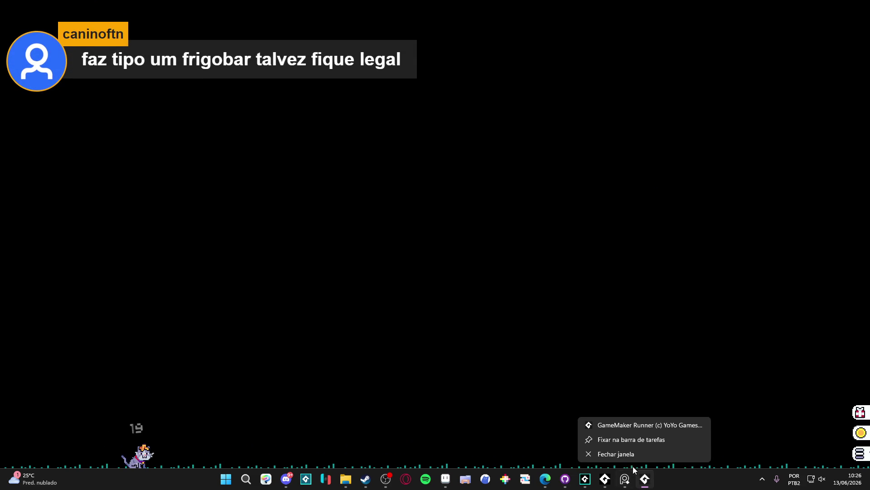
click(627, 454)
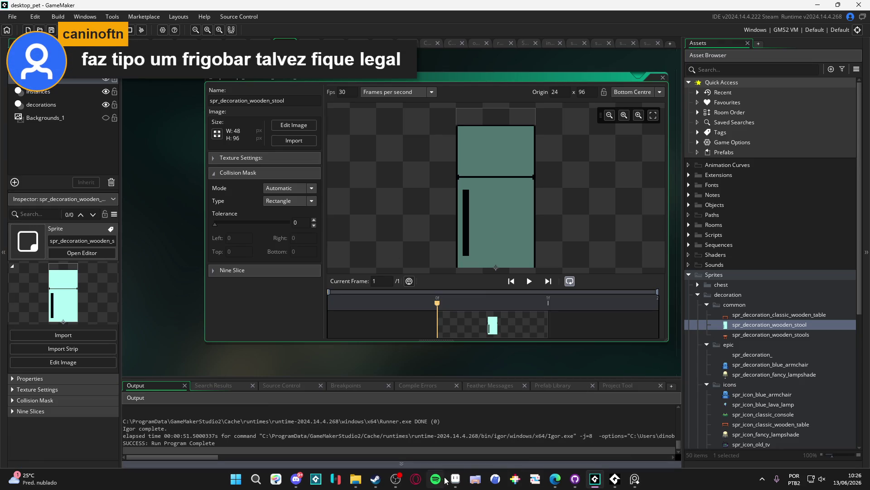
Delete spr_decoration_wooden_stool from the GameMaker assets and bring Aseprite's furniture sheet forward.
click(760, 334)
click(764, 323)
key(Delete)
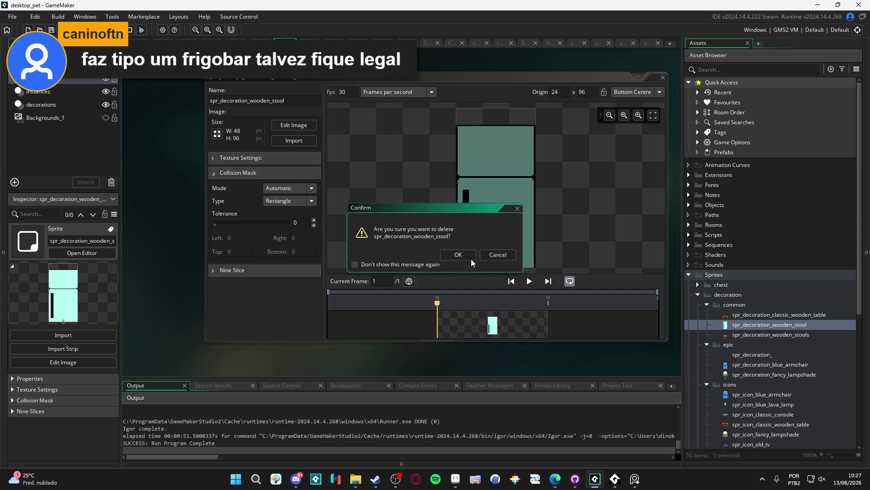
click(460, 255)
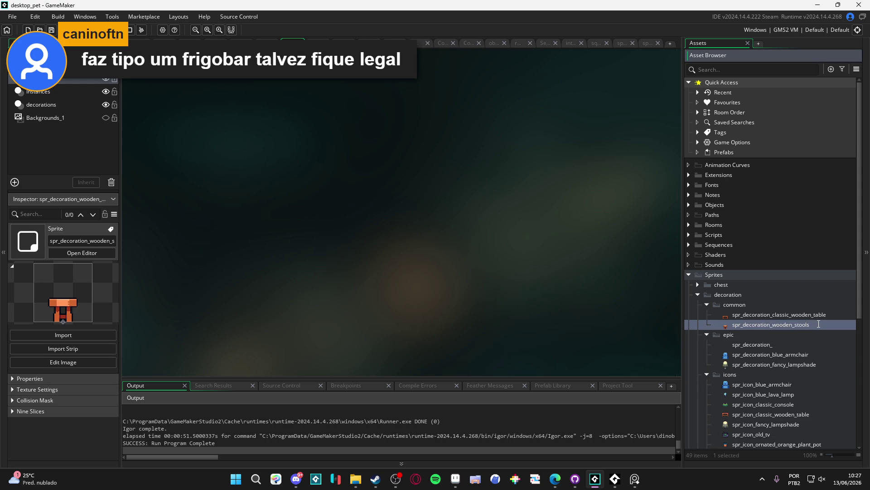
click(455, 479)
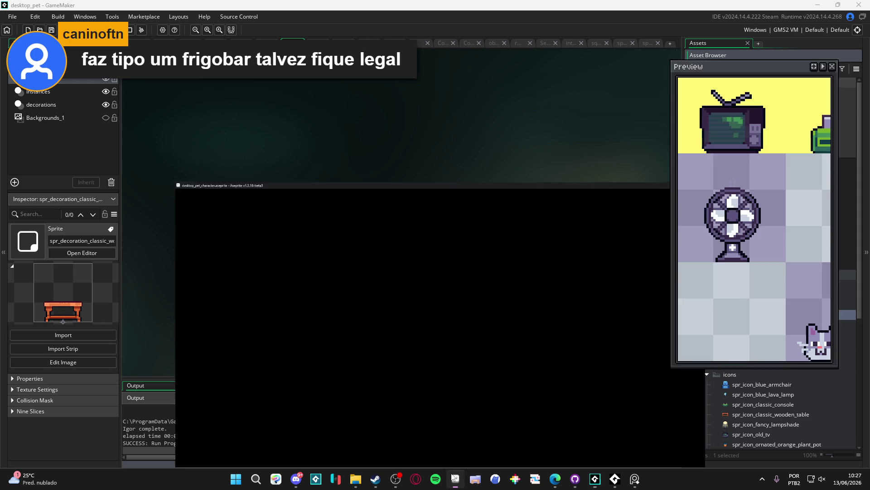
scroll(370, 196, down, 1)
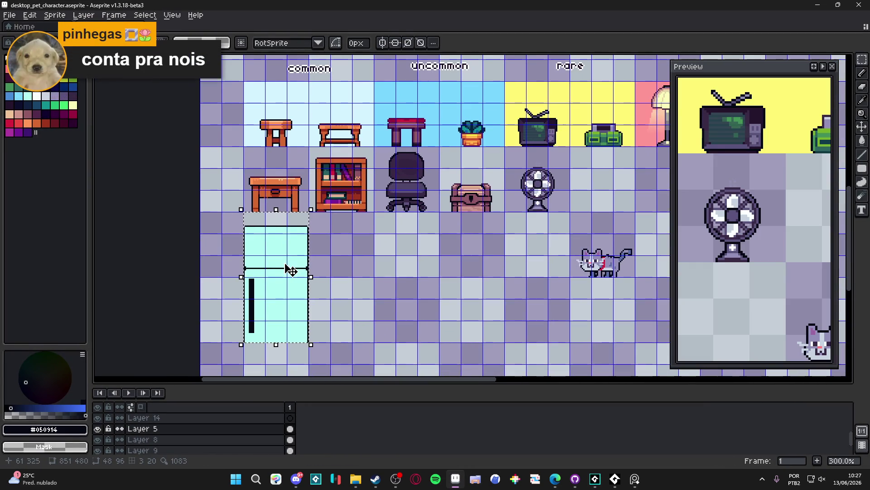
Drop the floating fridge selection and marquee-select the office chair, then clear it.
key(Escape)
scroll(414, 218, up, 3)
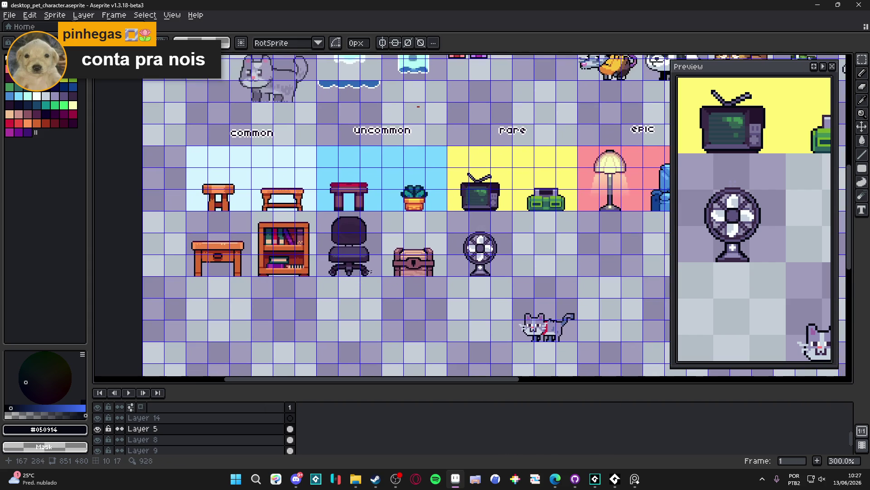
scroll(351, 249, up, 1)
drag(311, 208, 394, 288)
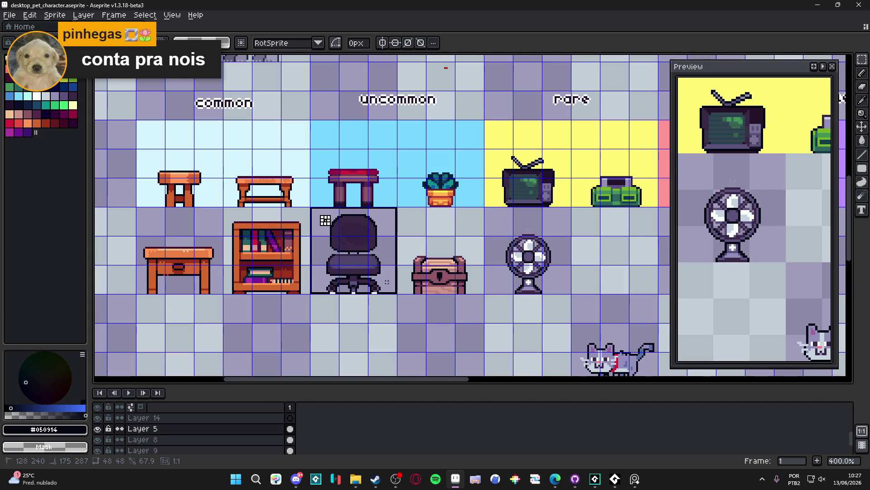
scroll(393, 288, down, 2)
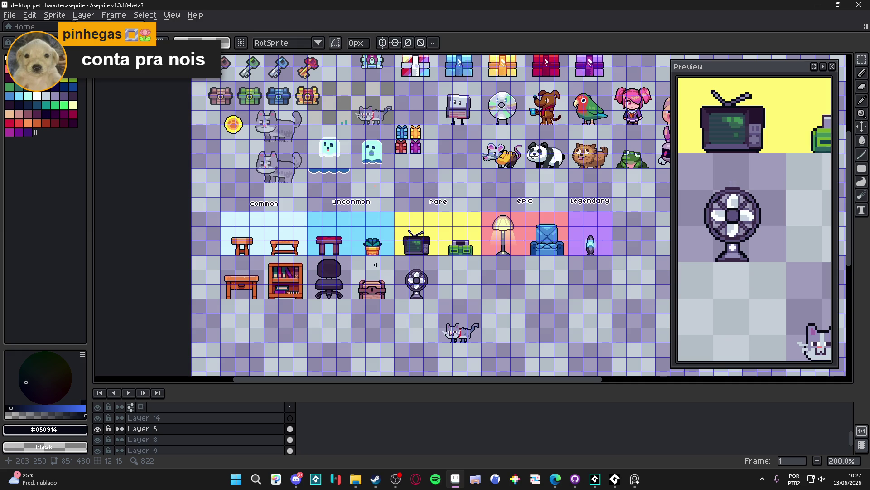
scroll(330, 284, up, 1)
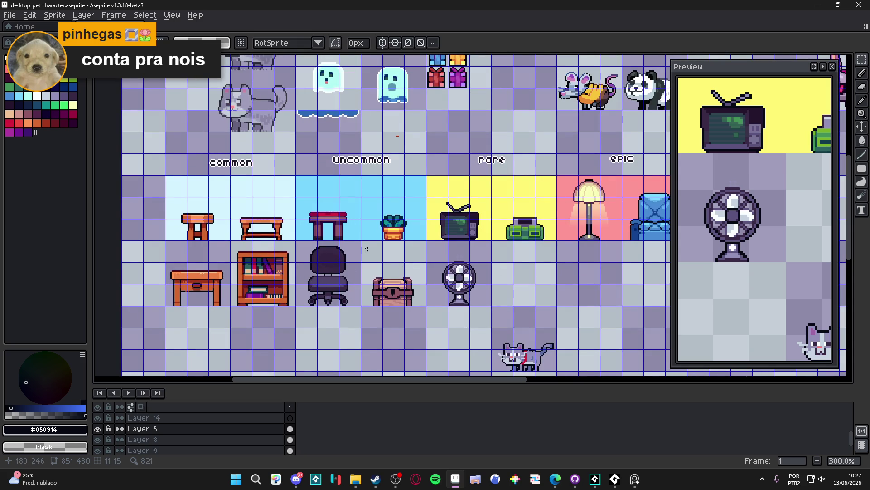
scroll(316, 262, up, 1)
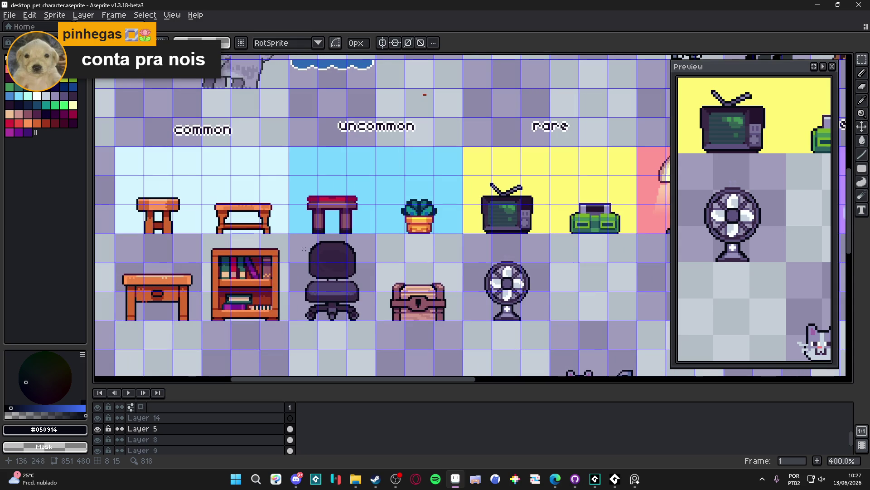
scroll(303, 249, up, 1)
drag(275, 213, 383, 324)
scroll(336, 258, left, 2)
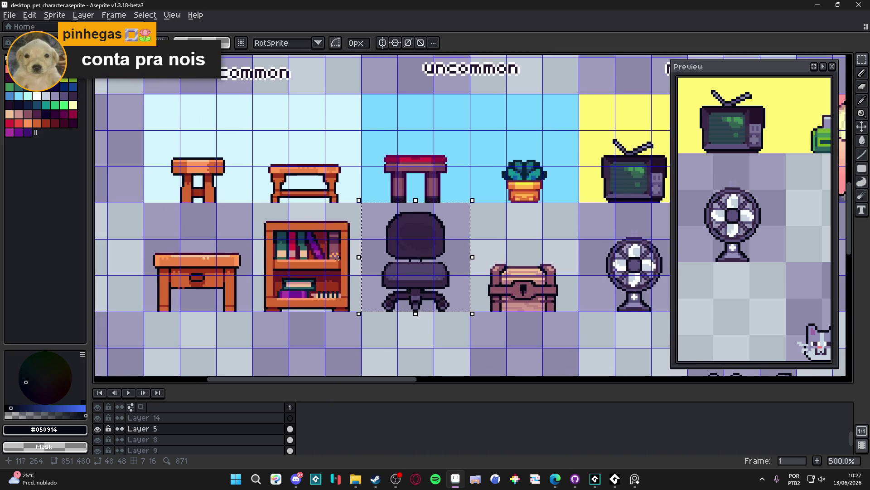
scroll(337, 257, down, 1)
key(ctrl+d)
Try selecting the bookshelf and the books on its lower shelf.
drag(317, 259, 338, 234)
key(ctrl+d)
key(b)
scroll(318, 276, up, 3)
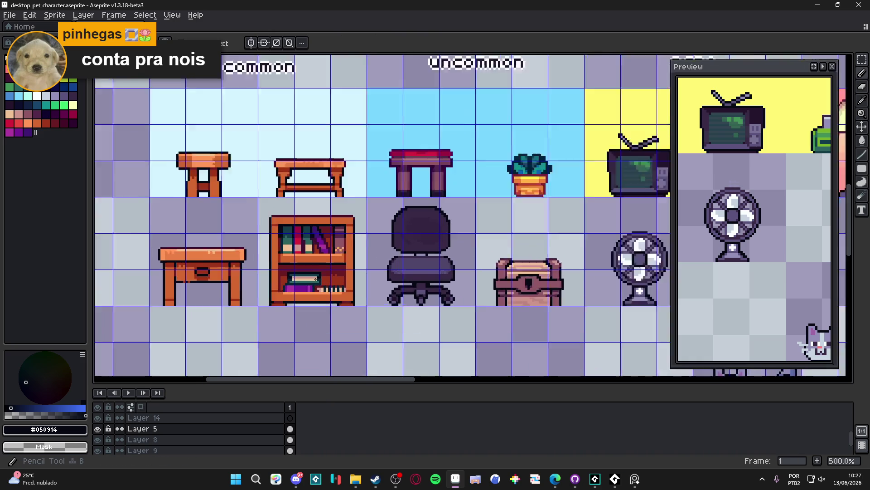
drag(321, 269, 275, 282)
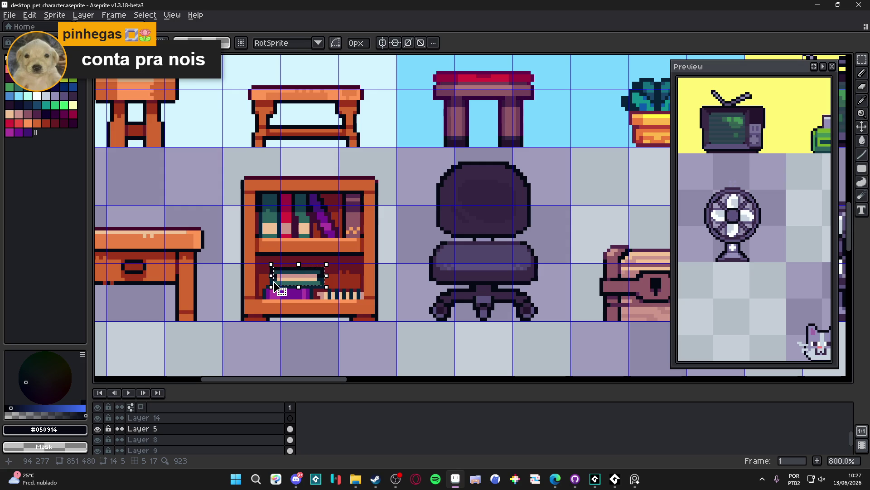
scroll(424, 253, down, 4)
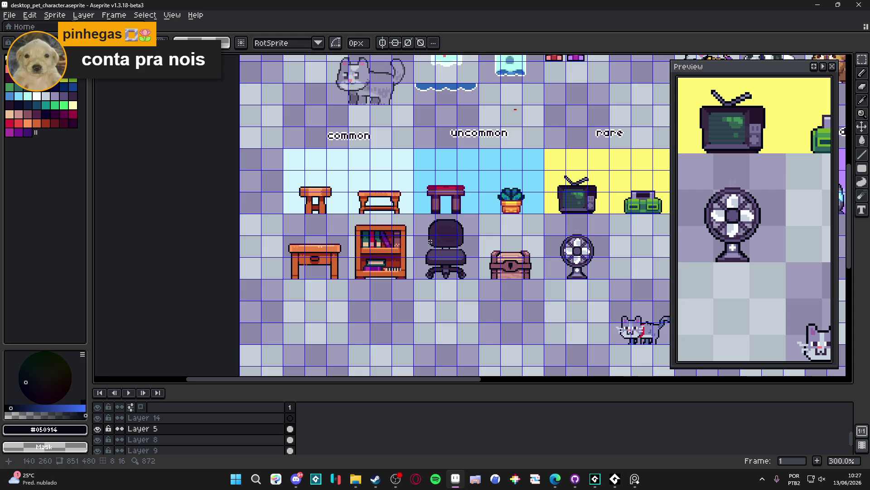
scroll(430, 241, up, 1)
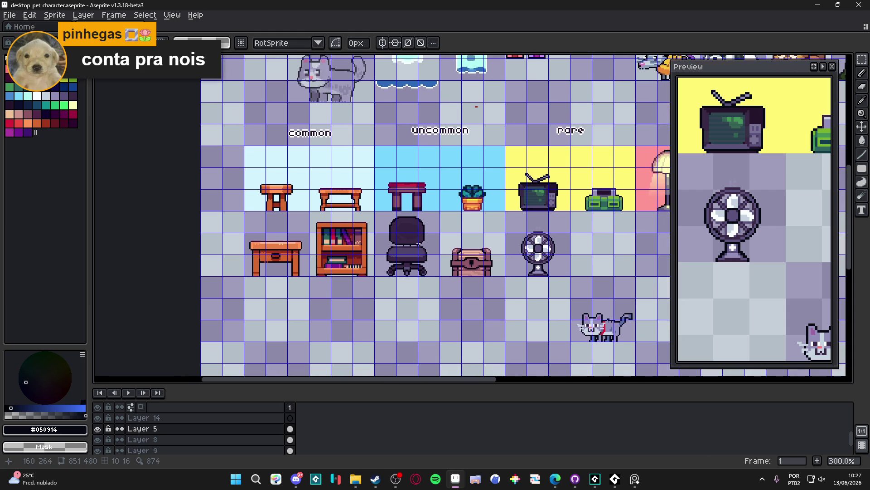
Select the grey cat and drag it up beside the fan in the furniture row.
drag(413, 261, 340, 216)
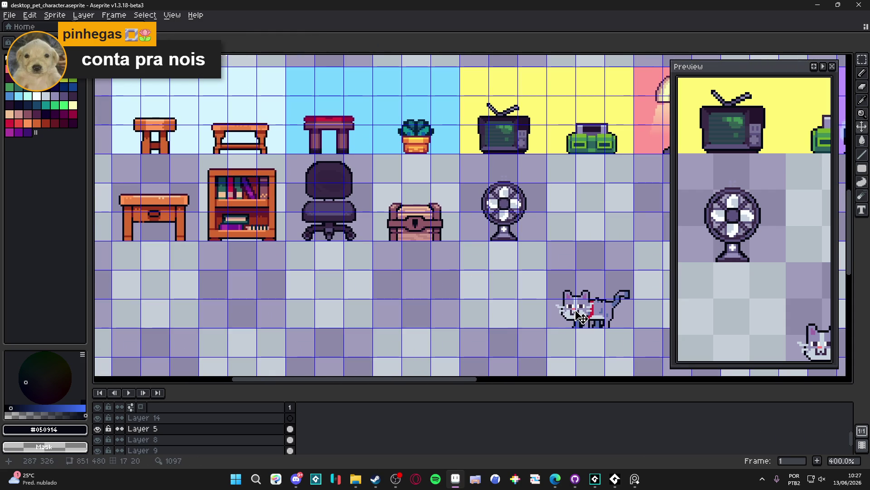
drag(546, 267, 637, 328)
mouse_move(618, 315)
mouse_down()
mouse_move(604, 231)
mouse_move(615, 231)
mouse_up()
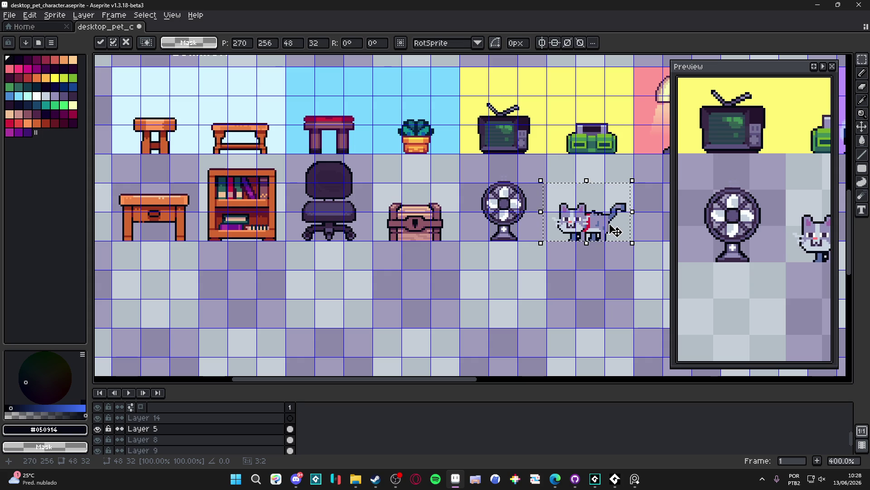
Commit the cat's new position and pan around the sheet to review the sprites.
scroll(577, 226, up, 2)
scroll(576, 227, right, 2)
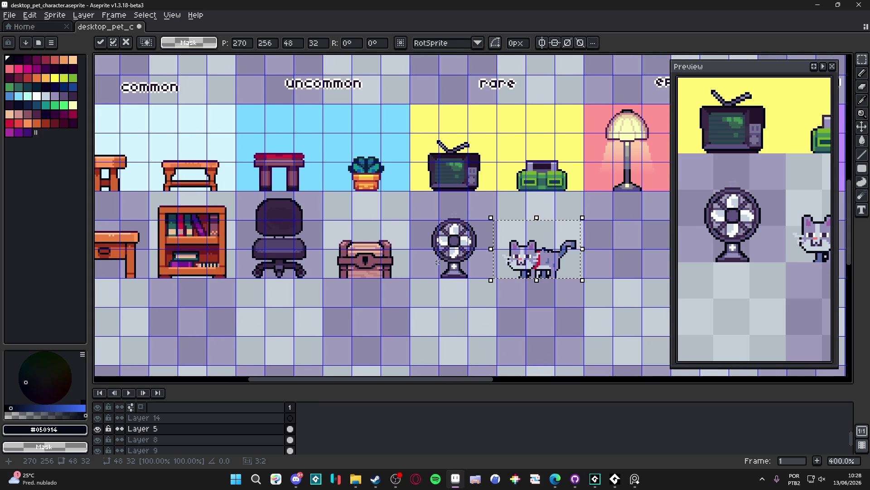
click(437, 262)
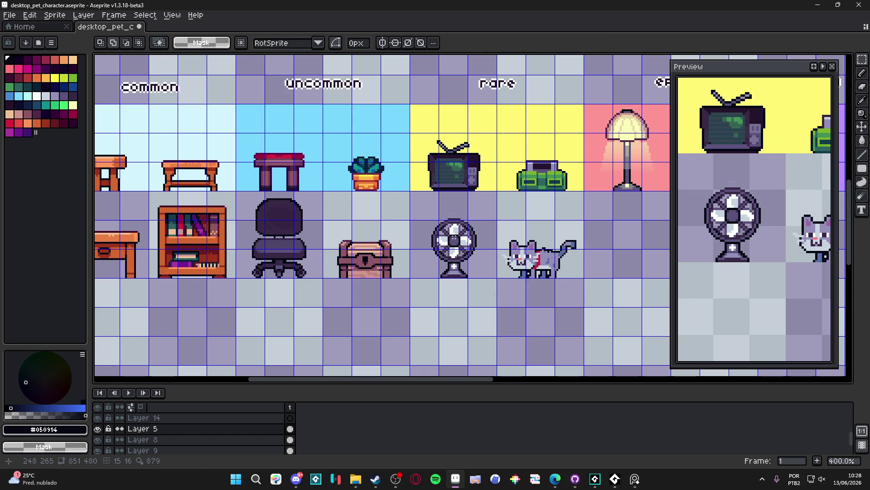
scroll(453, 236, left, 3)
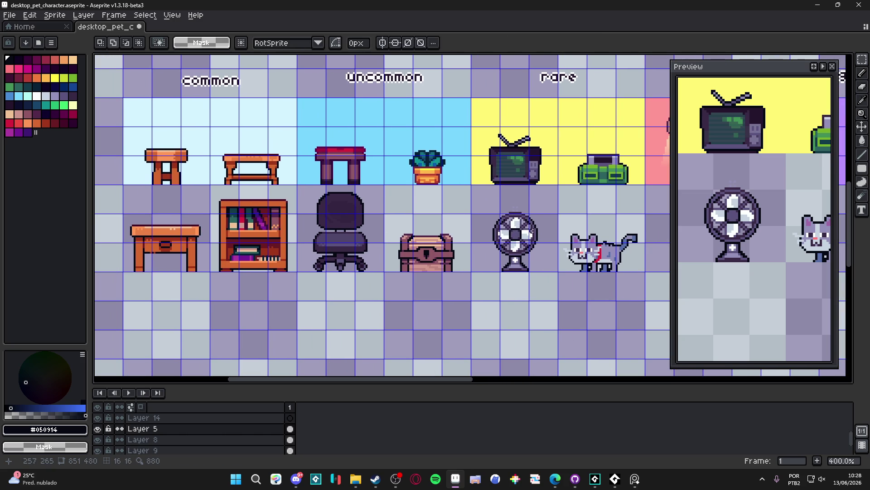
scroll(470, 235, right, 2)
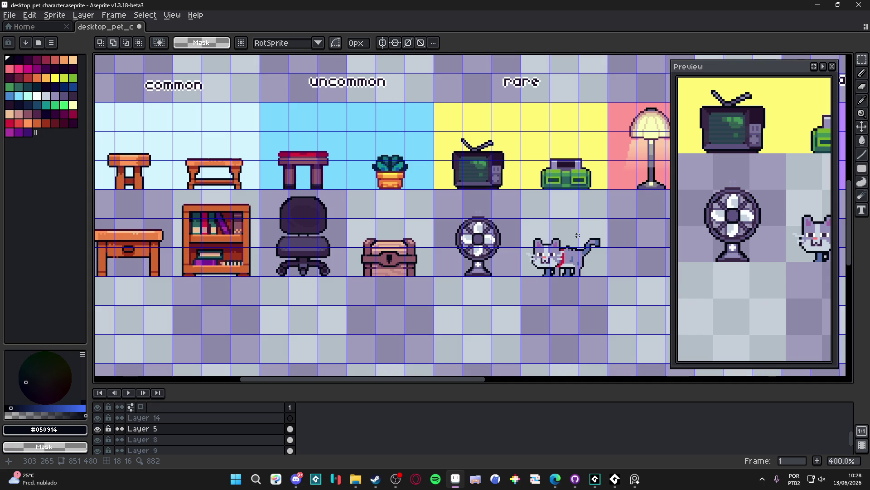
scroll(563, 242, down, 1)
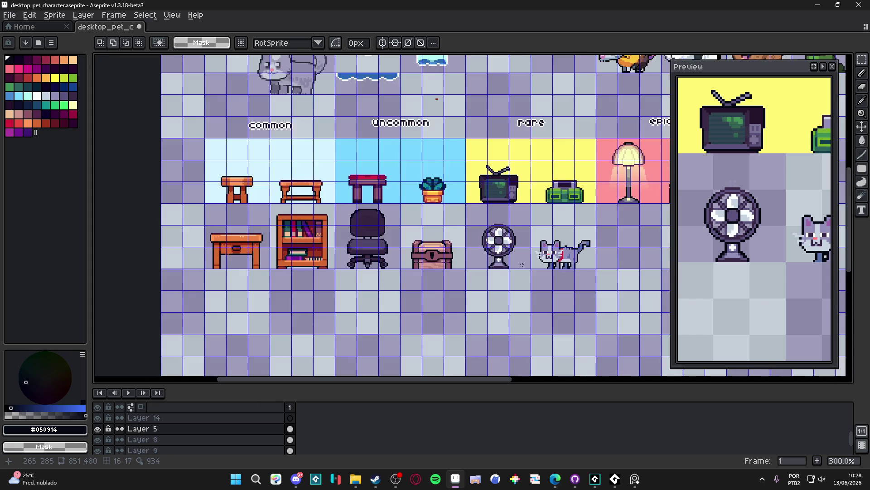
scroll(507, 232, down, 2)
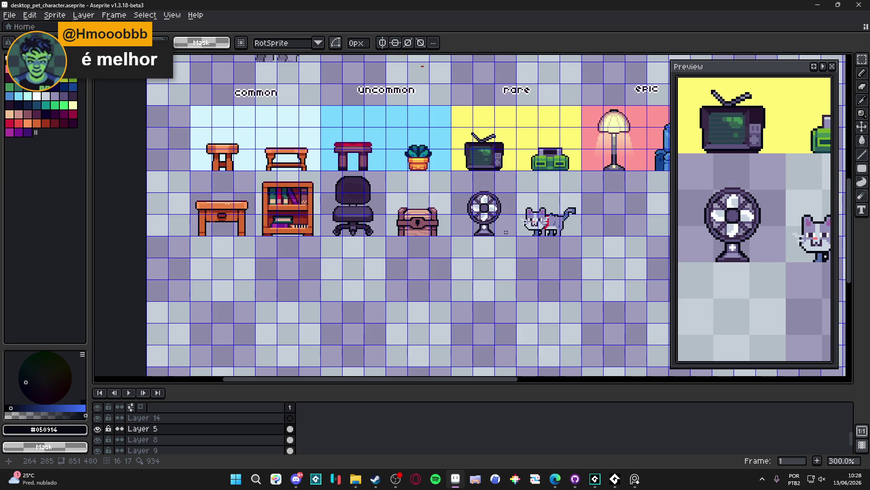
drag(466, 249, 385, 318)
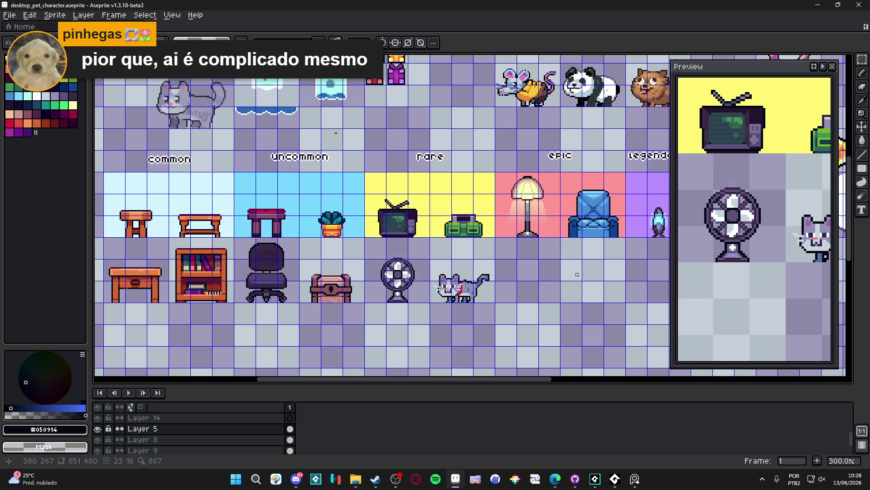
scroll(392, 320, down, 1)
scroll(392, 320, up, 1)
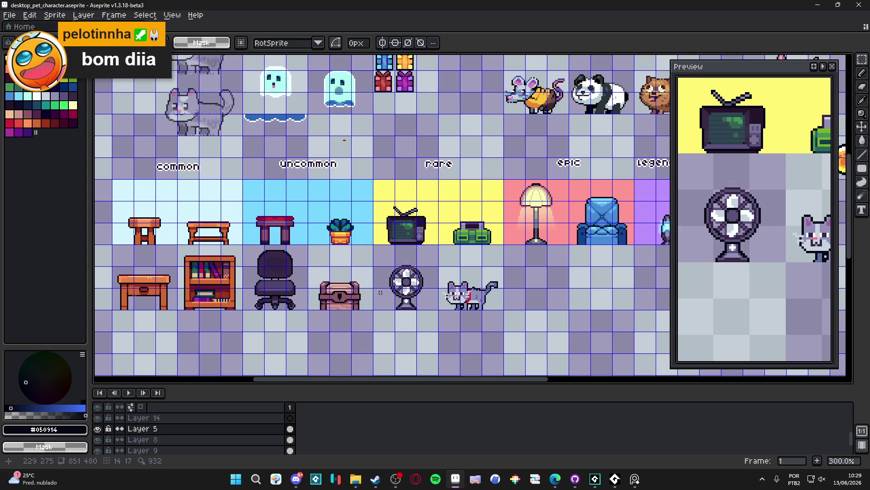
scroll(303, 298, down, 1)
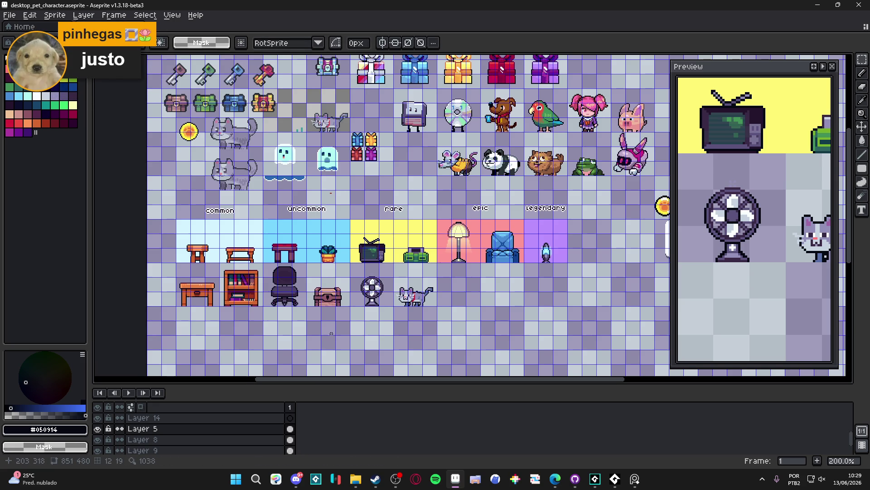
Hide the pixel grid, reselect the cat's cell and shift it right beneath the blue armchair.
key(ctrl+apostrophe)
key(ctrl+apostrophe)
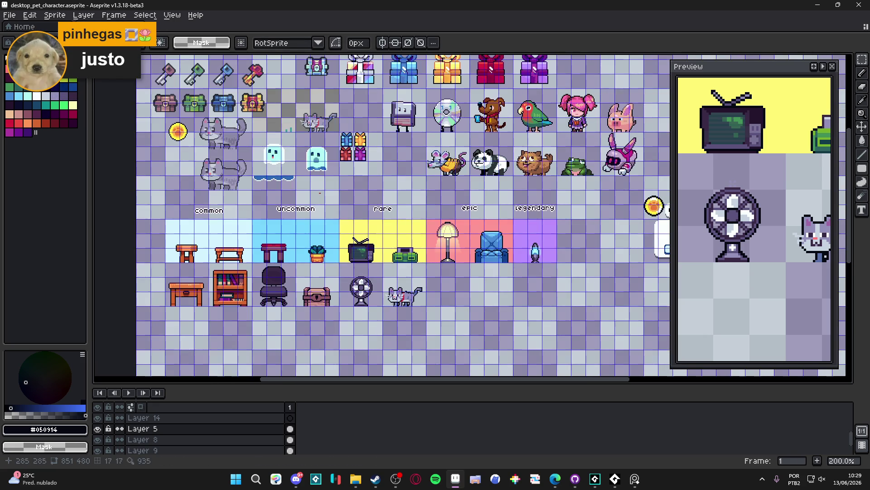
scroll(405, 306, up, 1)
key(m)
mouse_move(388, 262)
mouse_down()
mouse_move(381, 254)
mouse_move(432, 297)
mouse_up()
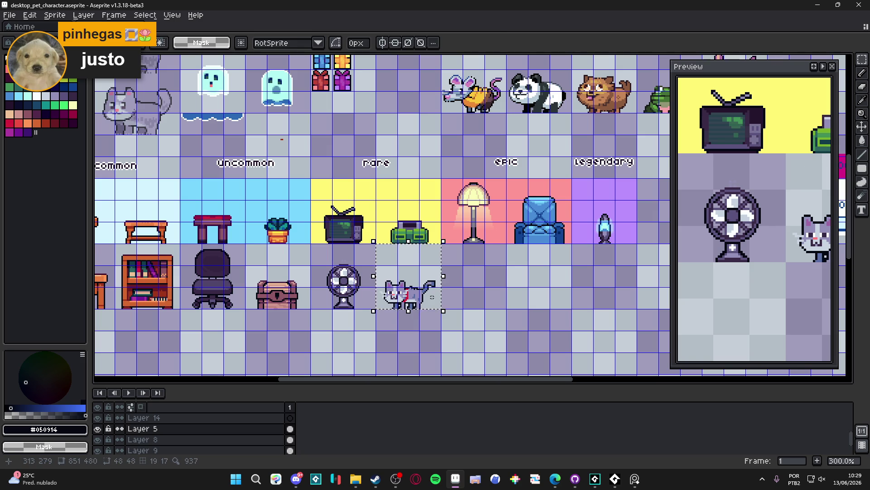
key(Right)
key(Right)
key(Right)
key(Right)
key(Right)
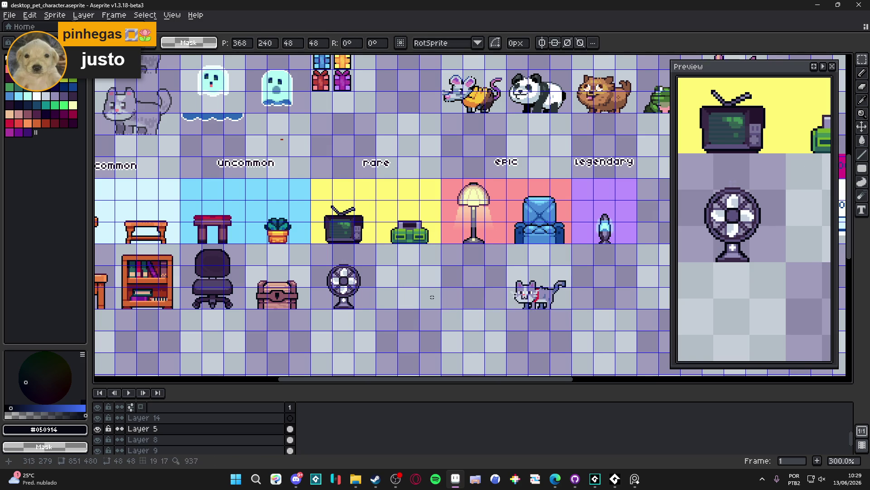
key(ctrl+d)
scroll(417, 305, left, 1)
Save desktop_pet_character.aseprite.
key(ctrl+s)
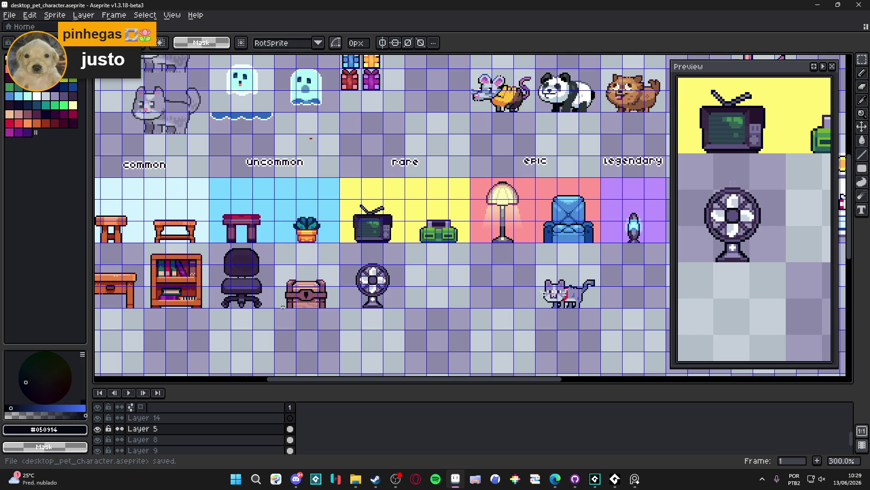
scroll(283, 307, down, 2)
scroll(285, 295, up, 2)
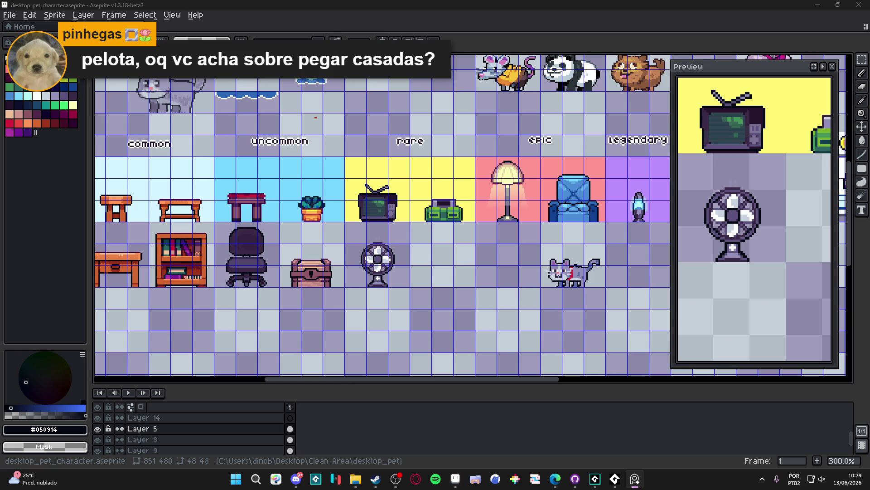
scroll(225, 309, down, 1)
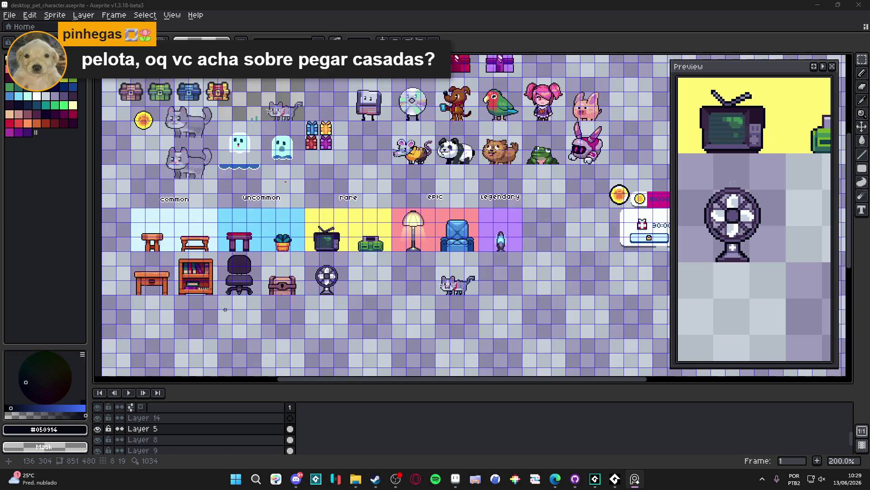
scroll(148, 271, up, 1)
mouse_move(418, 323)
mouse_down()
mouse_move(408, 322)
mouse_move(416, 320)
mouse_up()
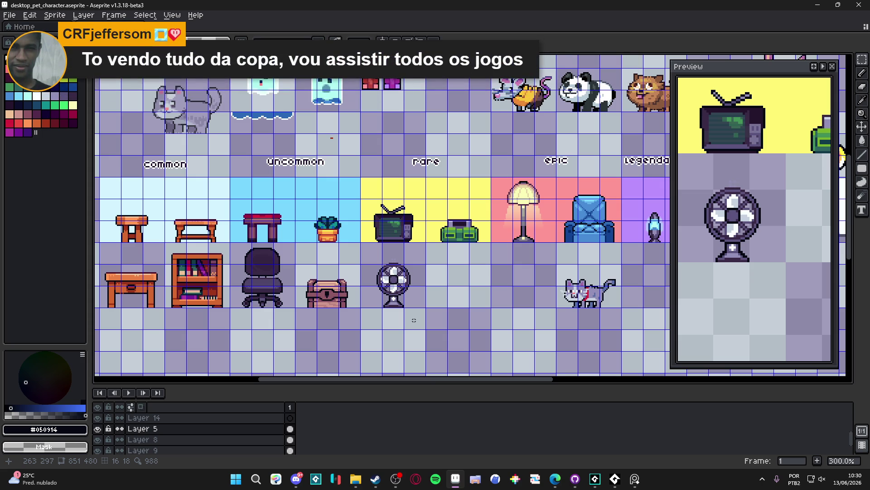
scroll(414, 321, down, 1)
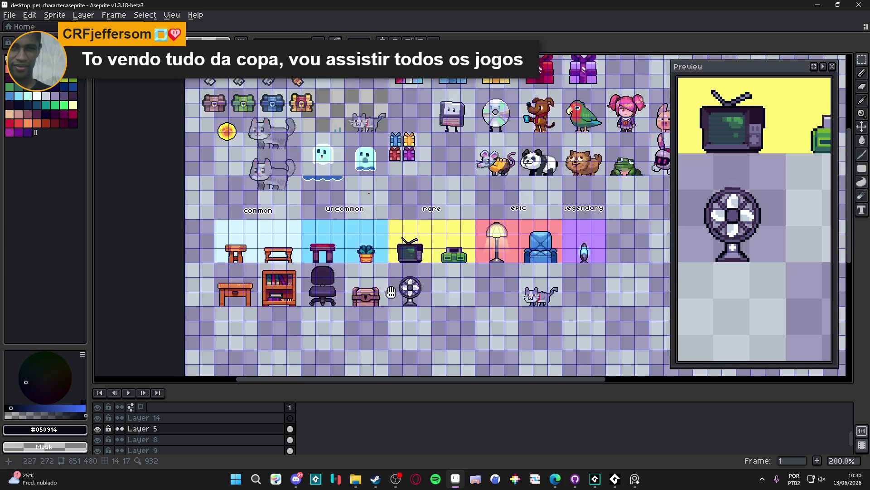
scroll(438, 289, up, 1)
scroll(437, 289, up, 1)
scroll(408, 281, down, 1)
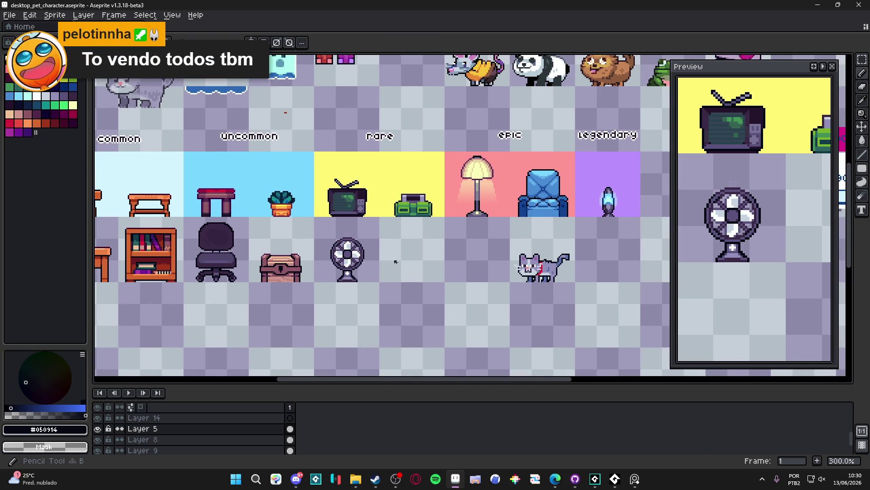
mouse_move(561, 483)
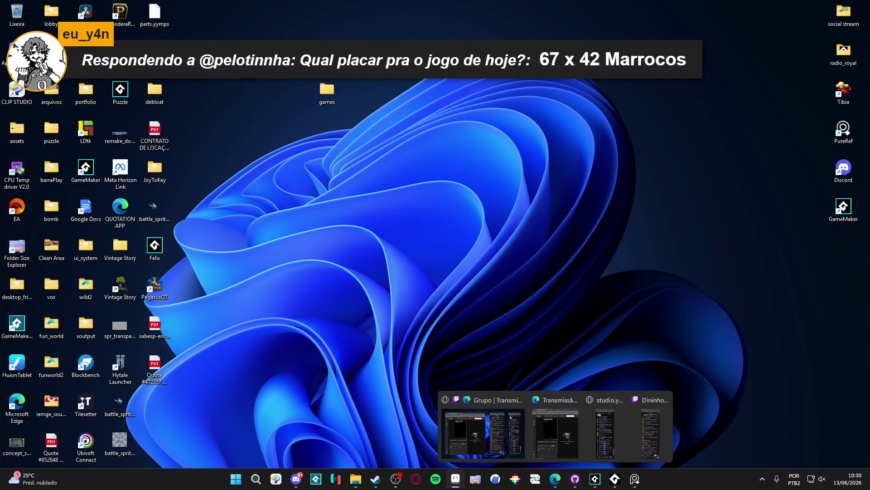
click(540, 429)
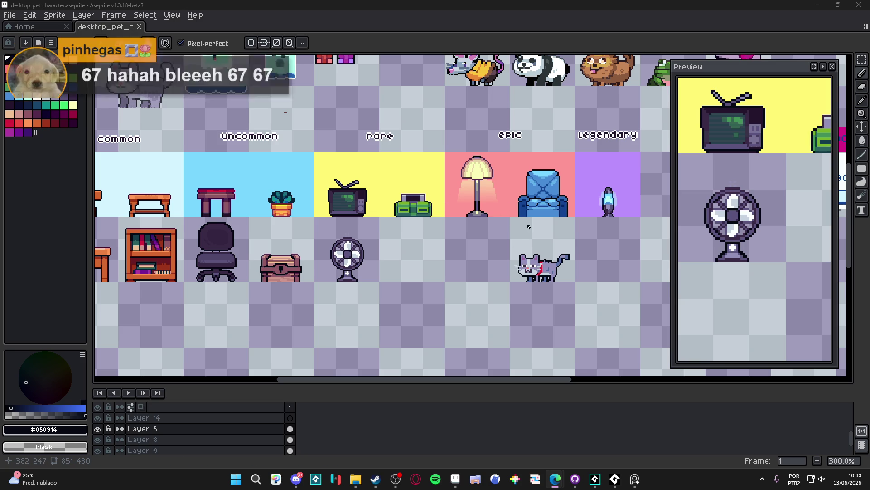
Draw a light filled rectangle in the empty floor cell below the green boombox.
scroll(403, 250, up, 2)
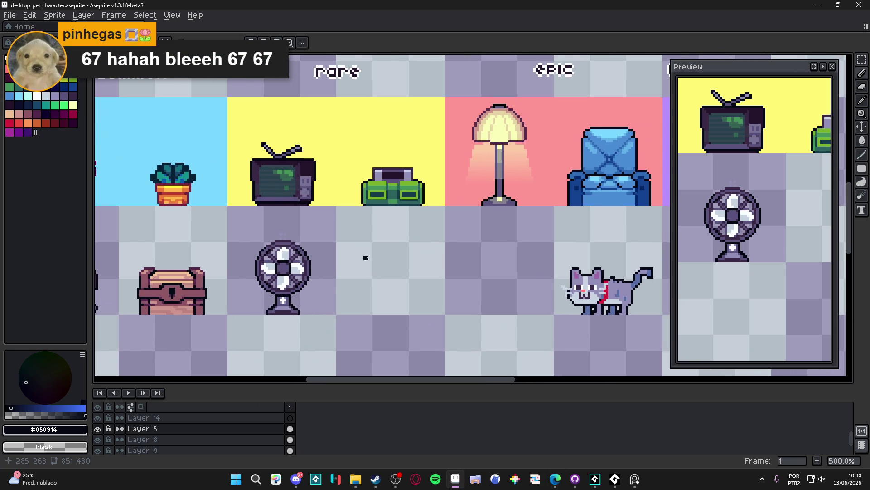
scroll(362, 241, up, 1)
scroll(354, 229, up, 1)
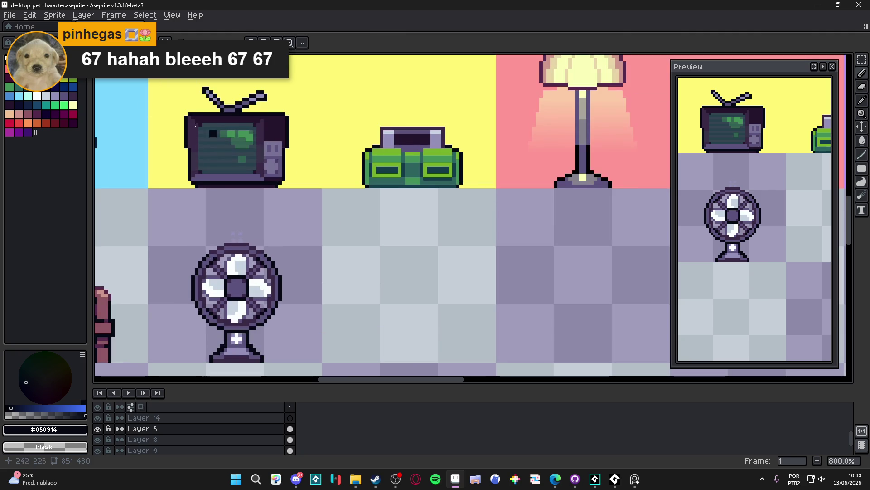
click(861, 168)
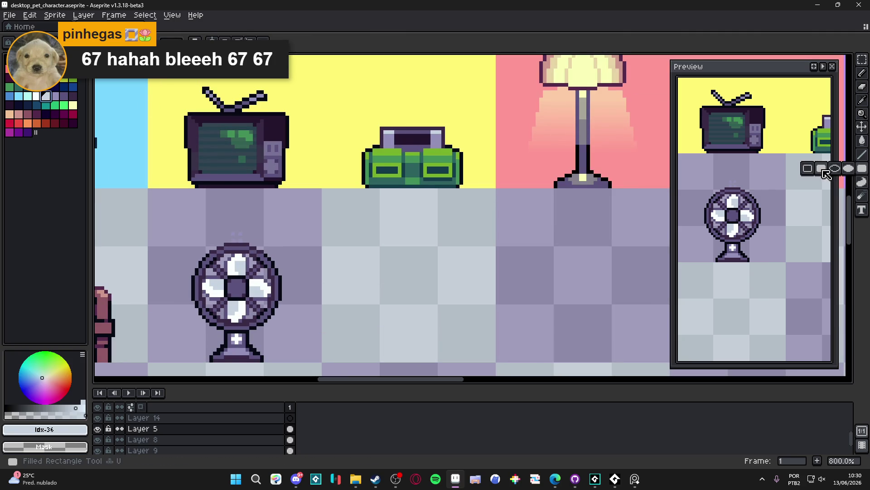
mouse_move(342, 219)
mouse_down()
mouse_move(372, 299)
mouse_move(437, 358)
mouse_move(475, 362)
mouse_up()
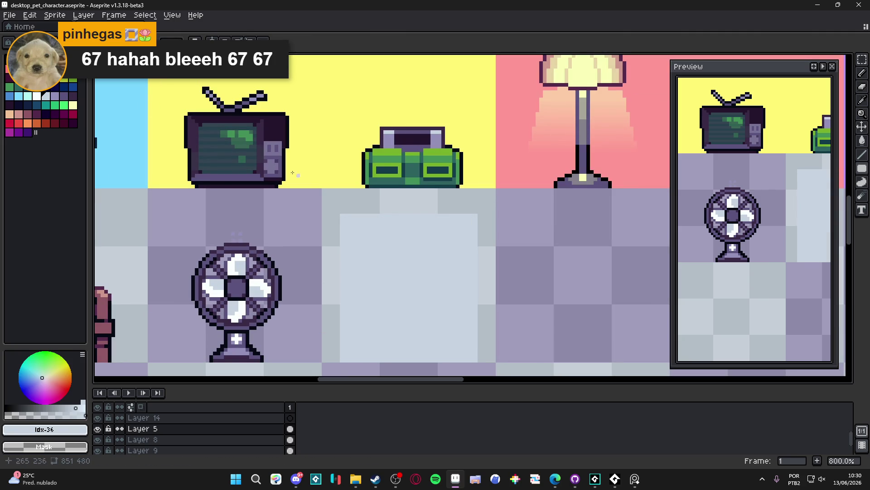
key(x)
key(e)
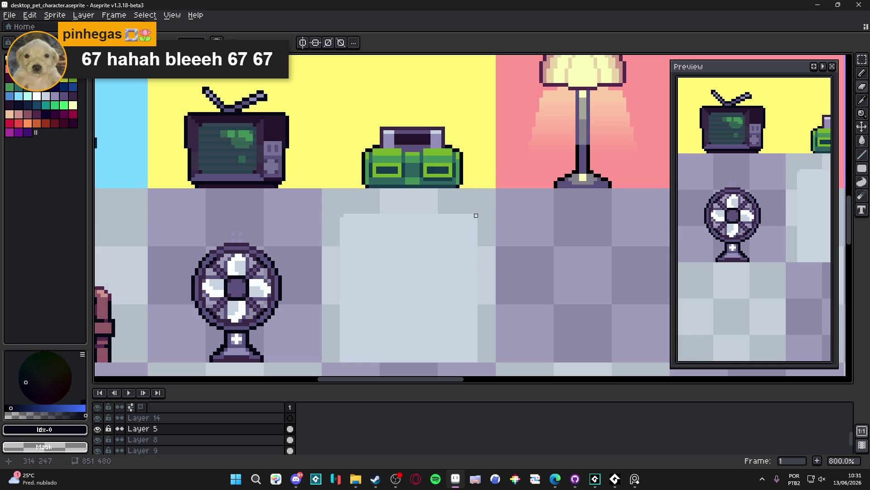
drag(369, 209, 373, 208)
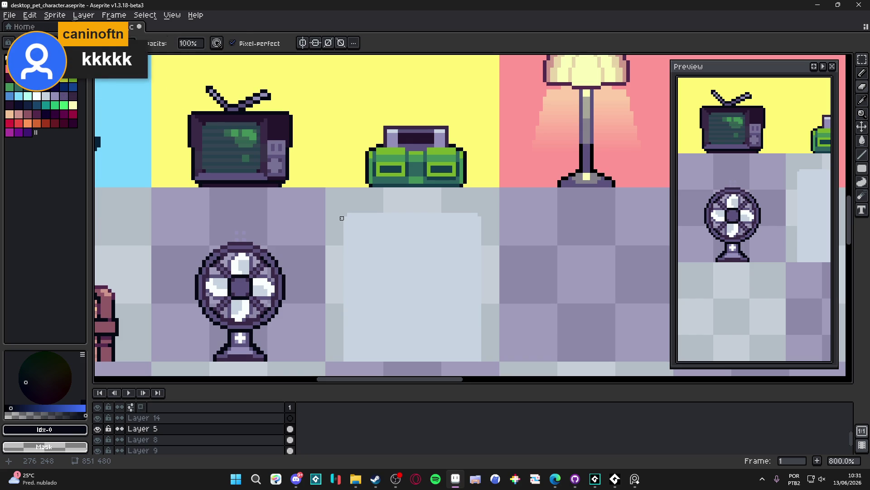
Marquee-select the whole light block.
key(u)
mouse_move(338, 203)
mouse_down()
mouse_move(488, 347)
mouse_move(490, 359)
mouse_up()
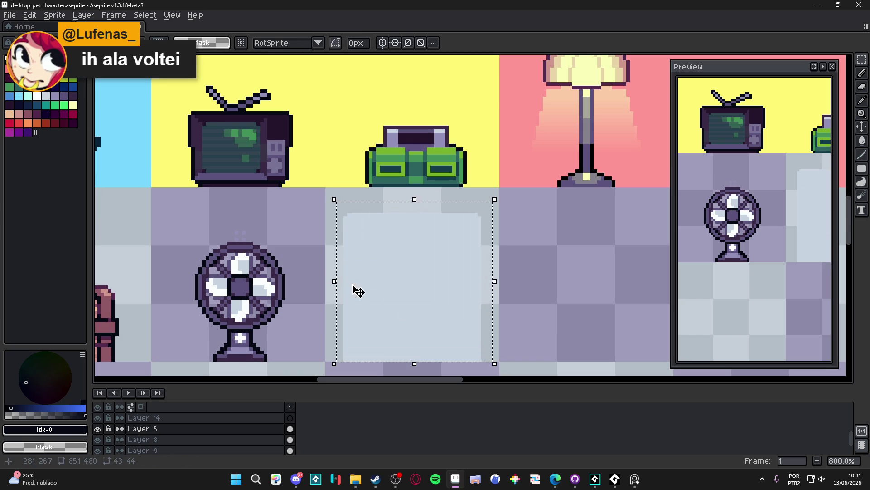
scroll(267, 279, up, 1)
Sample the dark colour and apply an Outline effect around the selected block, then deselect.
key(i)
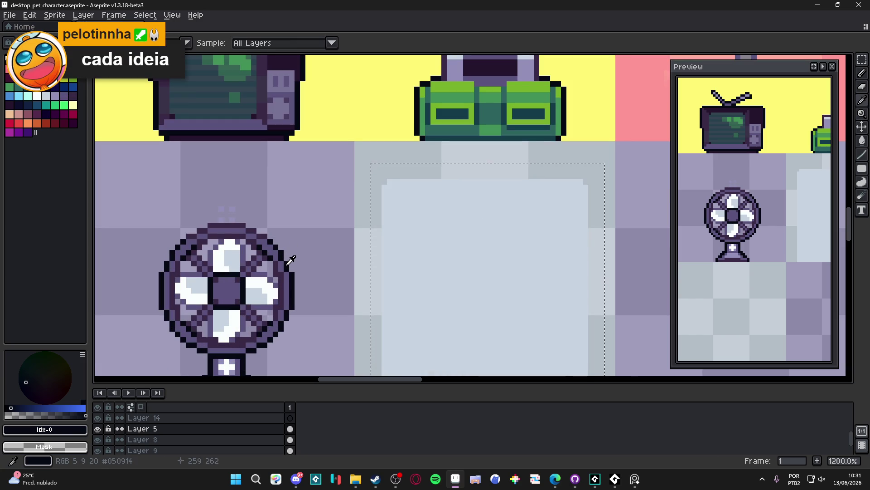
key(v)
key(shift+o)
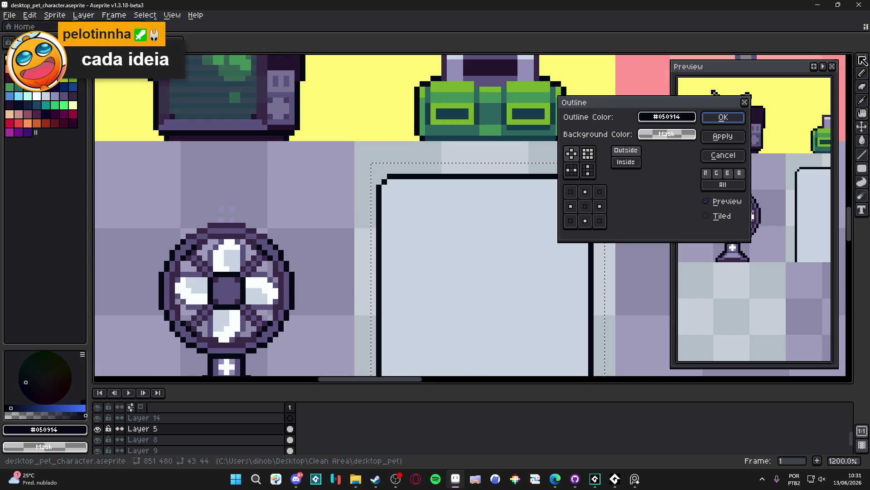
click(722, 117)
drag(482, 196, 435, 202)
key(ctrl+d)
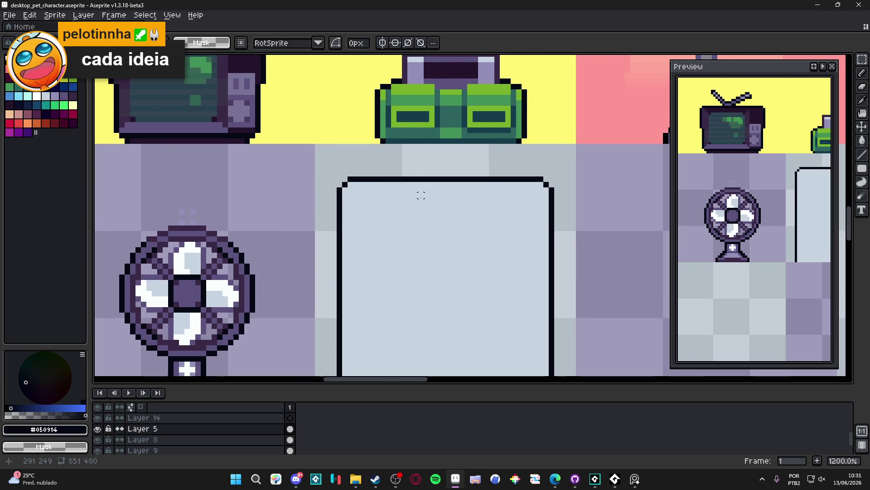
Redraw the fridge's dark bottom edge with pencil lines and thicken the corners into two feet.
key(b)
drag(385, 229, 397, 159)
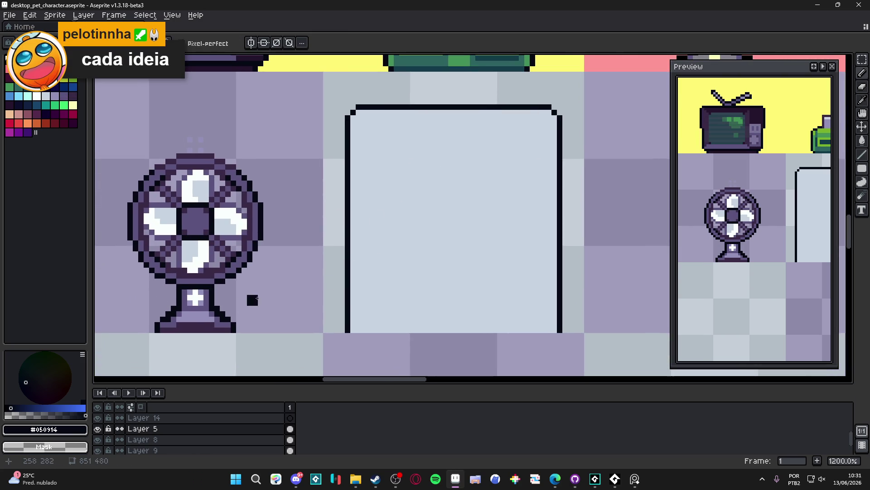
drag(397, 298, 376, 283)
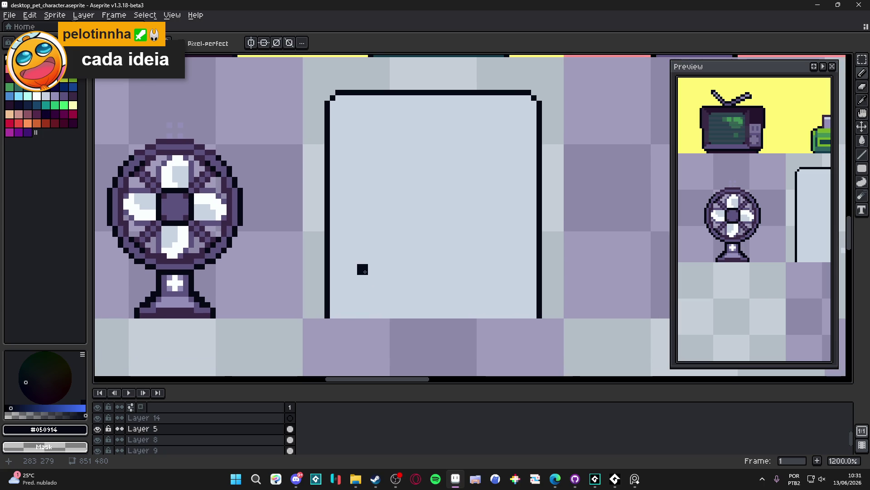
drag(335, 310, 539, 310)
click(535, 310)
shift+click(331, 309)
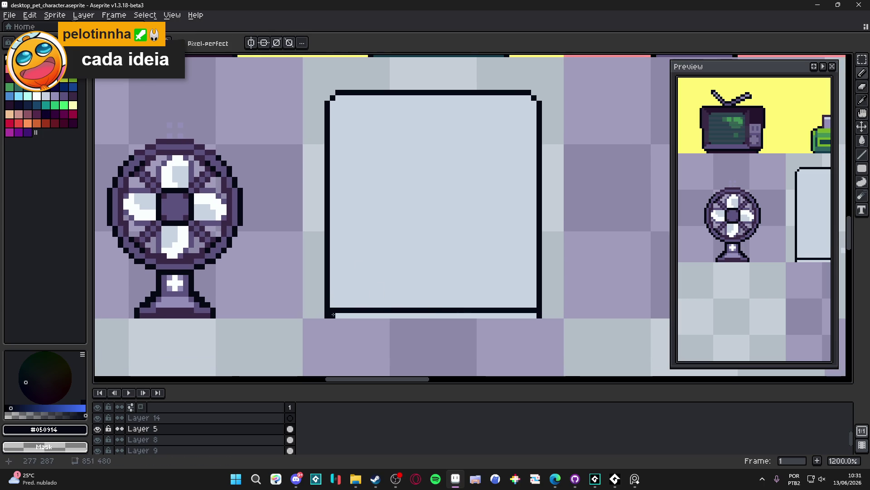
drag(532, 315, 516, 315)
key(e)
key(b)
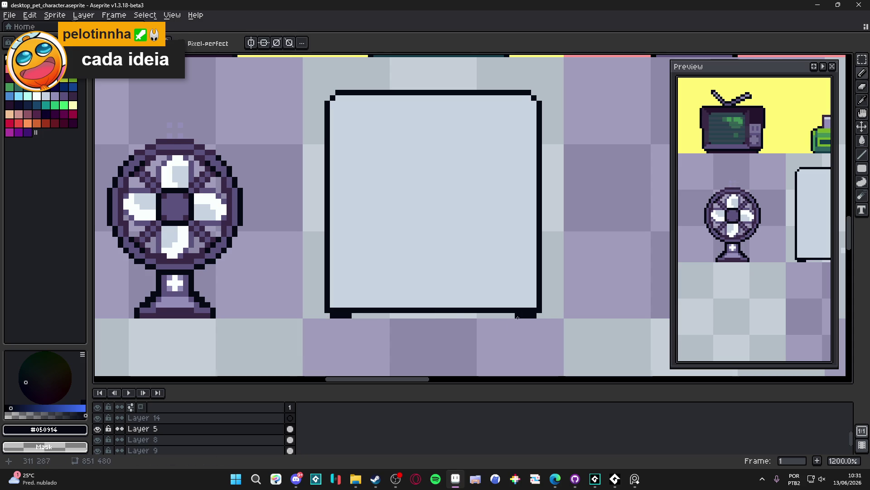
scroll(453, 301, up, 1)
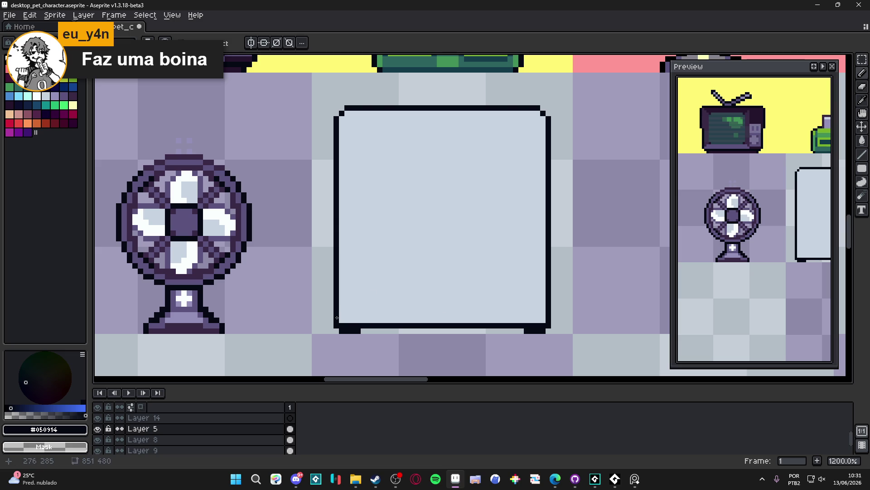
Draw a dark line just inside the fridge bottom to form a base strip.
drag(342, 314, 546, 314)
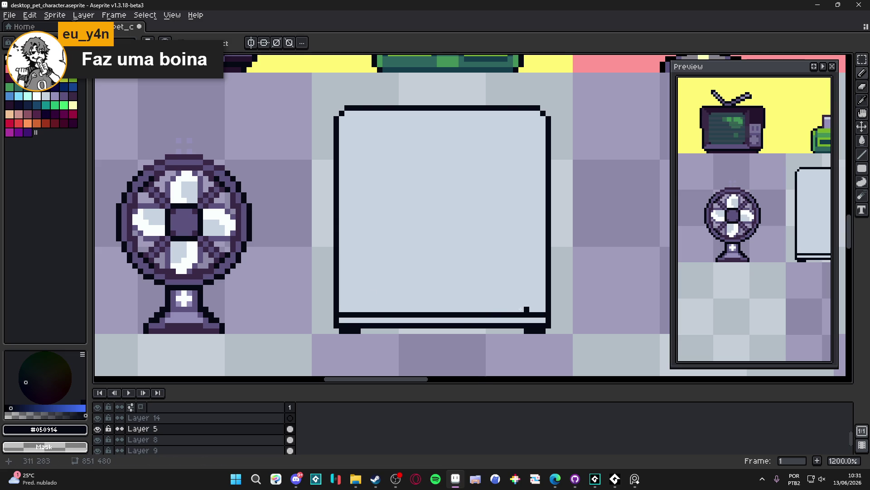
scroll(479, 326, down, 3)
scroll(479, 327, down, 2)
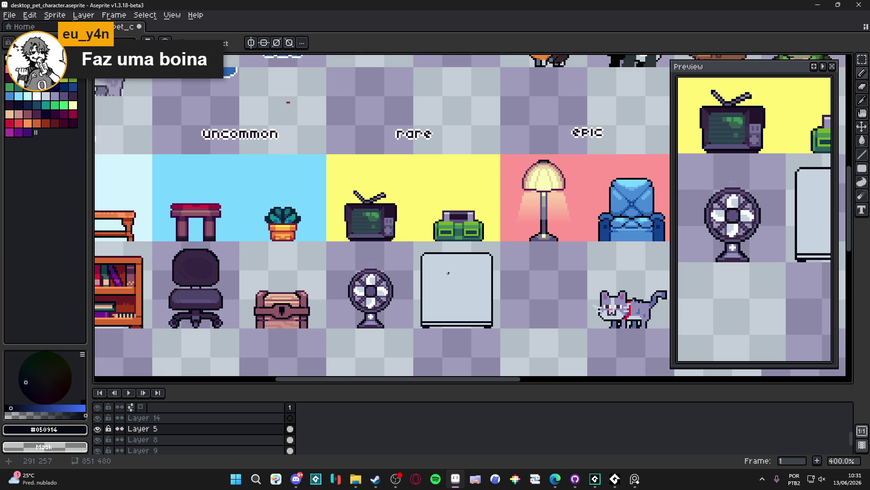
scroll(460, 304, up, 2)
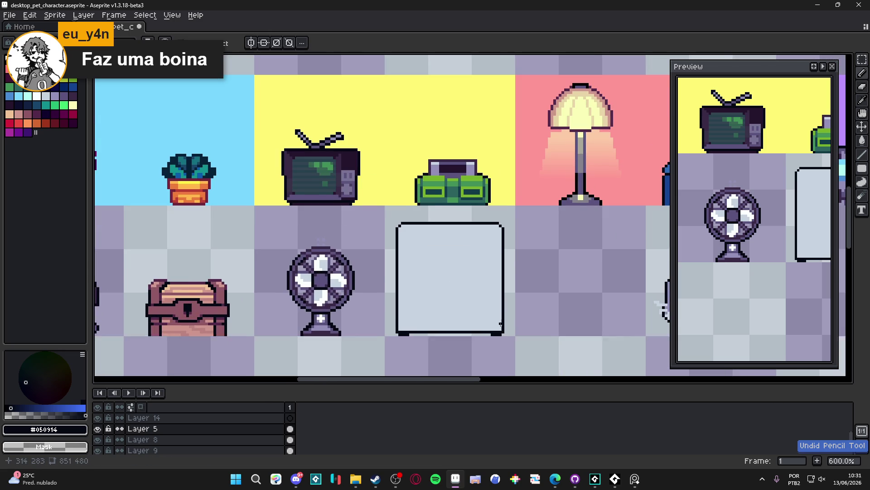
scroll(500, 323, up, 1)
scroll(408, 326, down, 4)
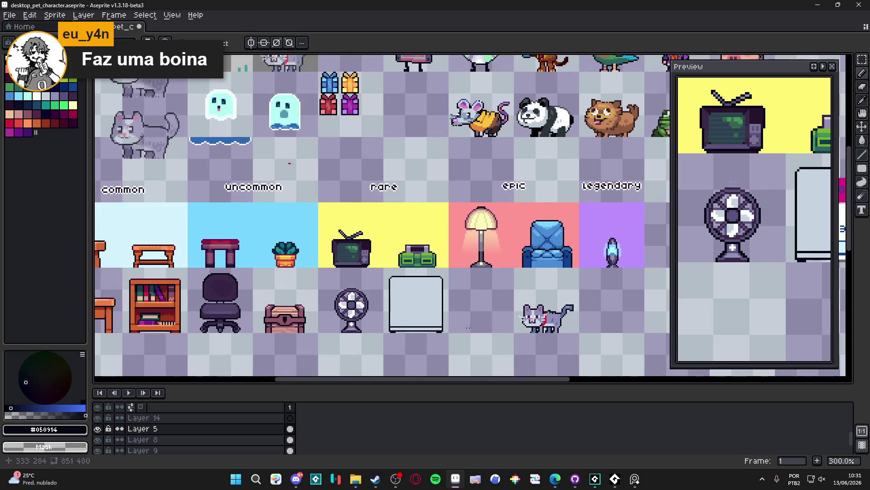
Draw a divider line across the fridge top, then undo it and zoom out.
drag(471, 308, 487, 300)
scroll(415, 284, up, 3)
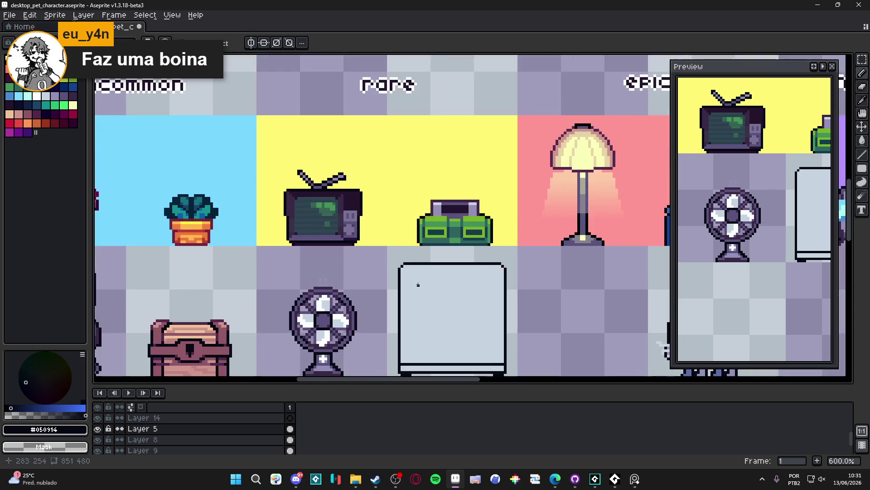
drag(415, 284, 379, 284)
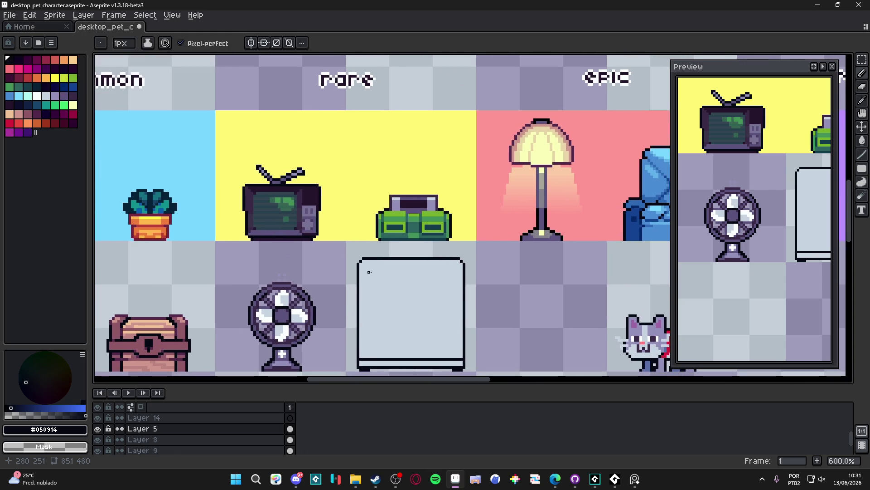
scroll(342, 259, up, 3)
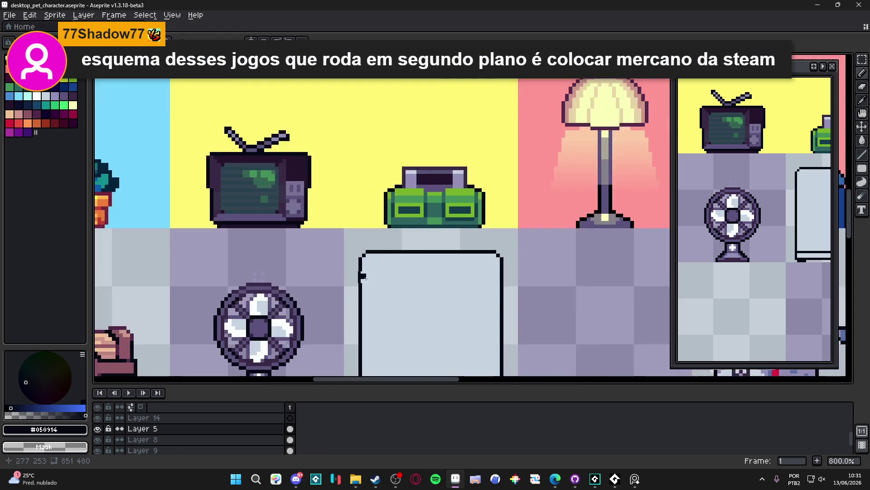
drag(362, 270, 566, 271)
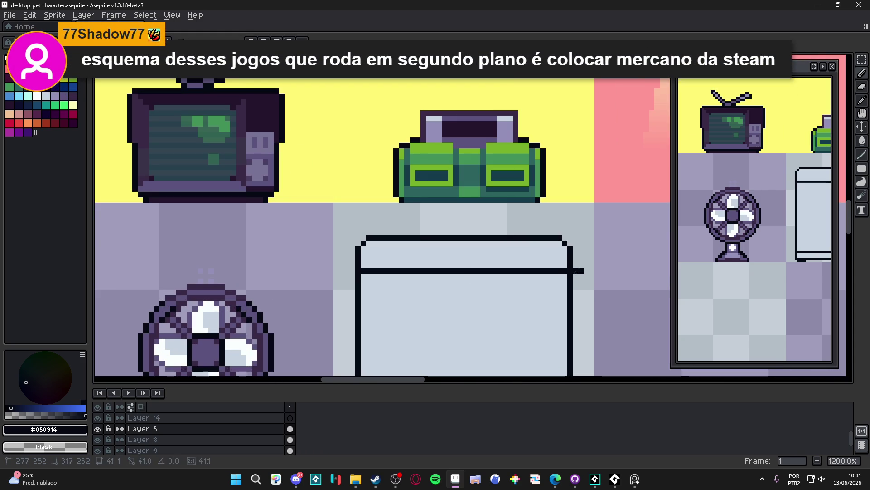
drag(449, 256, 441, 259)
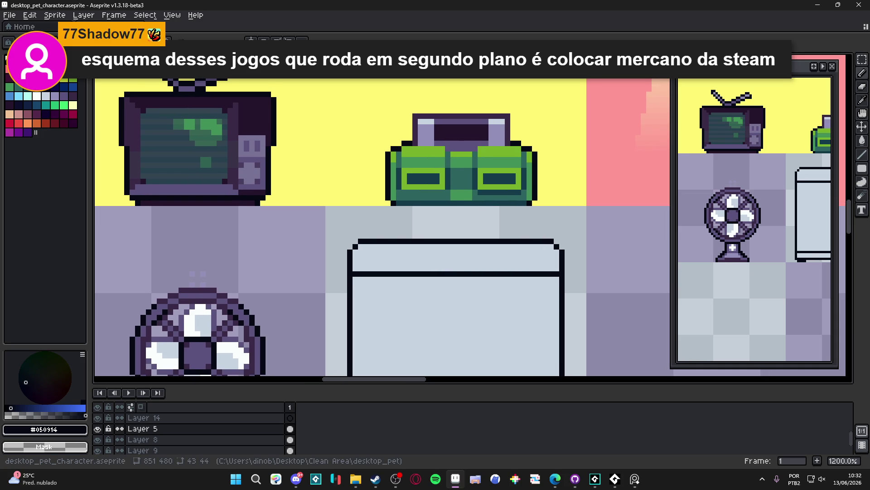
key(ctrl+z)
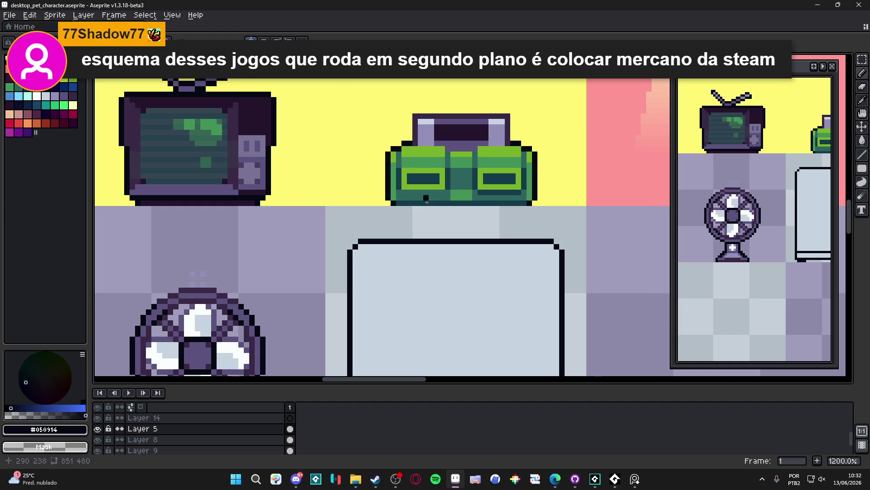
scroll(355, 110, down, 4)
scroll(317, 116, down, 3)
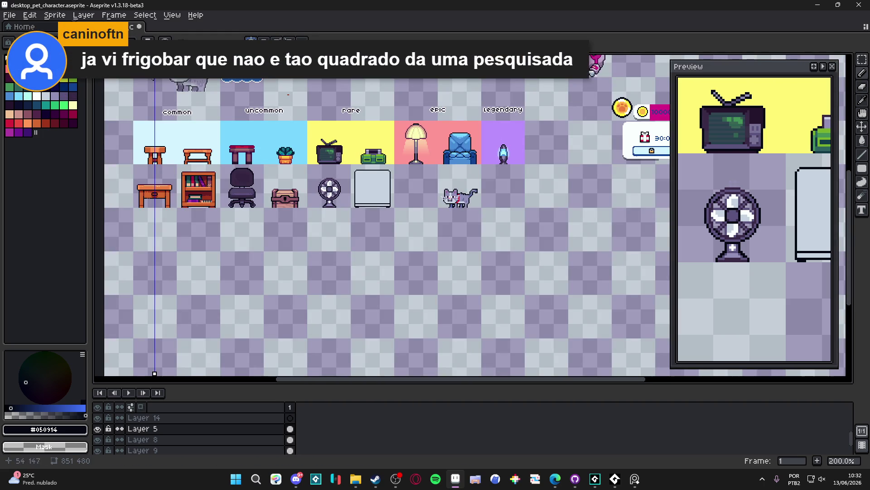
Centre the vertical symmetry axis on the fridge and pick the lavender drawing colour.
mouse_move(154, 55)
mouse_down()
mouse_move(459, 55)
mouse_move(439, 55)
mouse_up()
drag(439, 230, 414, 308)
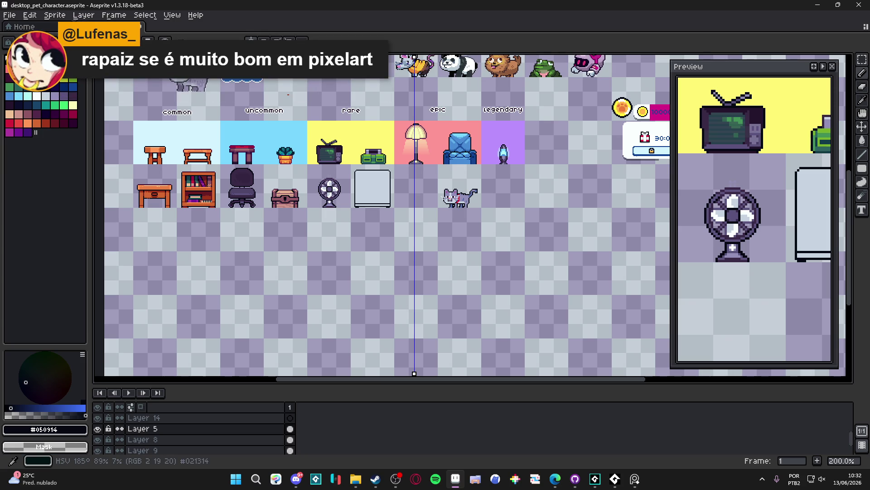
scroll(383, 152, up, 3)
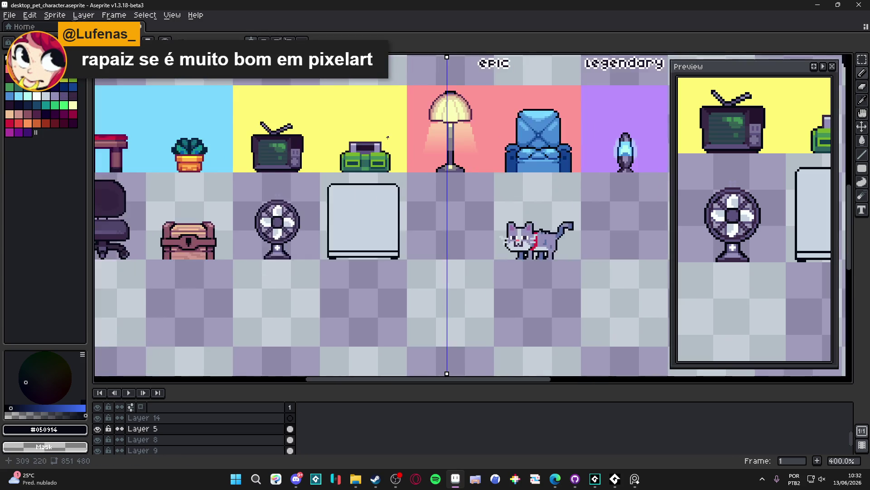
drag(459, 58, 350, 57)
scroll(369, 162, up, 2)
scroll(311, 140, down, 1)
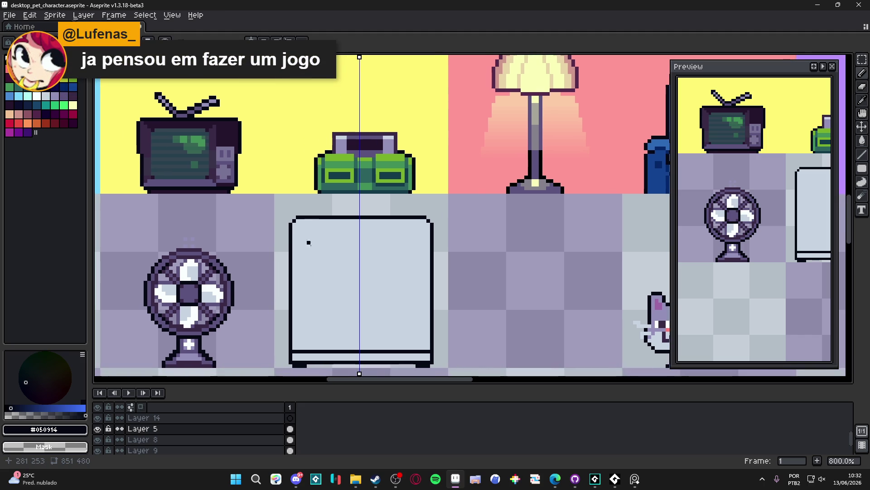
drag(329, 250, 332, 251)
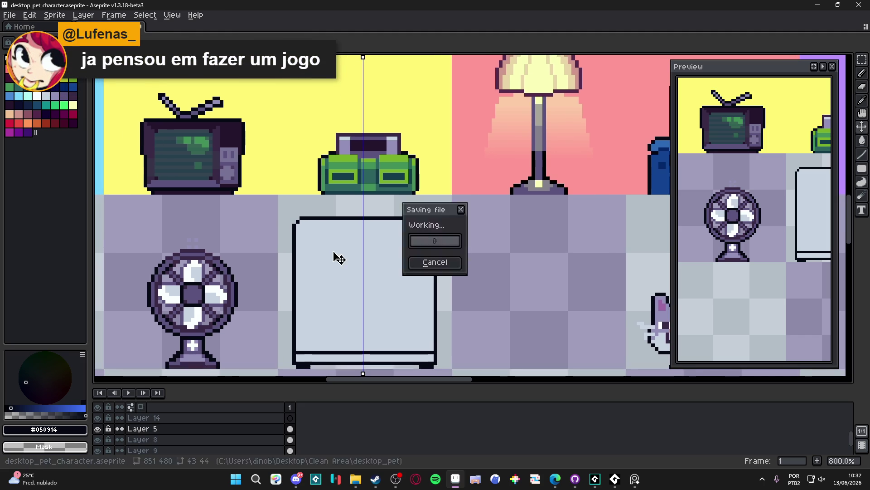
alt+click(340, 240)
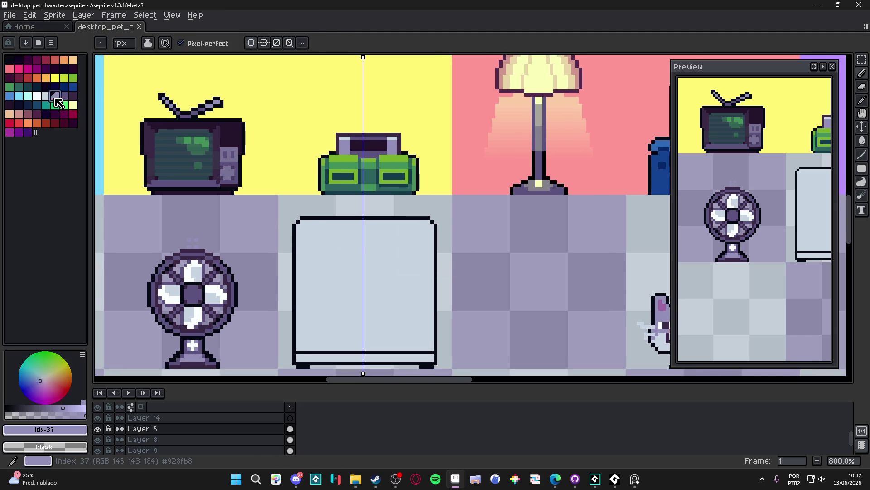
Try a mirrored lavender line and corner pixels across the fridge top, then undo them.
scroll(362, 237, up, 2)
drag(362, 232, 438, 230)
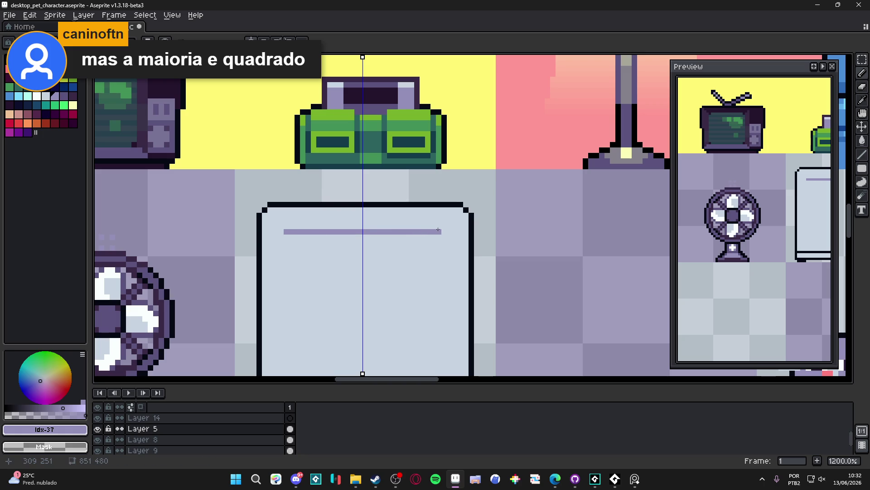
click(444, 226)
drag(448, 221, 468, 220)
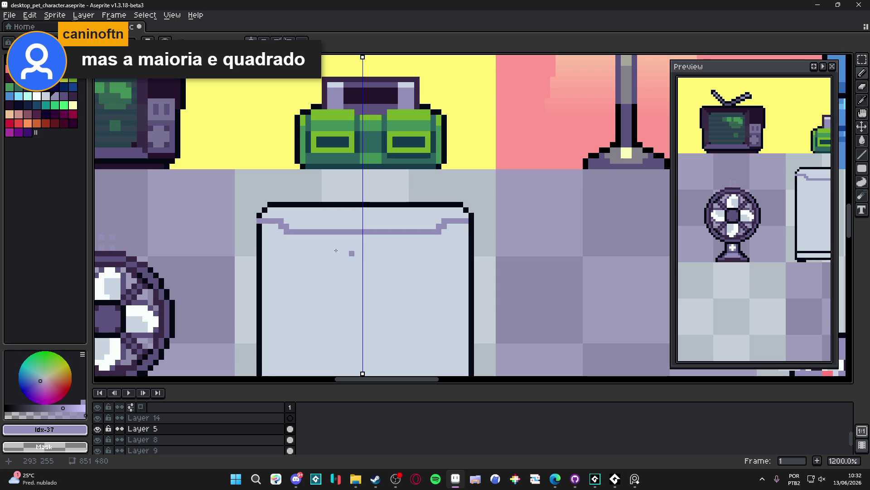
key(ctrl+z)
key(ctrl+z)
key(ctrl+z)
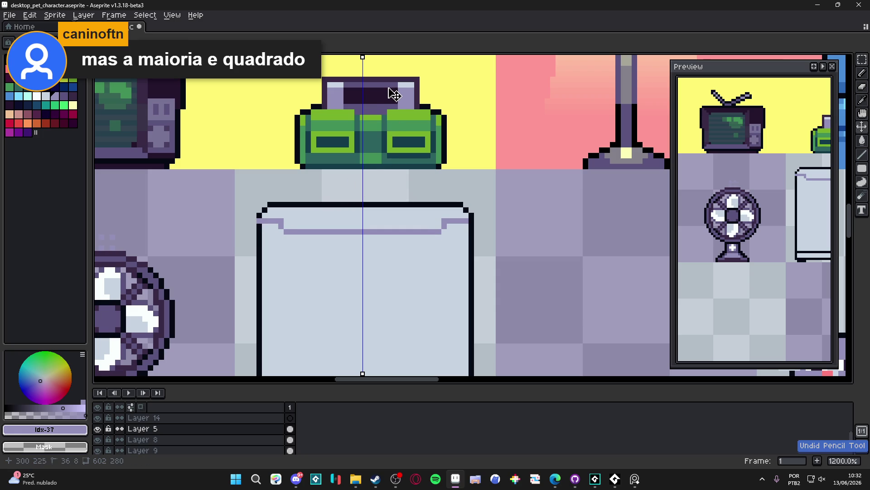
key(ctrl+z)
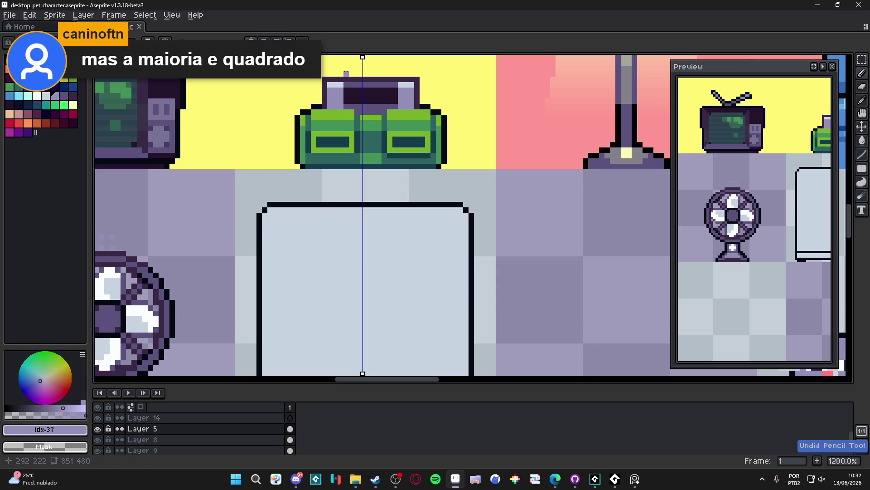
click(270, 211)
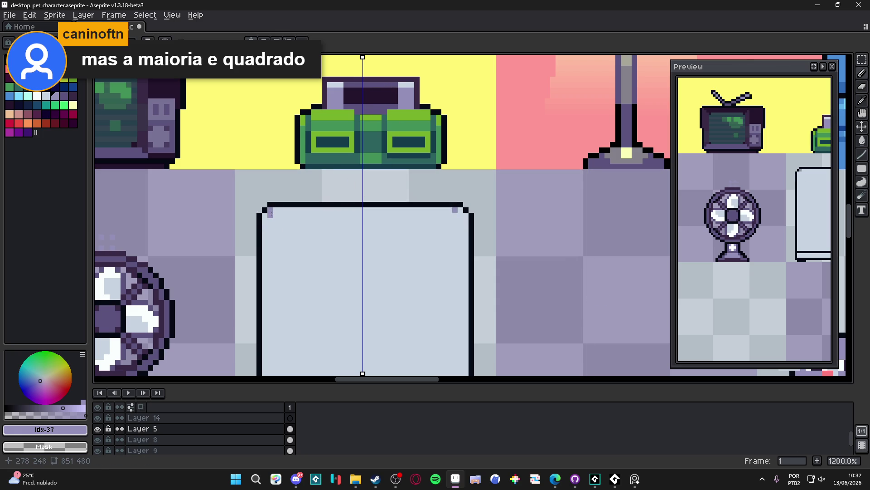
key(ctrl+z)
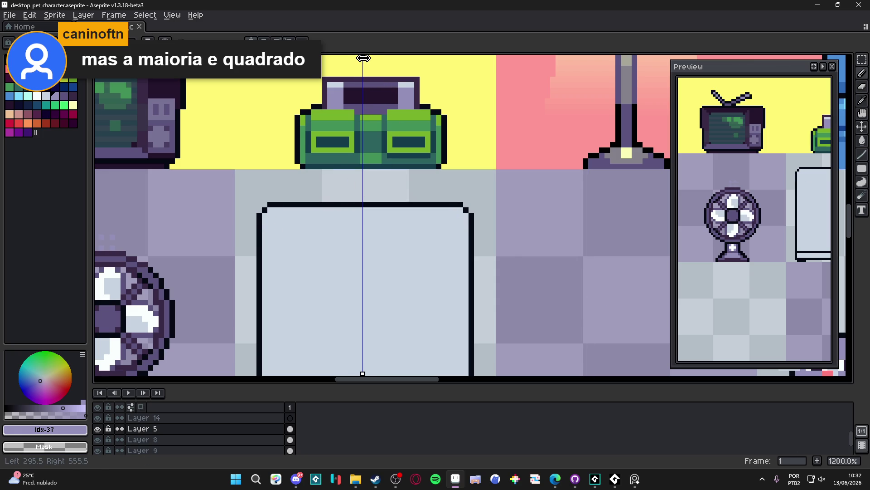
drag(365, 58, 368, 58)
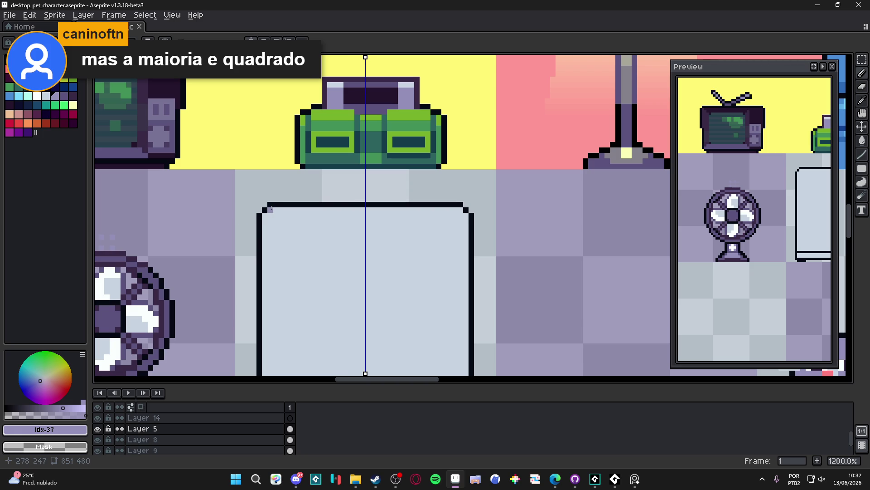
key(ctrl+z)
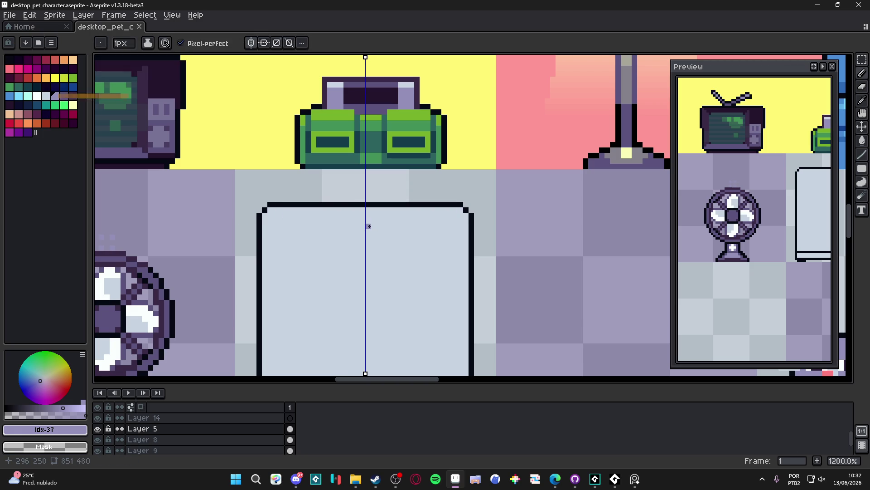
Draw a mirrored #928fb8 rim line with stepped diagonal ends, plus a second line below it.
mouse_move(368, 232)
mouse_down()
mouse_move(266, 231)
mouse_move(311, 231)
mouse_move(274, 220)
mouse_up()
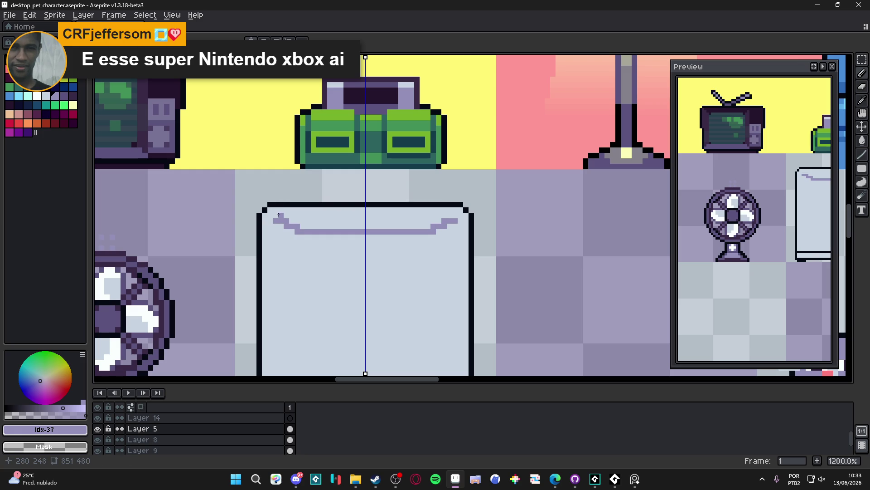
click(281, 209)
shift+click(315, 232)
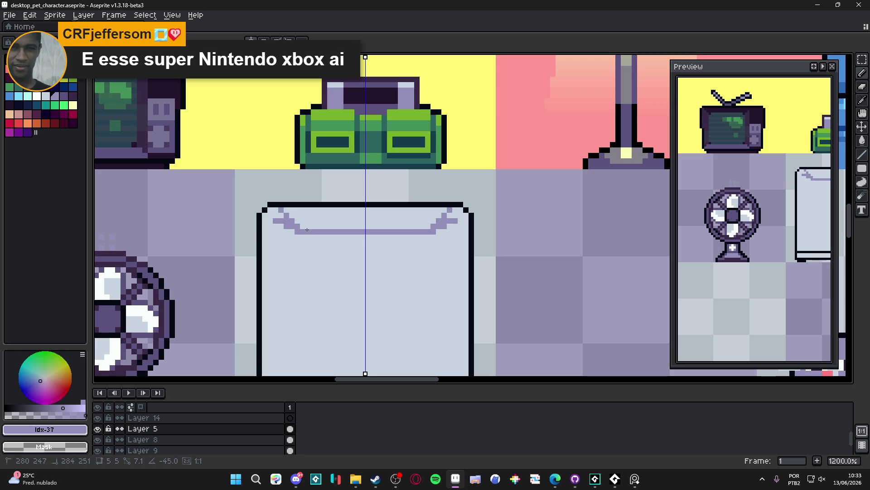
alt+click(288, 226)
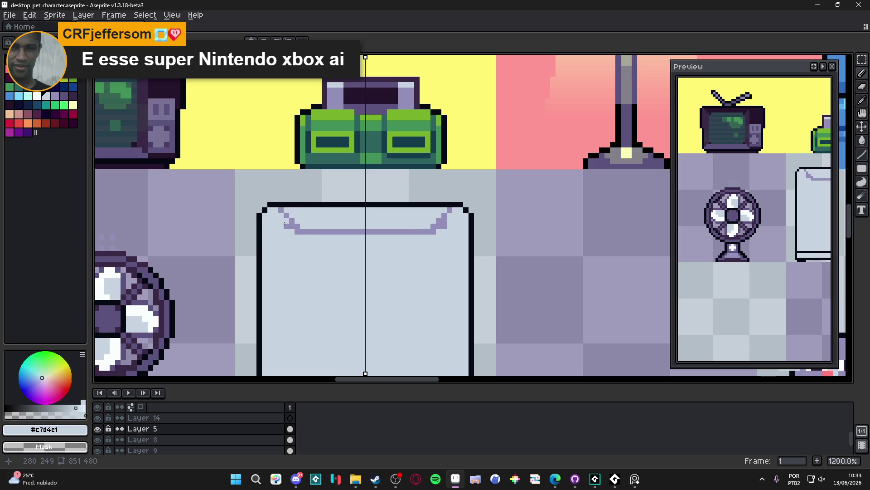
alt+click(284, 213)
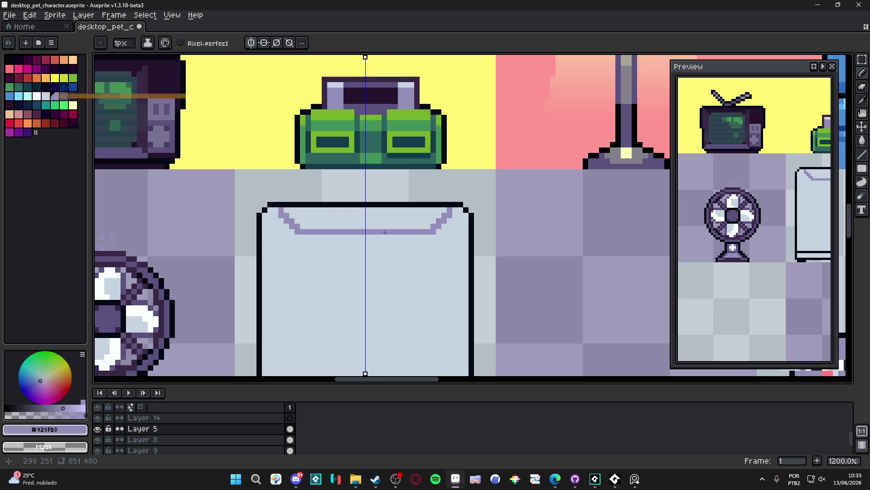
click(307, 241)
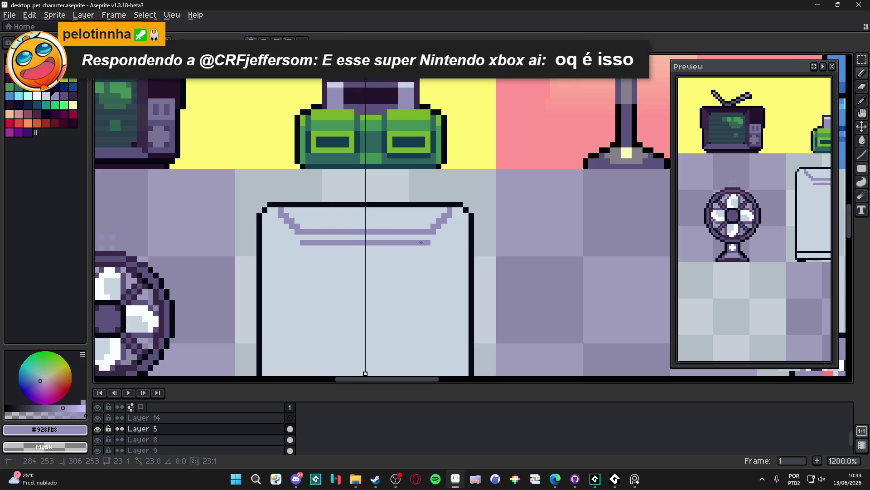
shift+click(443, 242)
shift+click(456, 226)
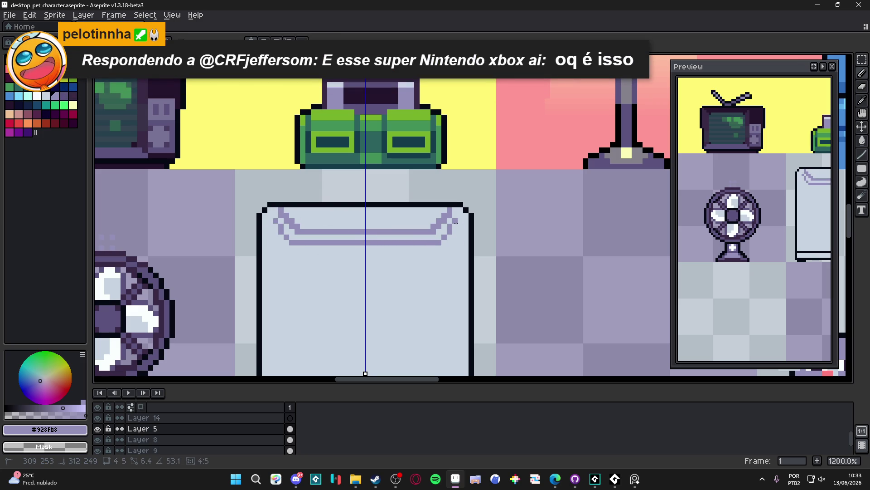
shift+click(467, 221)
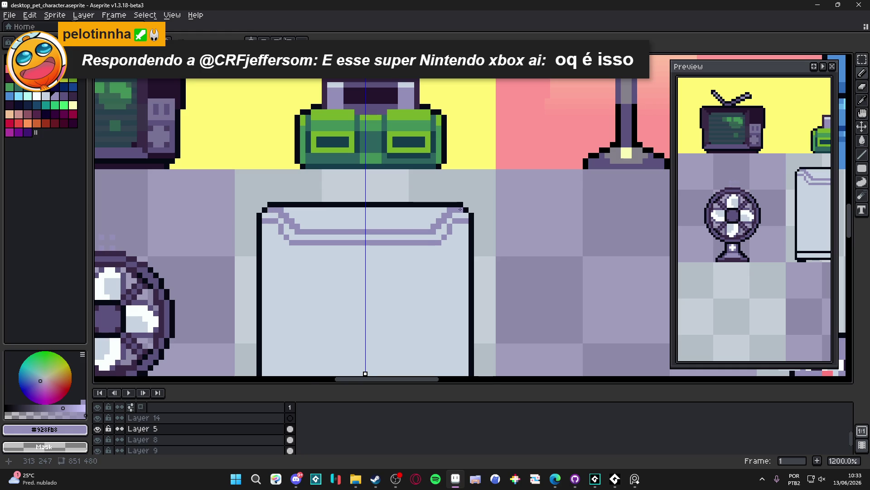
Fill the band's middle row lavender and repaint its lower row in the light fill colour.
scroll(453, 210, down, 3)
scroll(353, 227, up, 3)
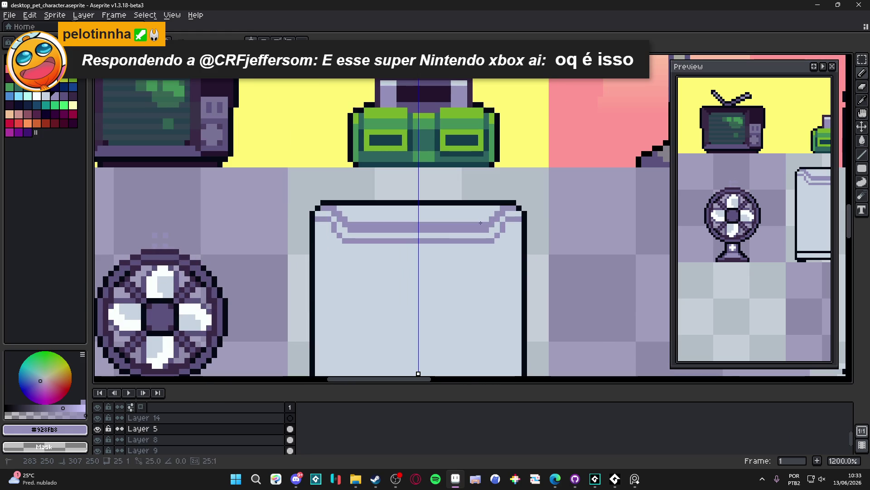
drag(343, 235, 411, 236)
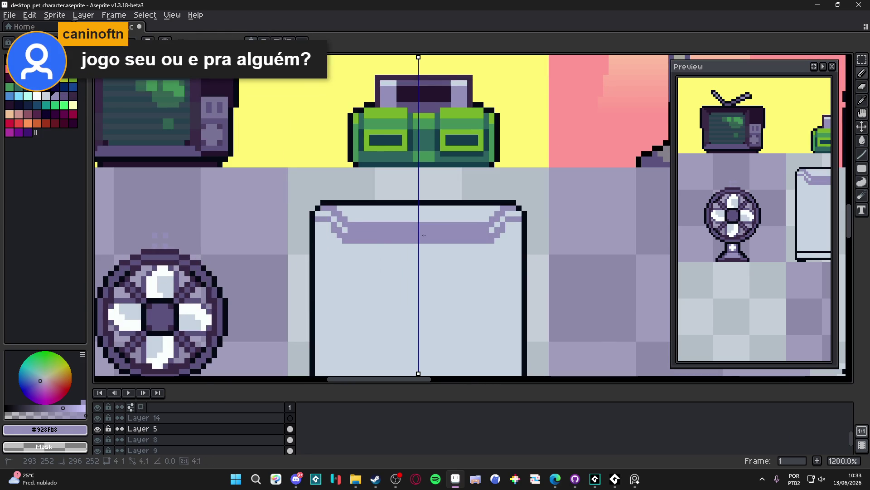
alt+click(361, 249)
mouse_move(347, 241)
mouse_down()
mouse_move(500, 241)
mouse_move(363, 230)
mouse_up()
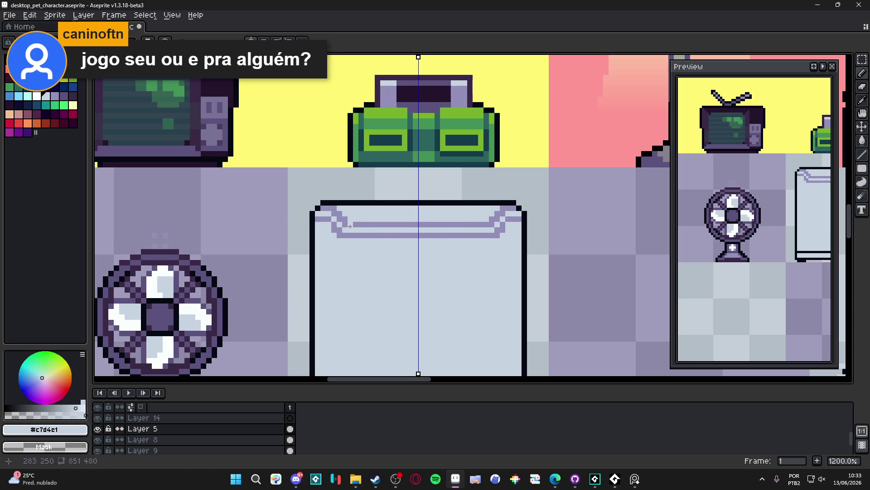
alt+click(329, 224)
scroll(390, 243, down, 2)
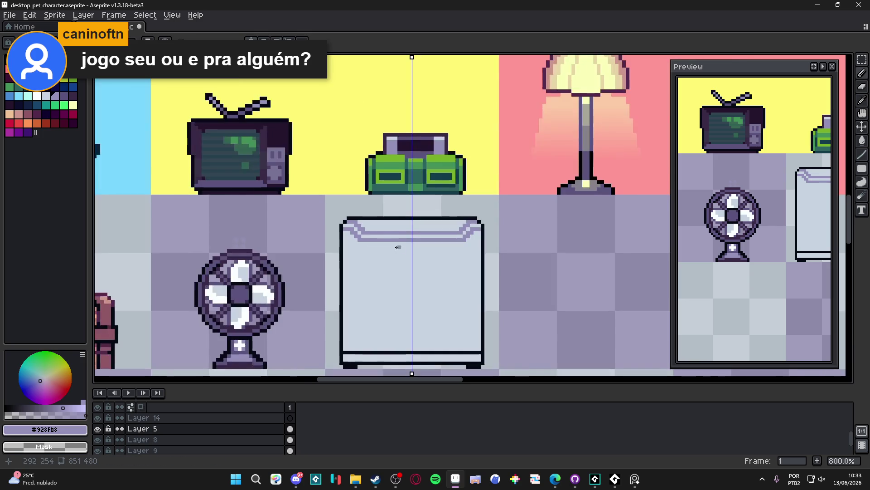
Pick dark #050914 and draw mirrored stepped dark pixels at both top corners and rim row.
scroll(363, 227, up, 3)
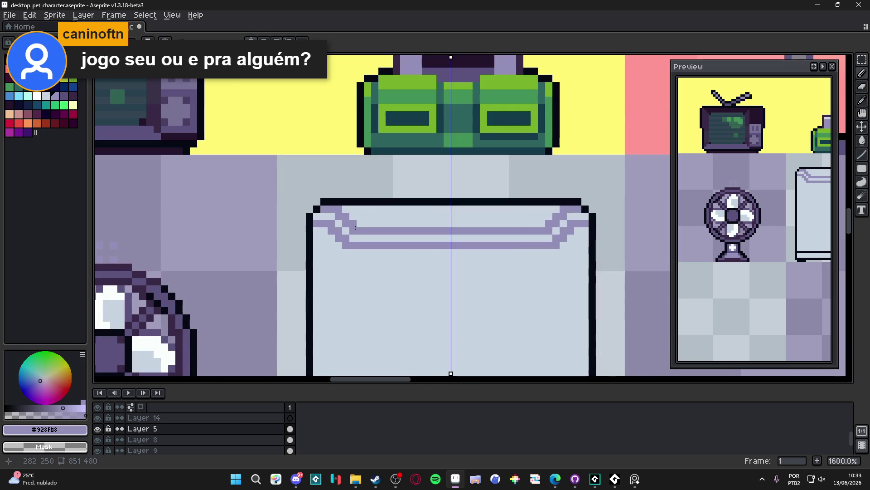
scroll(369, 242, down, 1)
scroll(368, 243, up, 1)
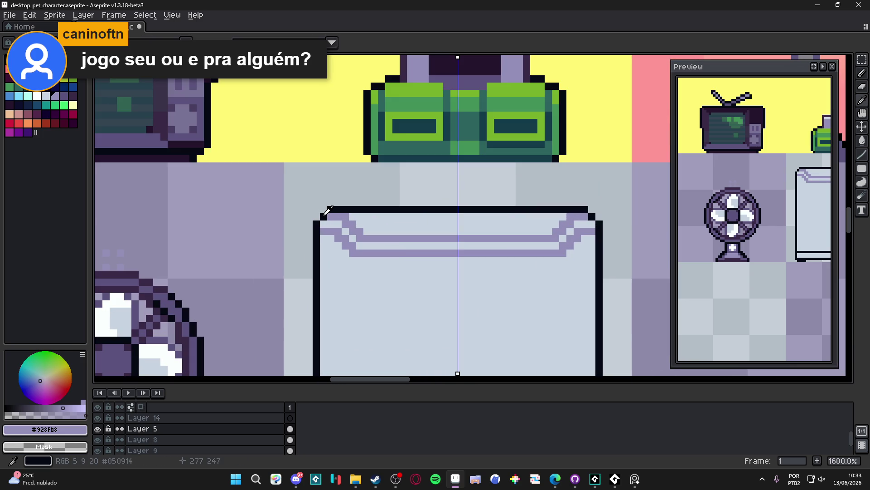
alt+click(323, 217)
click(329, 215)
drag(329, 216, 353, 229)
click(331, 231)
click(324, 231)
click(337, 231)
mouse_move(341, 237)
mouse_down()
mouse_move(347, 247)
mouse_move(365, 241)
mouse_move(354, 263)
mouse_up()
Add more mirrored dark pixels along the rim's edges below the top corners.
scroll(369, 257, down, 1)
scroll(386, 246, up, 1)
click(342, 231)
click(342, 241)
click(331, 252)
scroll(358, 267, down, 5)
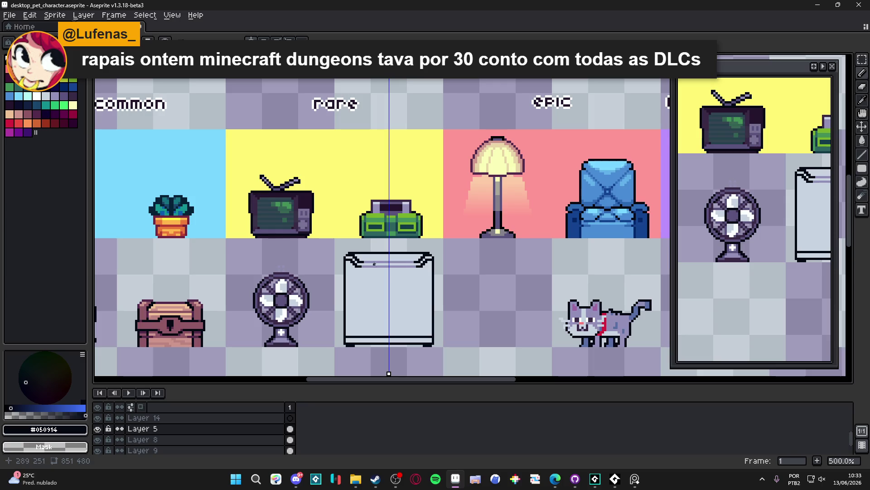
scroll(365, 253, up, 2)
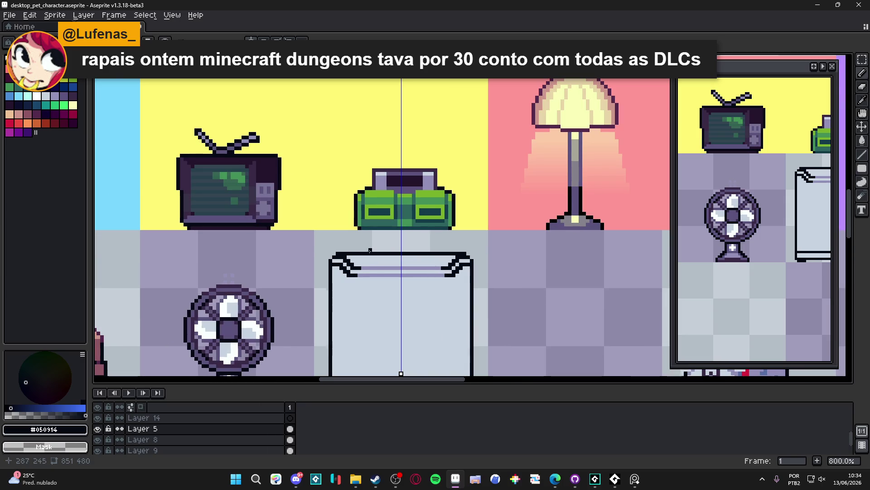
scroll(370, 250, down, 2)
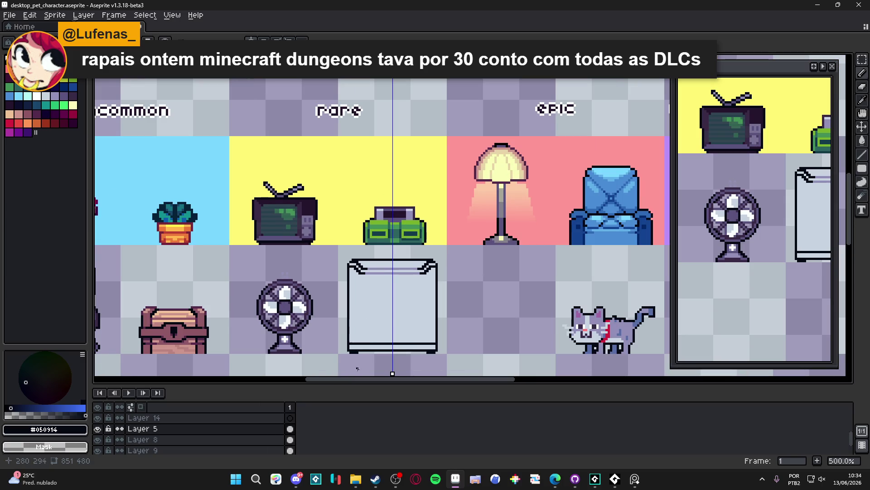
scroll(355, 369, down, 3)
scroll(387, 313, up, 1)
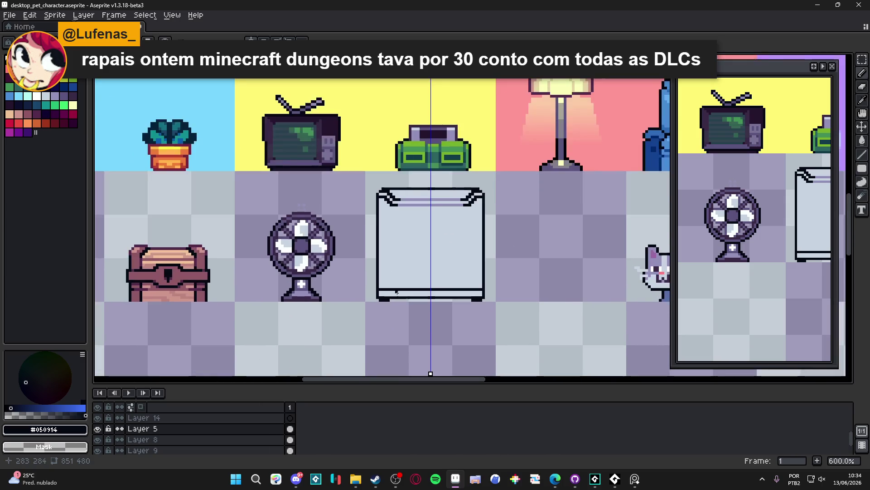
scroll(394, 281, up, 1)
scroll(403, 254, down, 1)
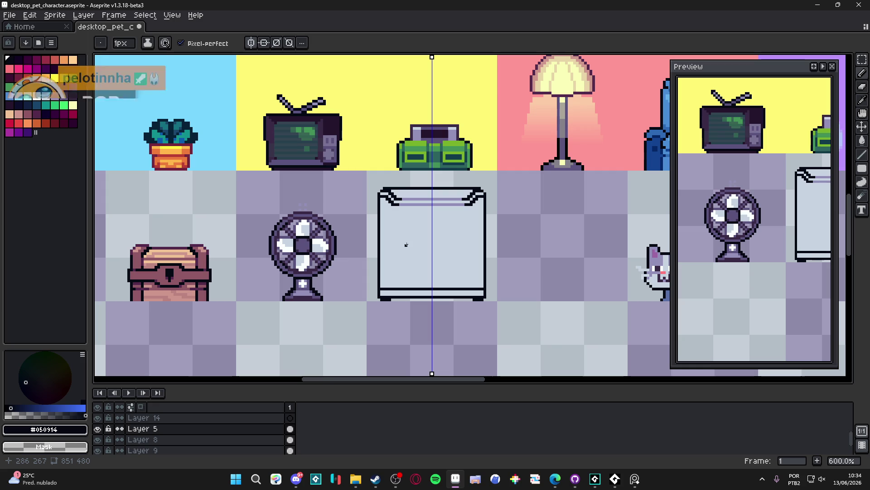
scroll(411, 239, up, 1)
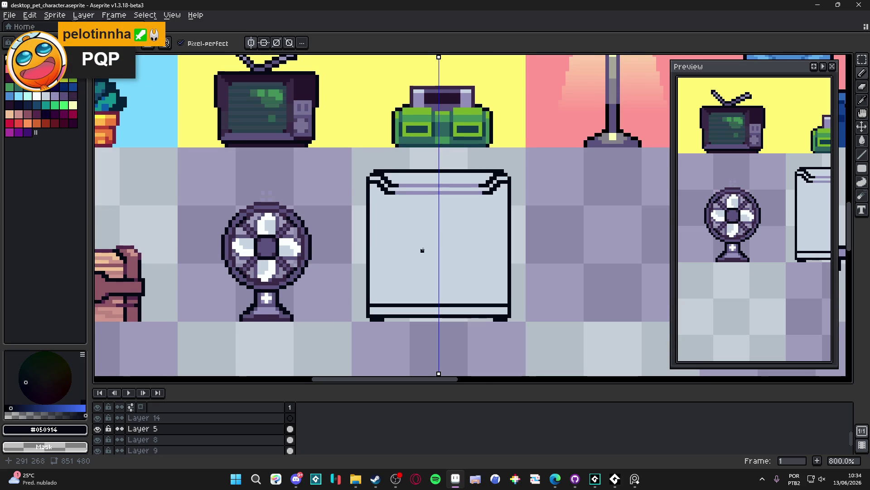
Draw a short dark line along the fridge top, then bring the Steam store window forward.
drag(420, 249, 433, 260)
scroll(434, 267, down, 1)
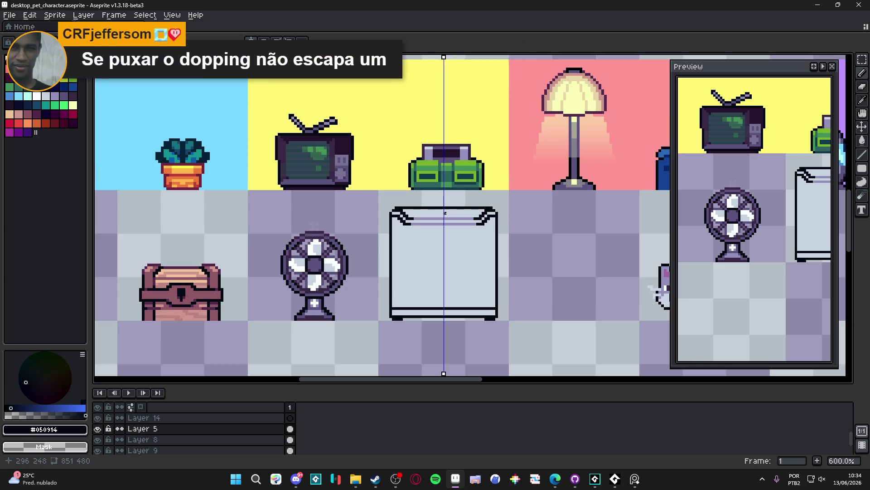
scroll(444, 213, up, 4)
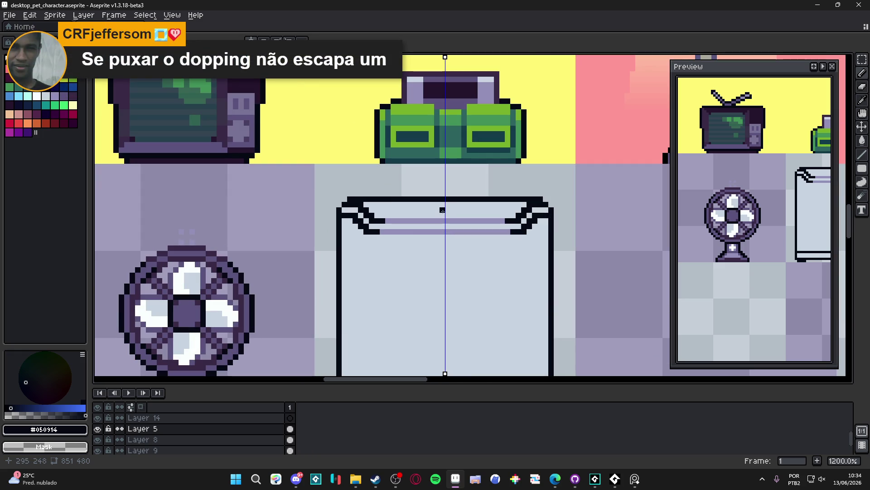
mouse_move(415, 215)
mouse_down()
mouse_move(476, 216)
mouse_move(445, 218)
mouse_up()
scroll(445, 218, down, 4)
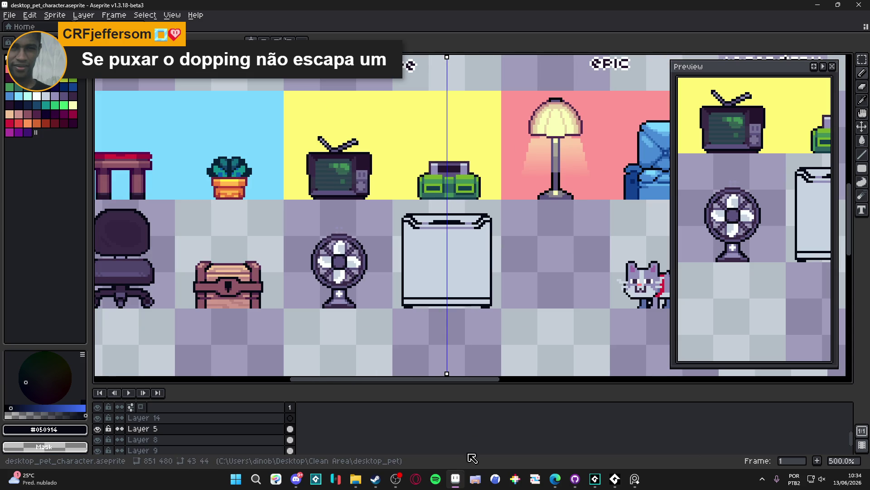
click(375, 479)
Scroll the My Desktop Friend store page, then minimize Steam to get back to Aseprite.
right_click(100, 228)
scroll(120, 267, down, 5)
scroll(119, 267, down, 15)
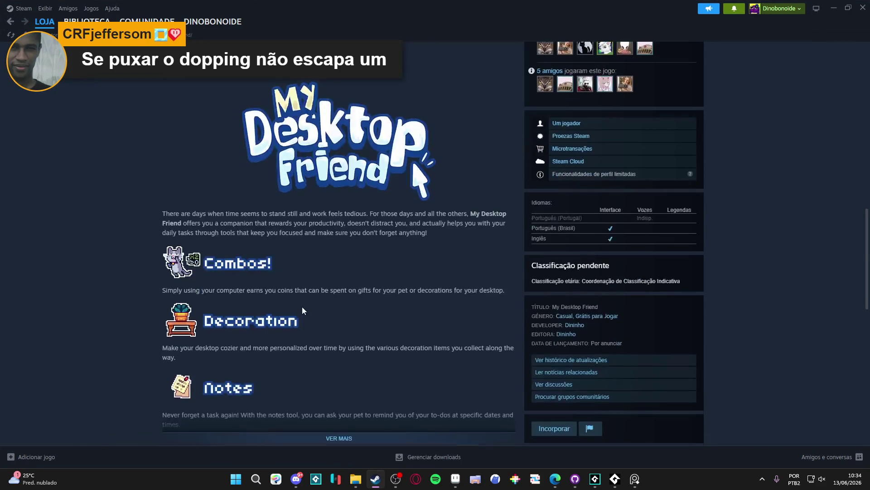
scroll(276, 198, up, 6)
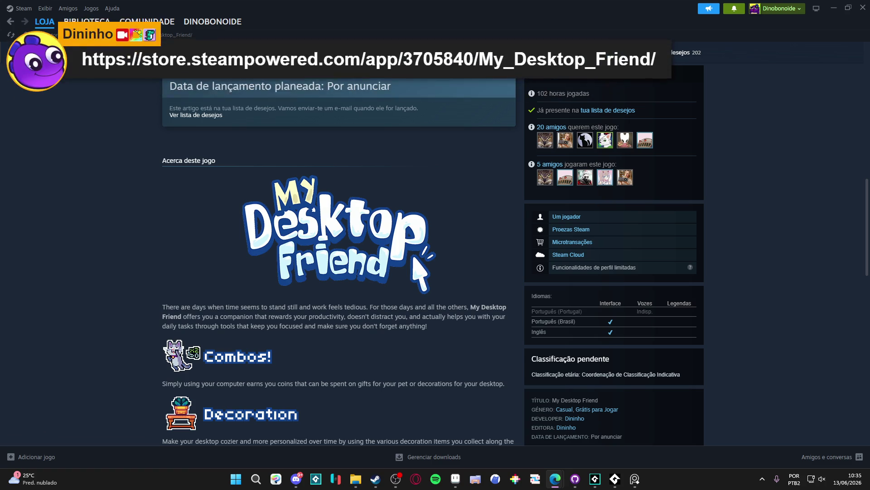
click(833, 8)
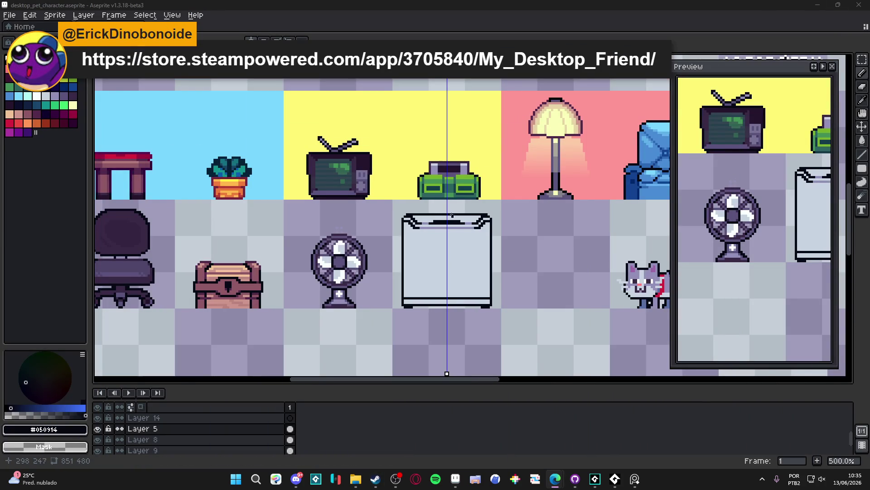
Extend the dark #050314 bar along the fridge lid line with pencil pixels.
scroll(450, 219, up, 7)
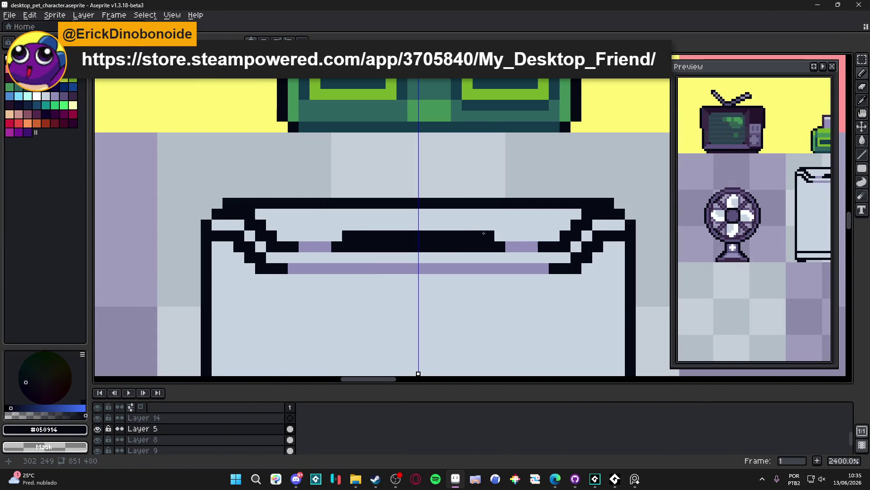
scroll(454, 250, down, 6)
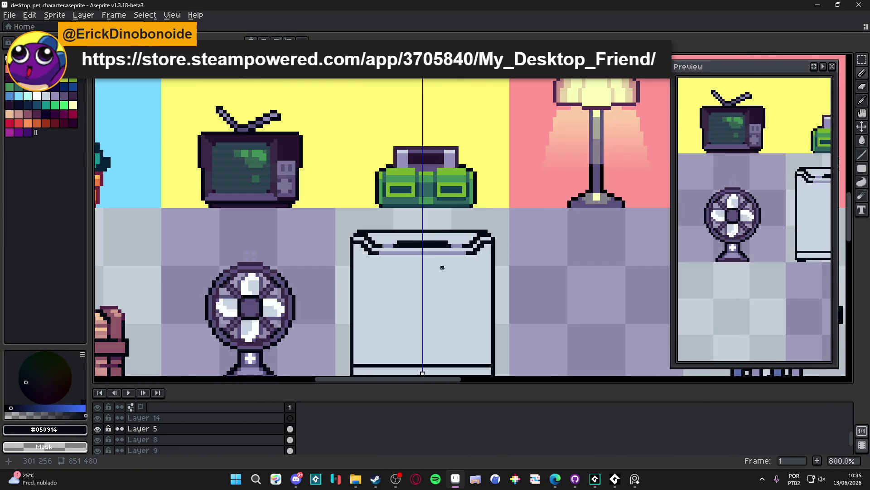
scroll(443, 266, up, 3)
click(430, 246)
drag(390, 246, 419, 246)
click(441, 247)
scroll(447, 258, down, 3)
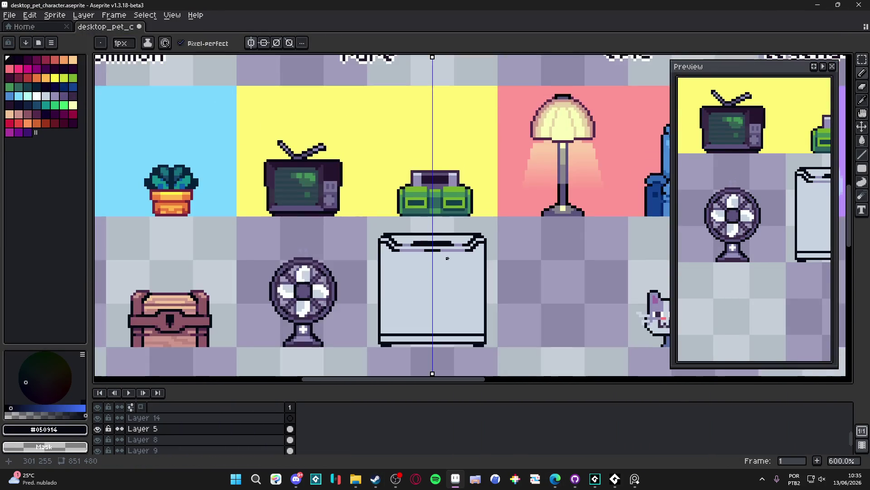
scroll(447, 258, up, 3)
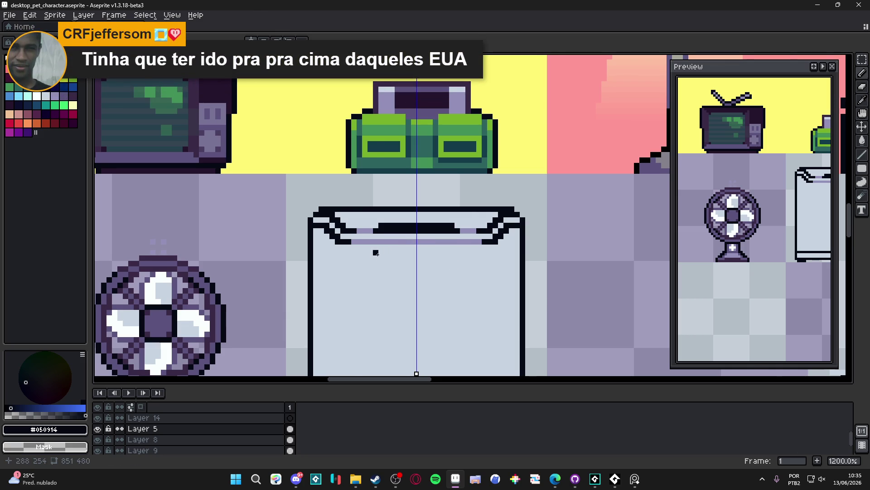
scroll(391, 243, down, 4)
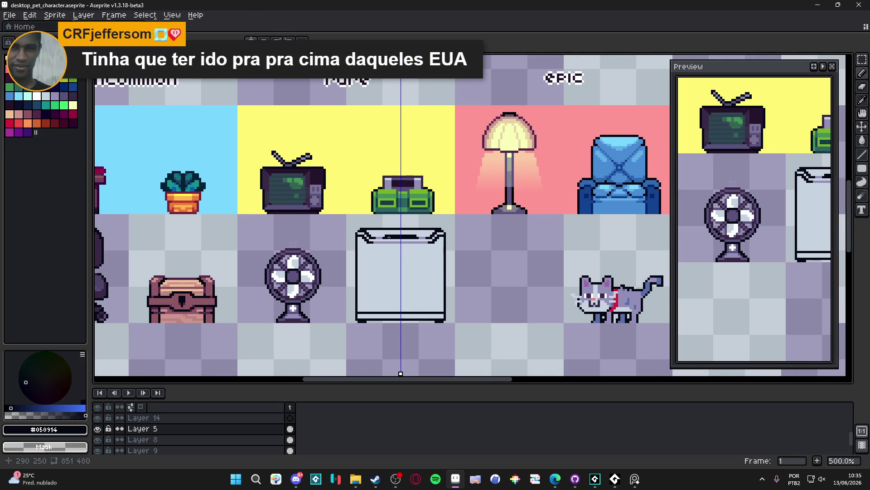
scroll(389, 237, up, 7)
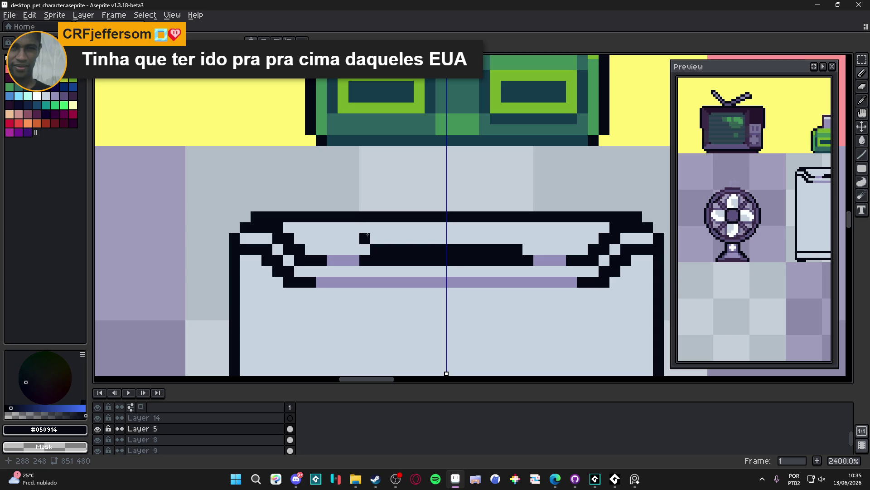
Fix stray pixels: repaint a lid pixel light #c7d4c1, add a dark outline pixel, lighten the line's end.
alt+click(367, 235)
click(375, 249)
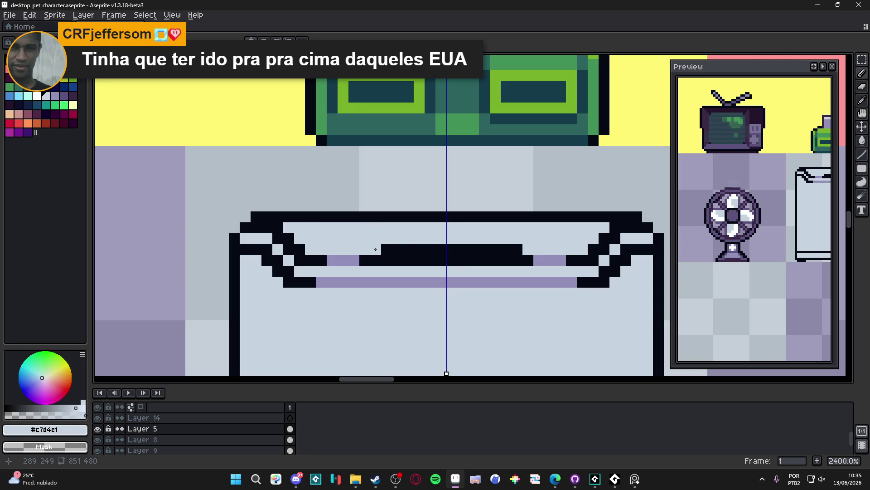
scroll(376, 249, down, 5)
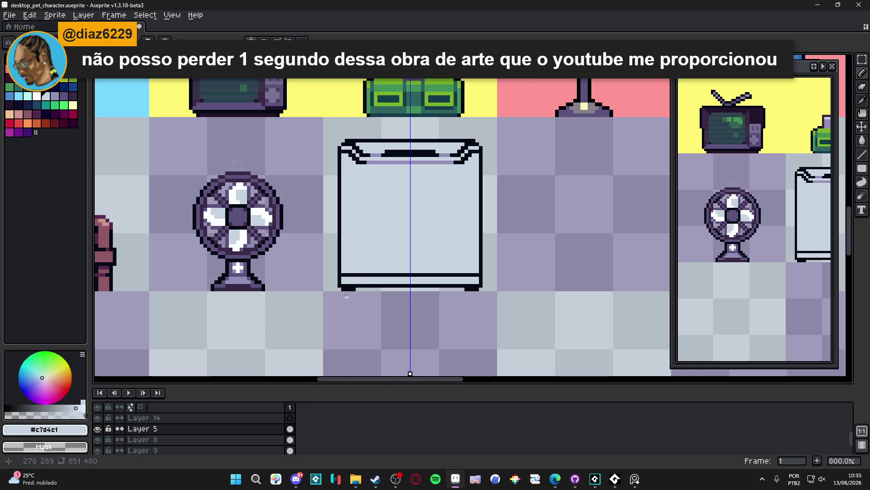
scroll(340, 296, up, 5)
alt+click(359, 230)
click(357, 222)
alt+click(351, 239)
click(352, 227)
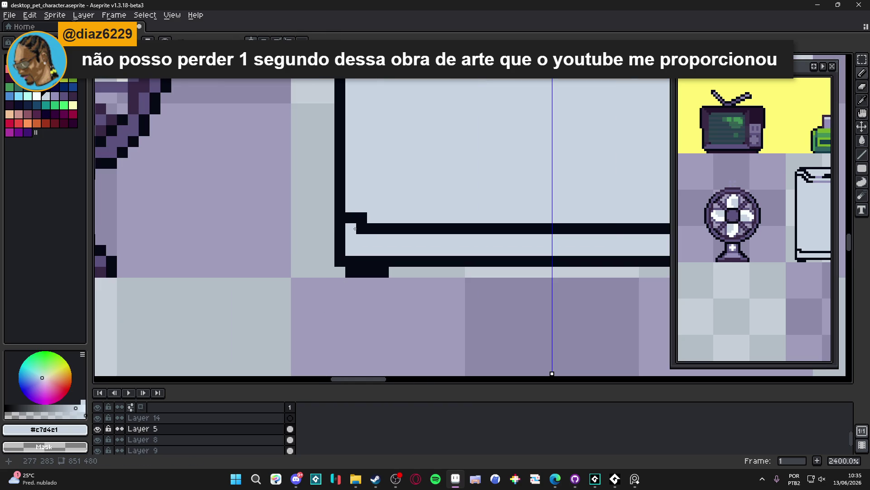
Zoom and pan around the fridge to inspect the touched-up lid and outline.
scroll(355, 228, down, 3)
scroll(334, 288, up, 1)
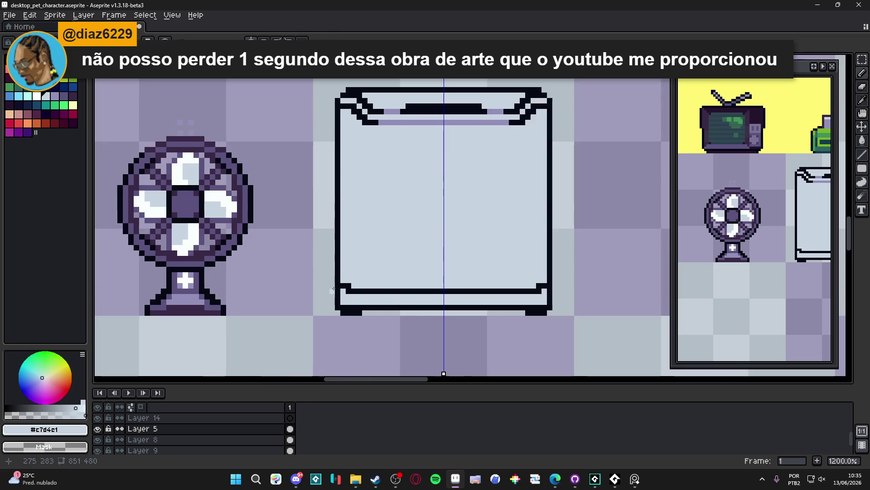
scroll(334, 288, up, 1)
scroll(344, 281, down, 3)
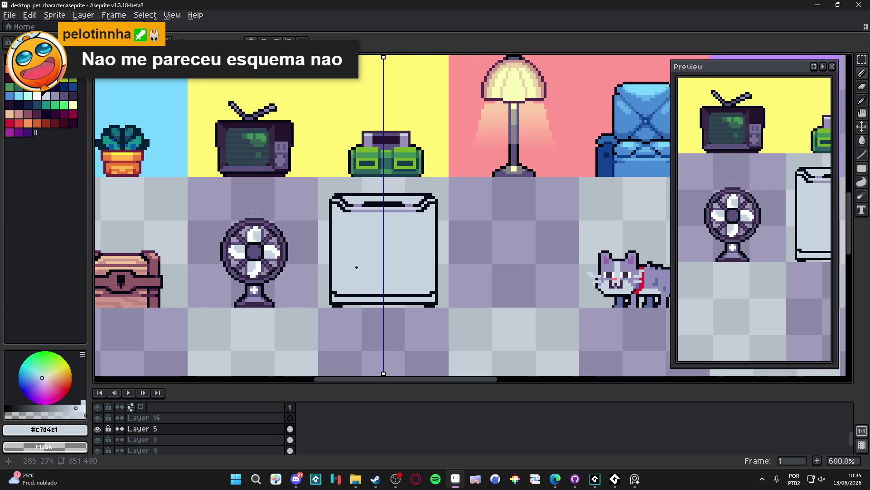
scroll(363, 241, down, 1)
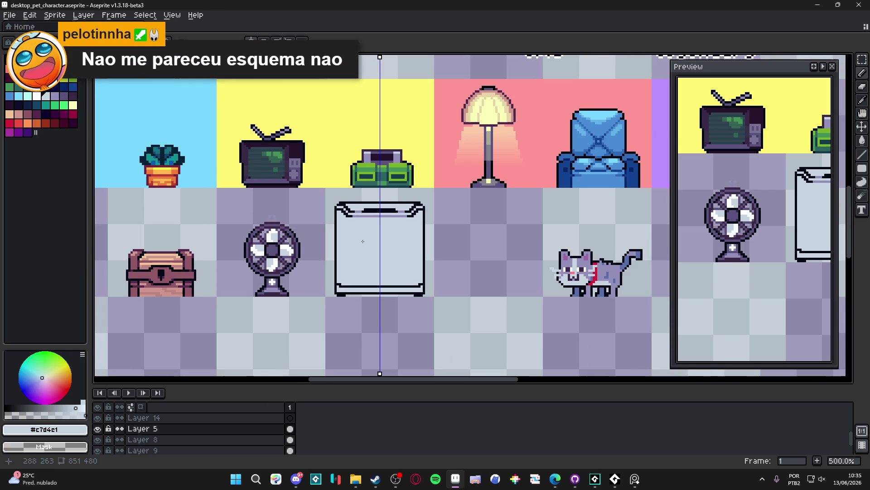
scroll(364, 247, up, 1)
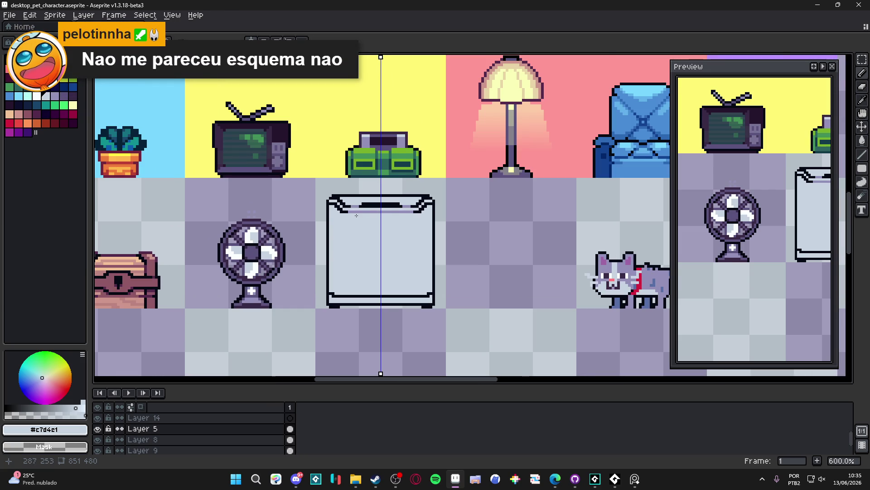
scroll(356, 216, up, 1)
scroll(359, 193, up, 1)
scroll(359, 193, left, 1)
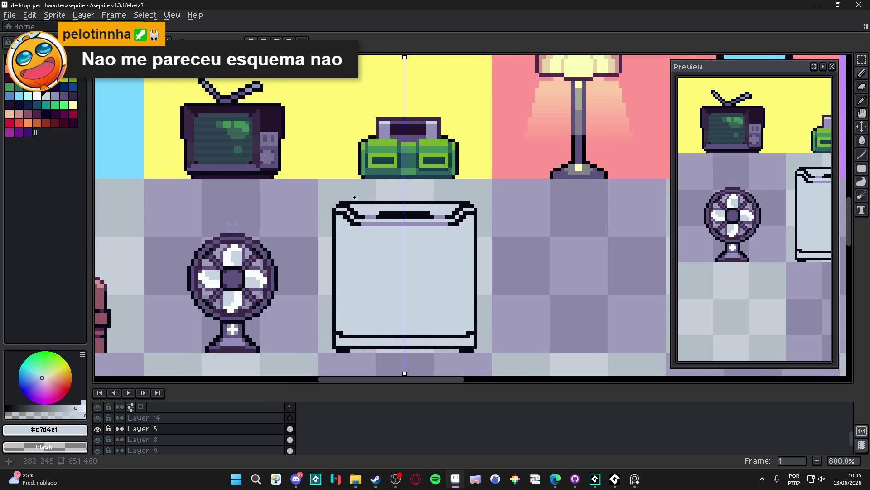
scroll(505, 227, down, 2)
scroll(408, 219, up, 5)
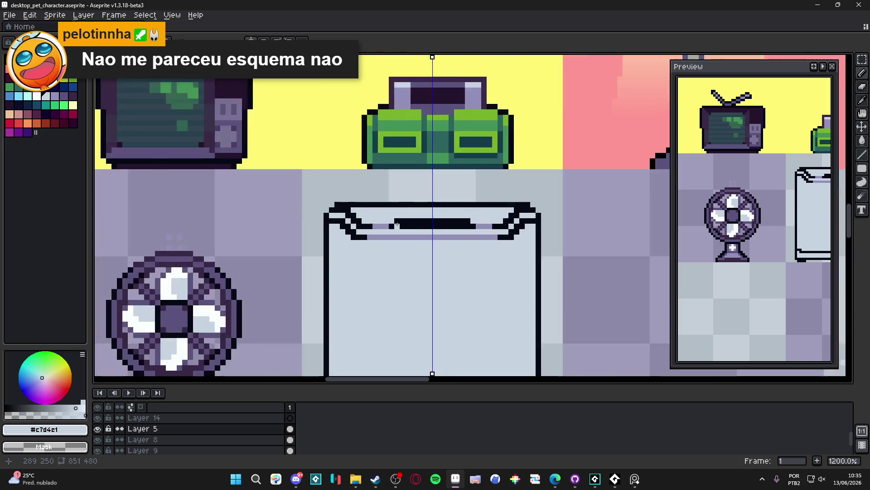
scroll(407, 218, down, 5)
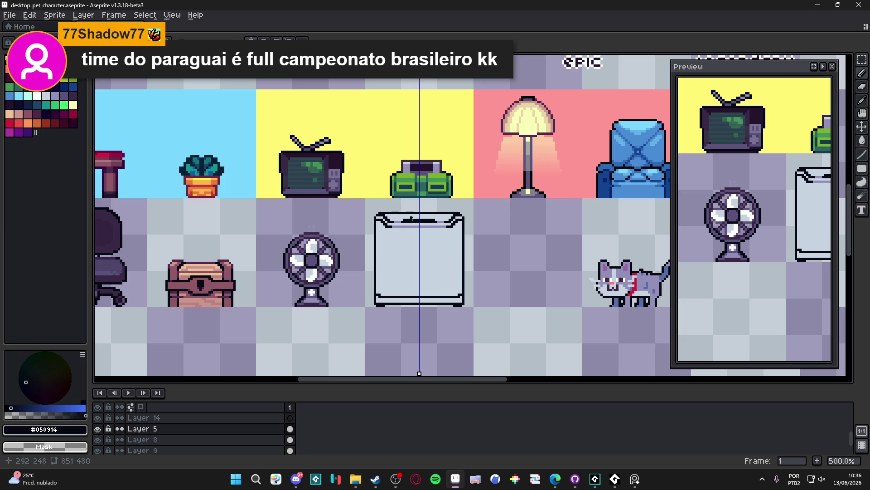
Repaint the fridge's dark top bar in the light body colour, then undo it.
scroll(408, 216, up, 5)
alt+click(399, 216)
click(401, 214)
drag(310, 216, 412, 216)
key(ctrl+z)
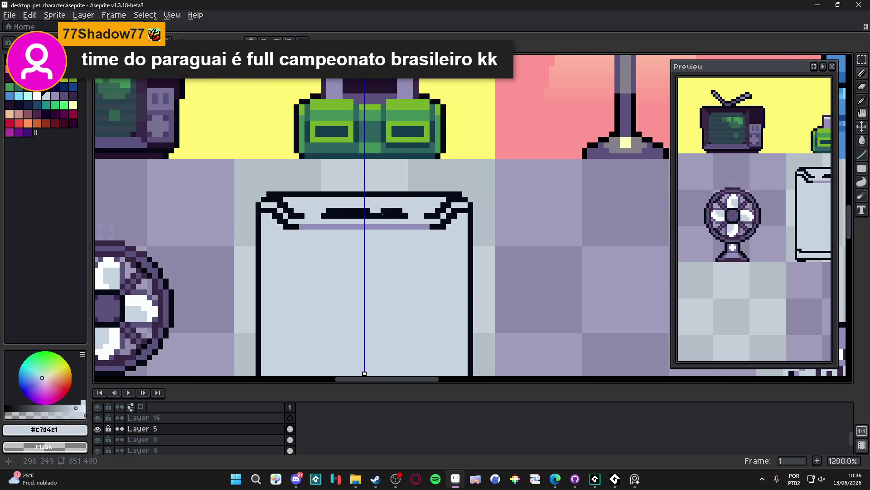
Eyedrop the lavender #928fb8 from the fridge lid as the drawing colour.
scroll(399, 233, down, 4)
scroll(390, 248, down, 2)
scroll(387, 235, up, 2)
scroll(387, 235, up, 1)
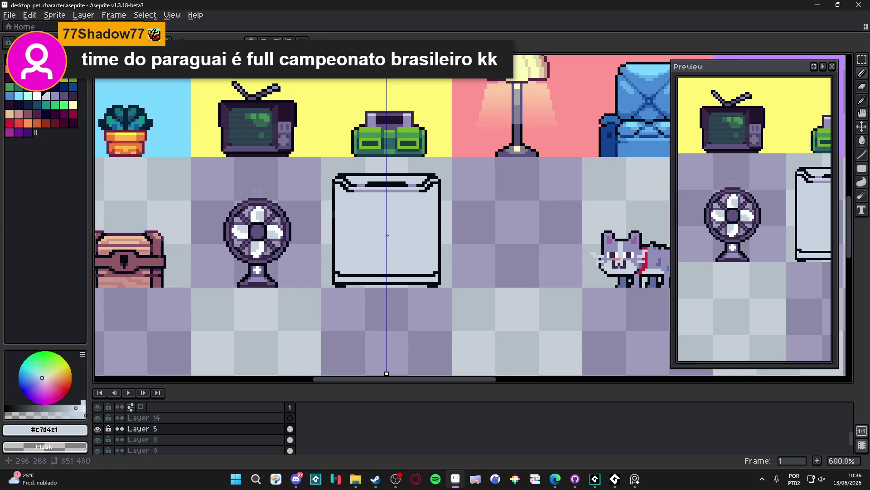
scroll(403, 177, up, 3)
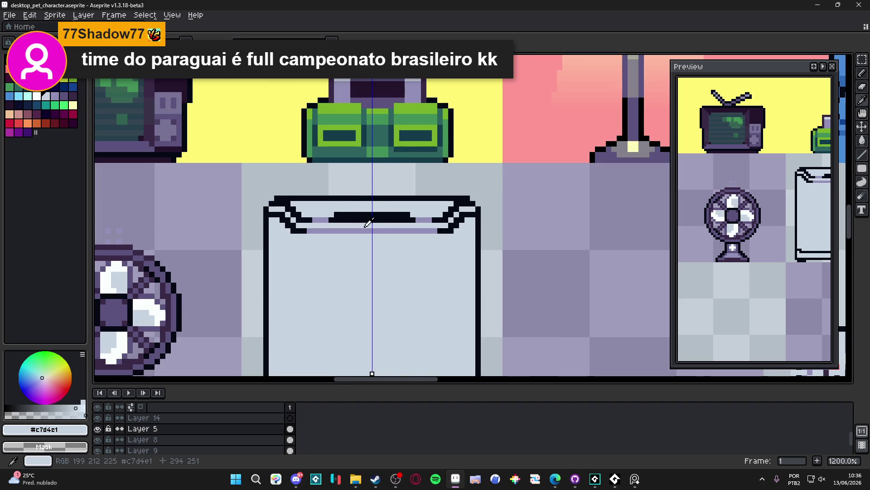
alt+click(373, 227)
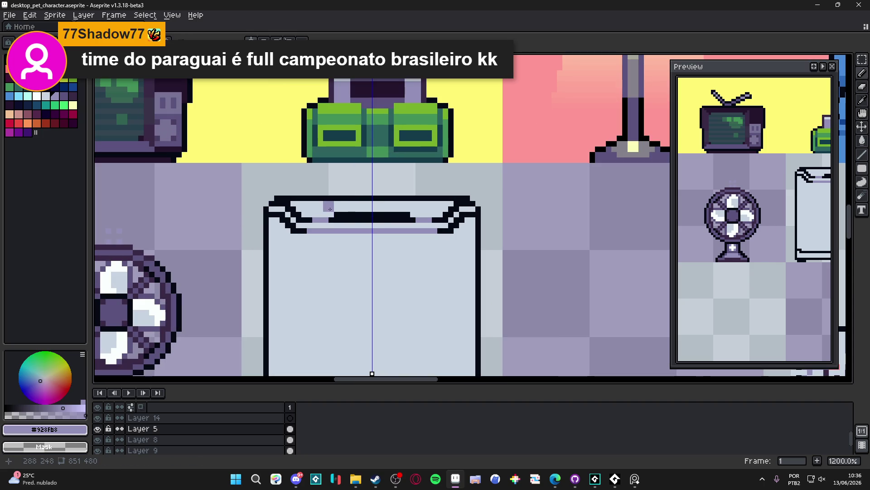
alt+click(319, 212)
scroll(318, 212, down, 4)
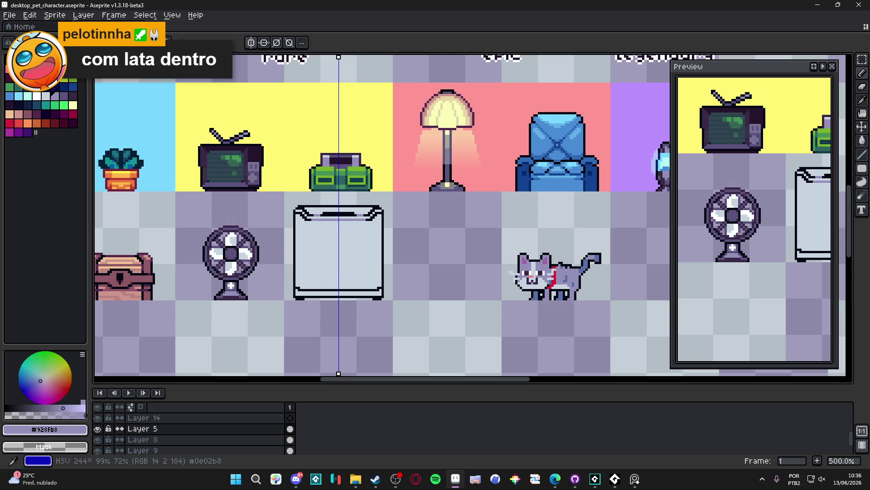
Enlarge the round brush and stamp a lavender disc inside the fridge box.
scroll(361, 240, up, 1)
key(plus)
key(plus)
key(plus)
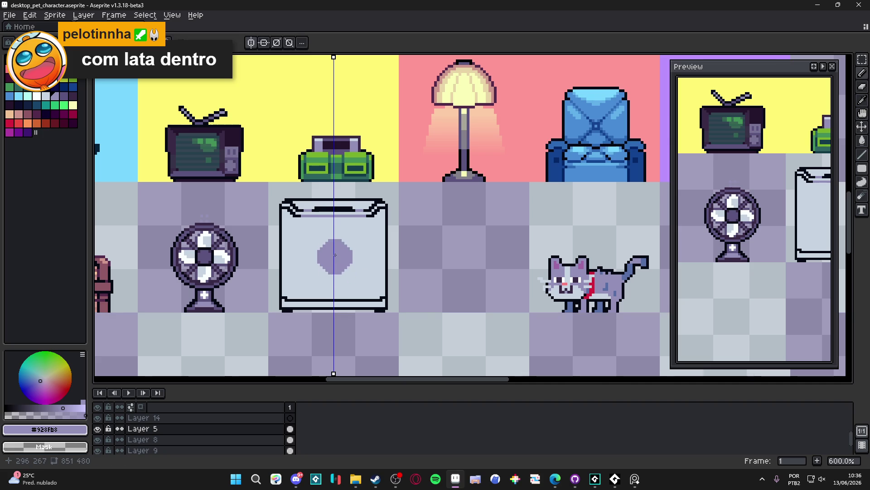
key(minus)
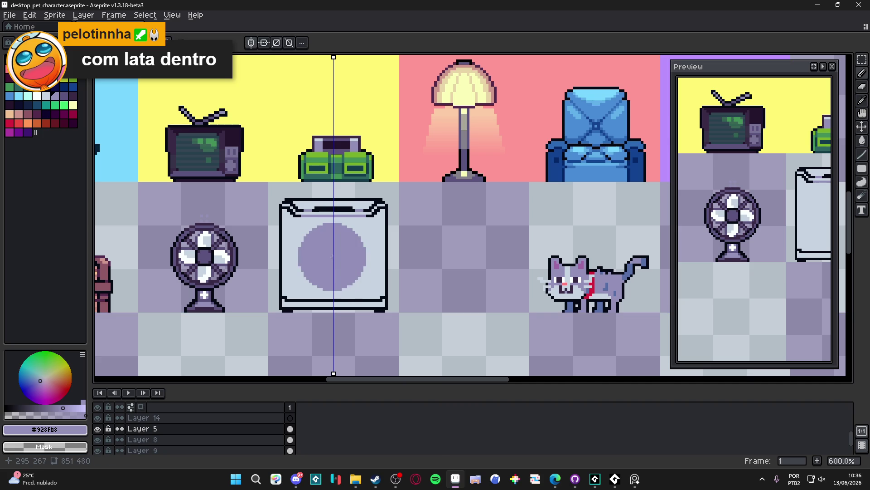
click(332, 257)
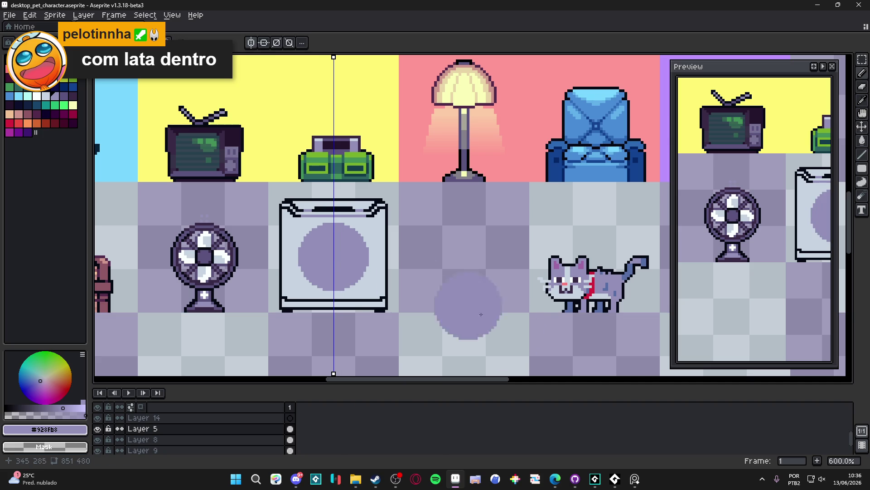
Test light-coloured centre stamps to form a ring, undoing each attempt and finally the disc.
scroll(351, 273, up, 3)
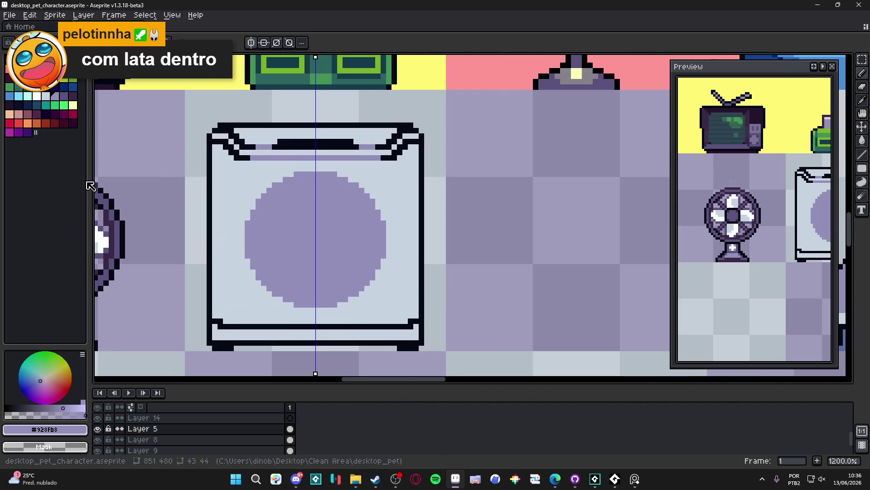
click(46, 95)
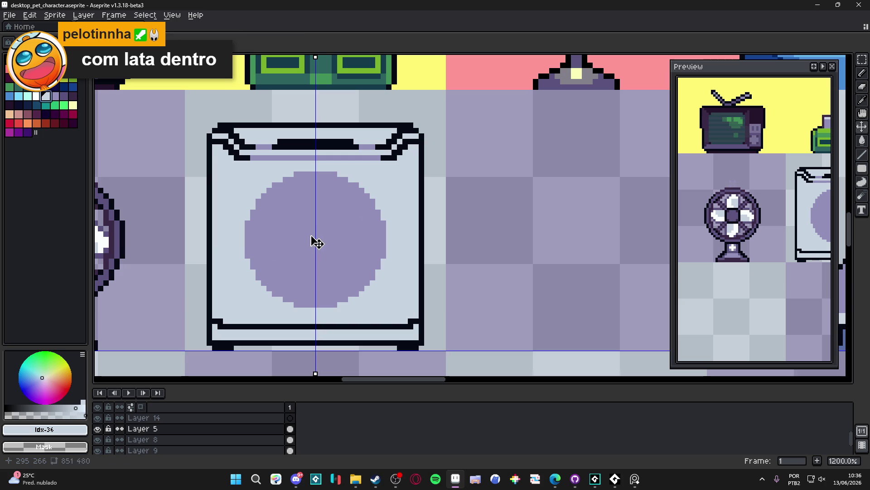
click(318, 241)
key(ctrl+z)
click(318, 241)
key(ctrl+z)
click(319, 242)
key(ctrl+z)
click(315, 242)
key(ctrl+z)
click(315, 242)
key(ctrl+z)
click(318, 242)
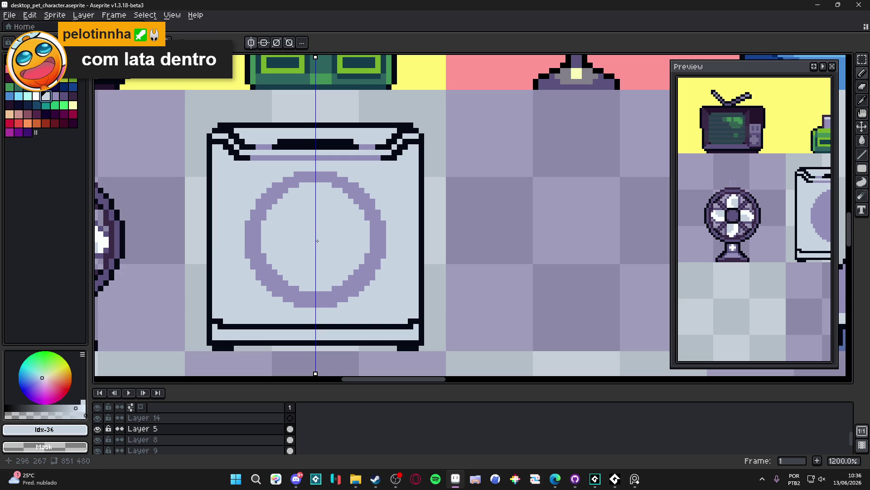
key(ctrl+z)
click(317, 245)
key(ctrl+z)
click(316, 239)
key(ctrl+z)
click(316, 247)
key(ctrl+z)
click(317, 244)
key(ctrl+z)
click(317, 240)
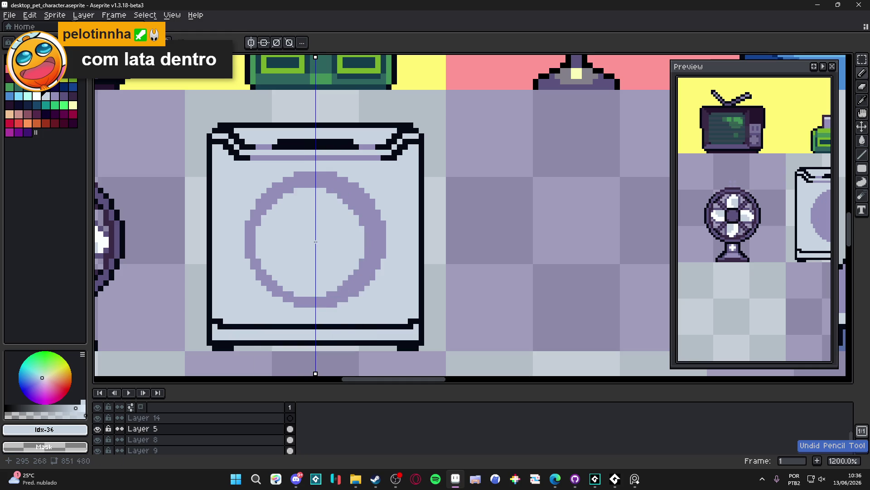
key(ctrl+z)
click(338, 261)
key(ctrl+z)
click(316, 241)
key(ctrl+z)
click(318, 244)
key(ctrl+z)
click(311, 234)
key(ctrl+z)
click(318, 242)
key(ctrl+z)
click(317, 239)
key(ctrl+z)
click(316, 240)
key(ctrl+z)
click(359, 305)
key(ctrl+z)
key(ctrl+z)
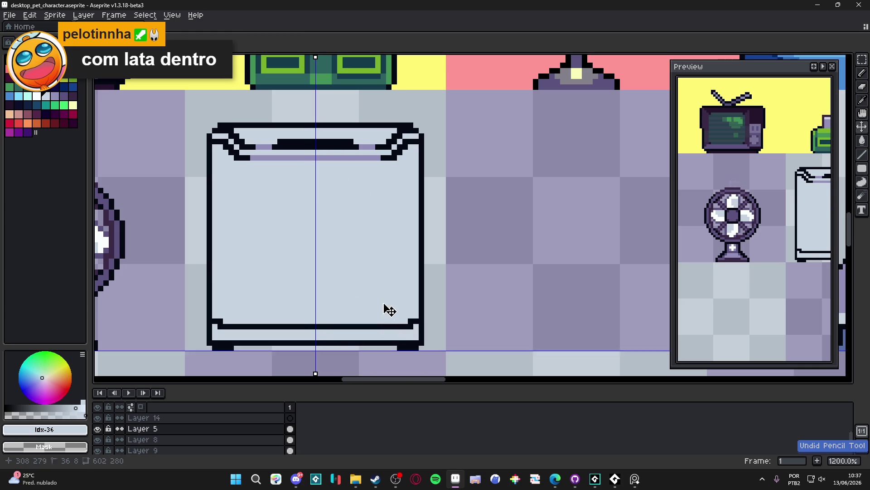
Eyedrop the purple from the canvas and stamp a large purple disc centred in the box.
key(i)
click(347, 158)
key(b)
click(315, 243)
key(ctrl+z)
click(315, 242)
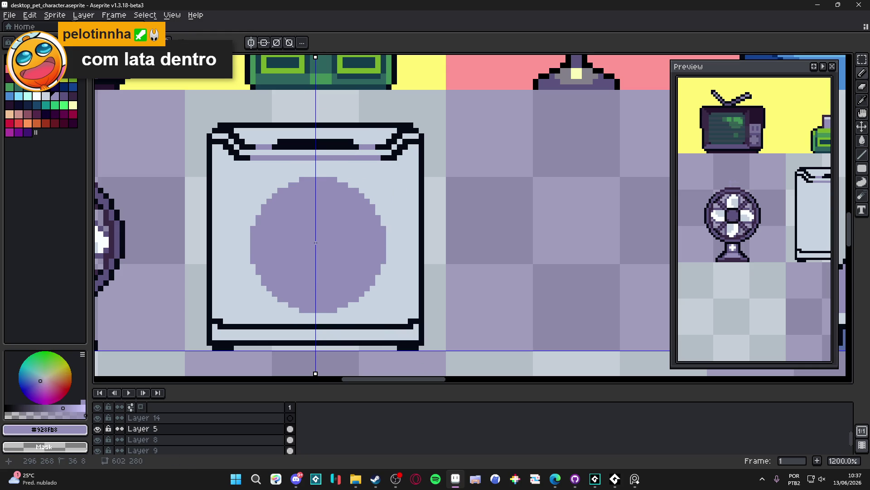
Shrink the brush by one pixel and pick the box's light interior colour.
key(minus)
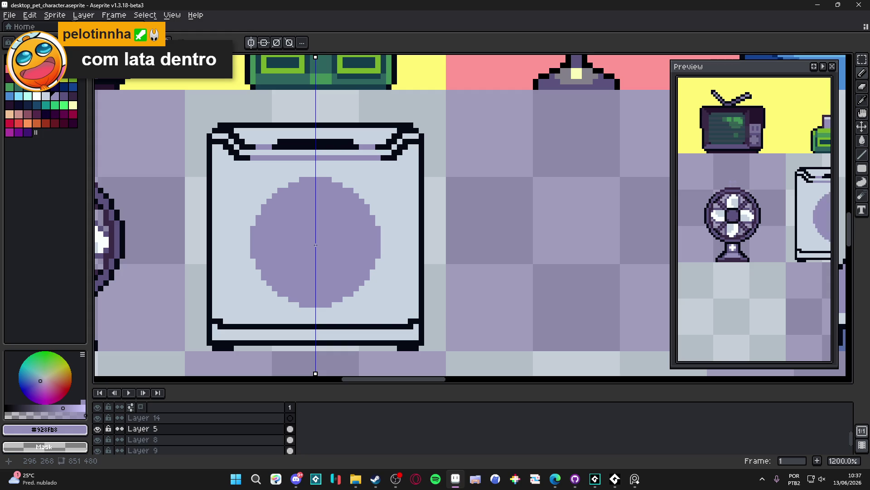
alt+click(387, 291)
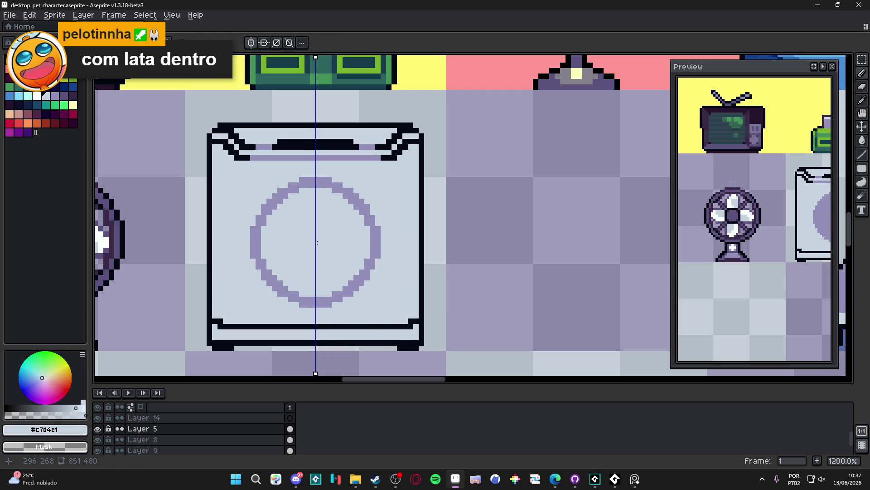
scroll(317, 243, down, 4)
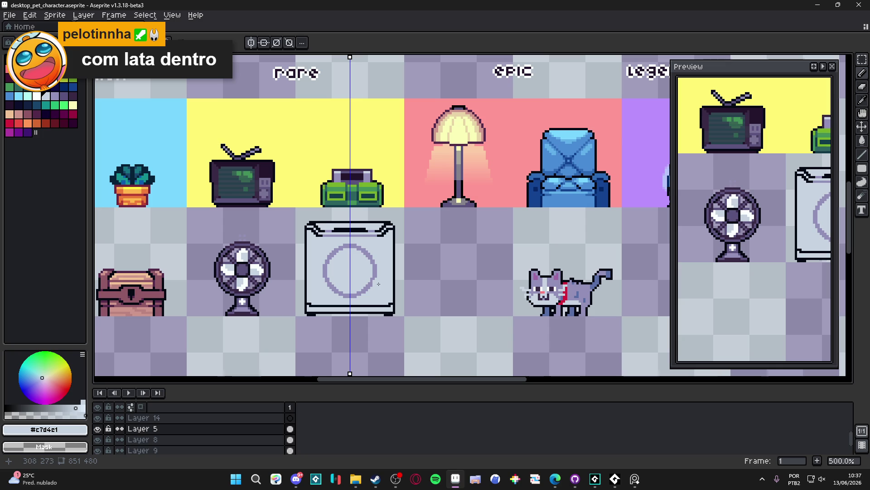
scroll(378, 279, up, 3)
scroll(370, 239, down, 5)
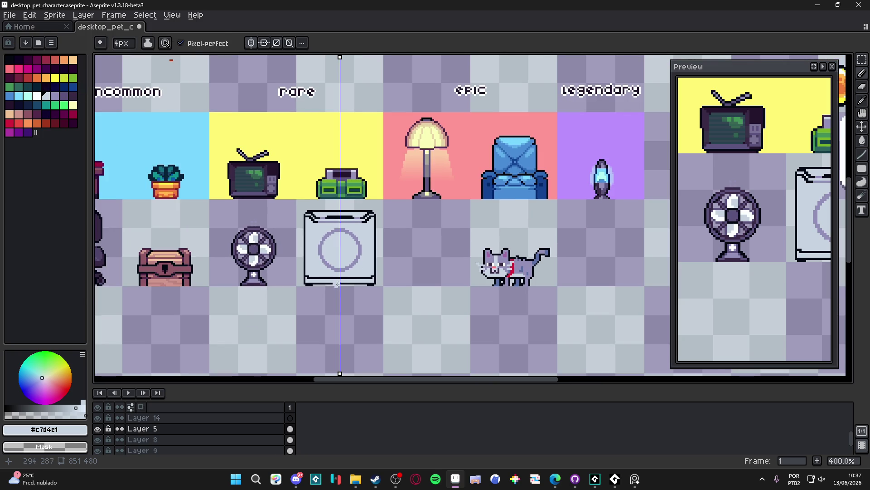
scroll(337, 284, up, 3)
Paint out the stepped lid corners and the slot's dark top row in the light colour.
scroll(263, 182, up, 2)
key(i)
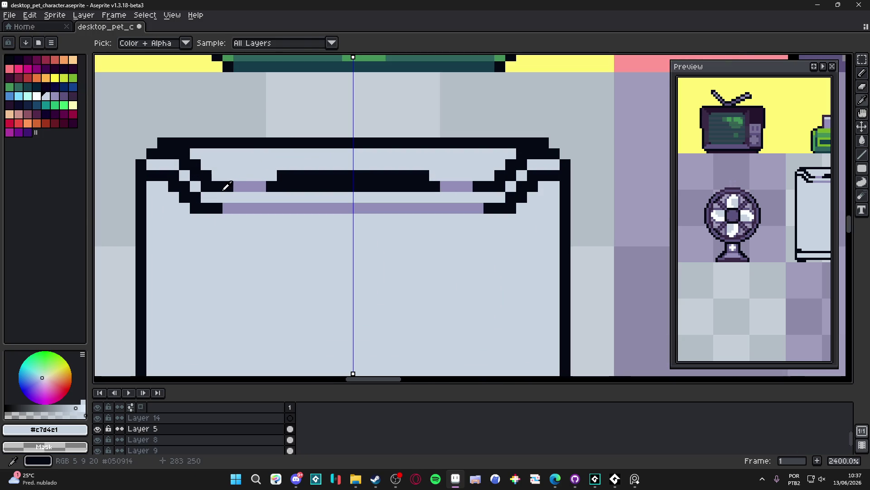
click(206, 176)
click(190, 165)
mouse_move(184, 168)
mouse_down()
mouse_move(174, 175)
mouse_move(181, 186)
mouse_move(152, 176)
mouse_up()
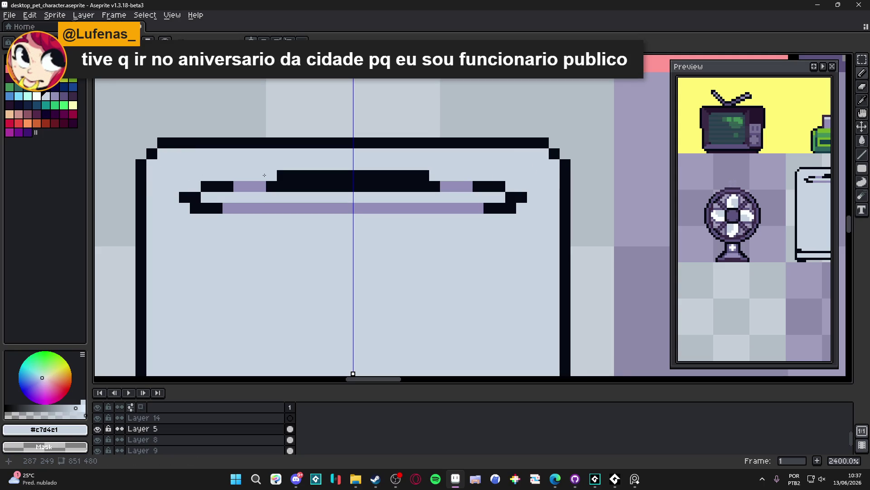
drag(263, 175, 423, 175)
Draw a mirrored purple band under the top with dark ends, clearing purple blocks above it.
alt+click(456, 186)
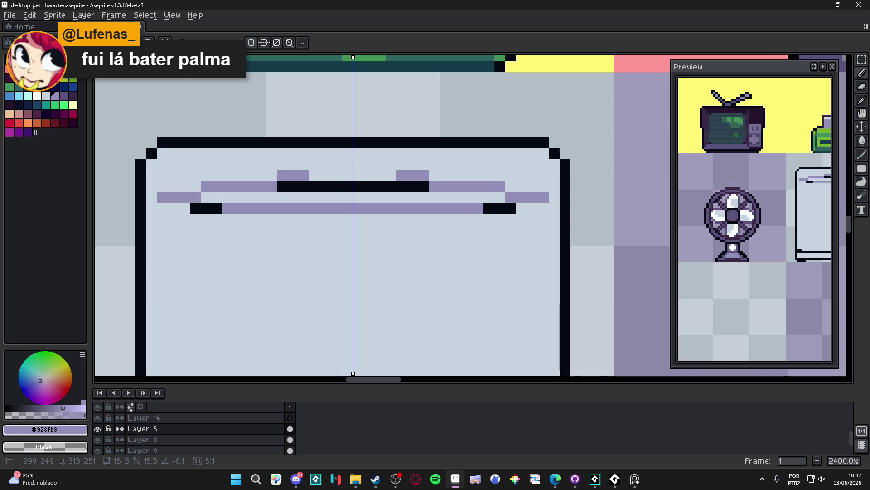
shift+click(567, 186)
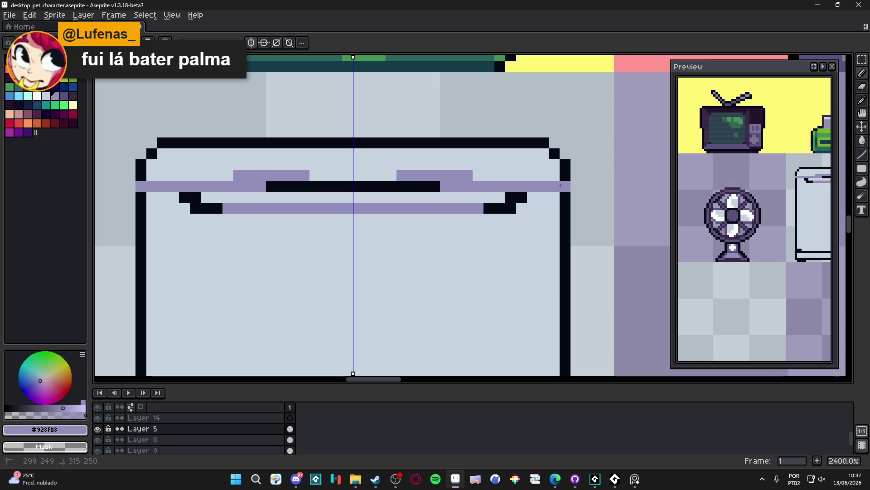
alt+click(475, 173)
drag(475, 173, 367, 171)
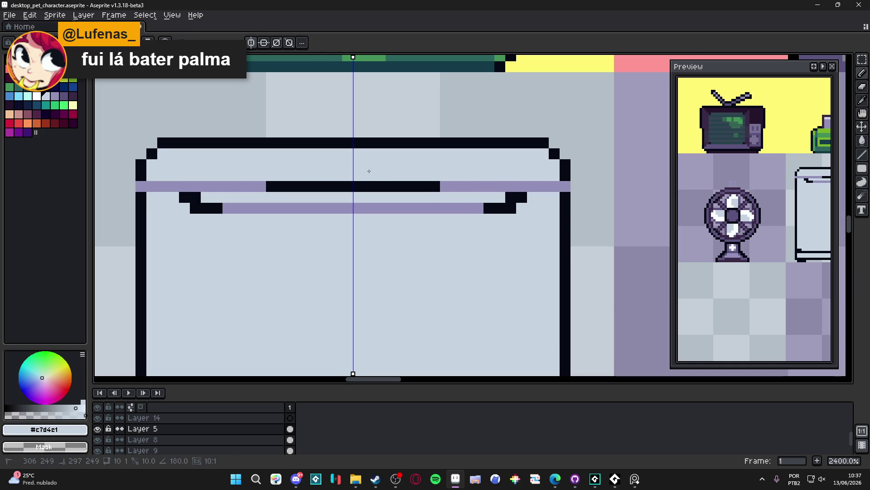
alt+click(435, 184)
drag(558, 187, 528, 186)
alt+click(494, 186)
drag(438, 186, 319, 187)
Clear the dark steps under the band, darken its left end, and paint out the lower bar.
alt+click(220, 194)
drag(196, 198, 184, 198)
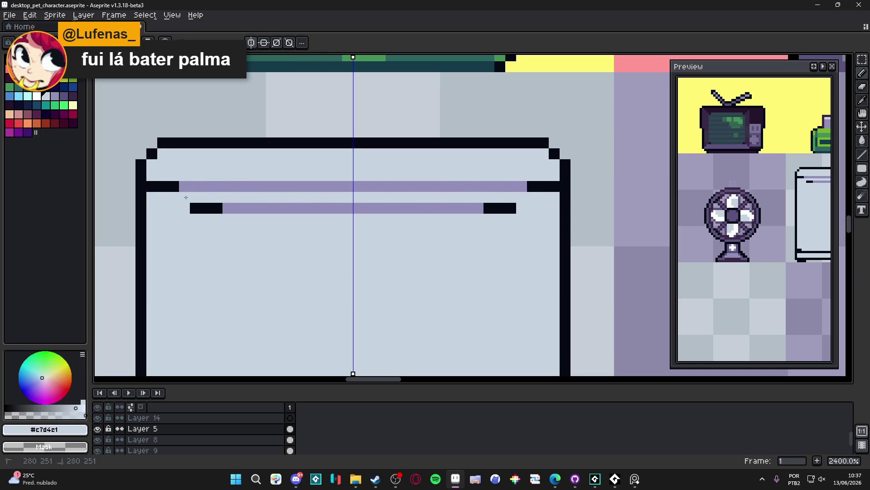
alt+click(152, 186)
click(163, 187)
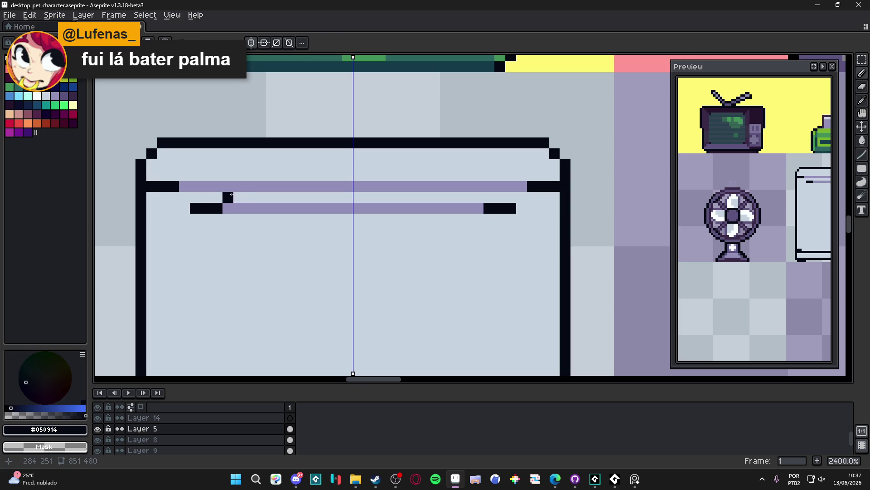
alt+click(219, 218)
drag(195, 208, 539, 206)
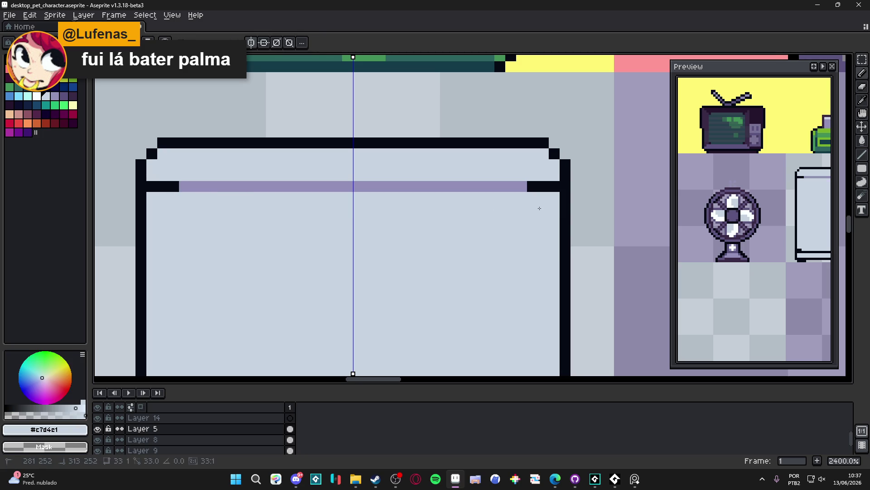
scroll(472, 229, down, 4)
scroll(388, 236, up, 2)
Draw a dark outline row under the purple bar and paint the purple segments above it light.
alt+click(381, 227)
drag(370, 236, 639, 235)
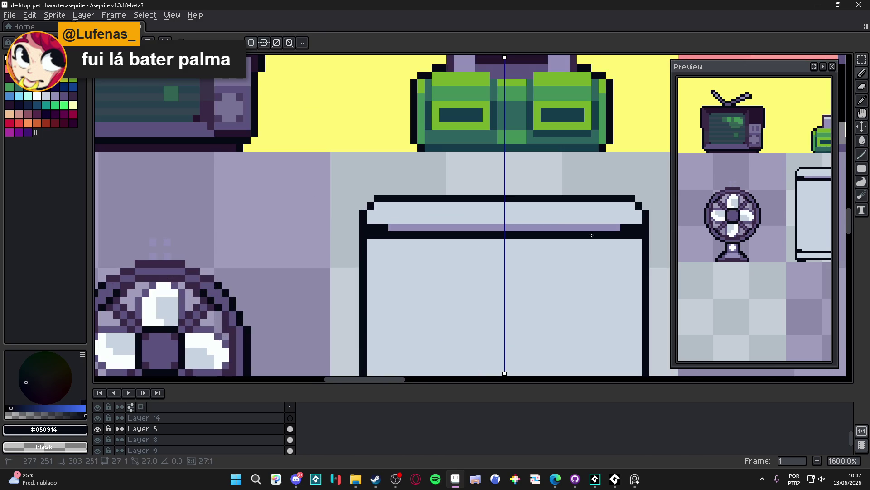
alt+click(641, 230)
drag(370, 227, 634, 227)
drag(483, 227, 526, 227)
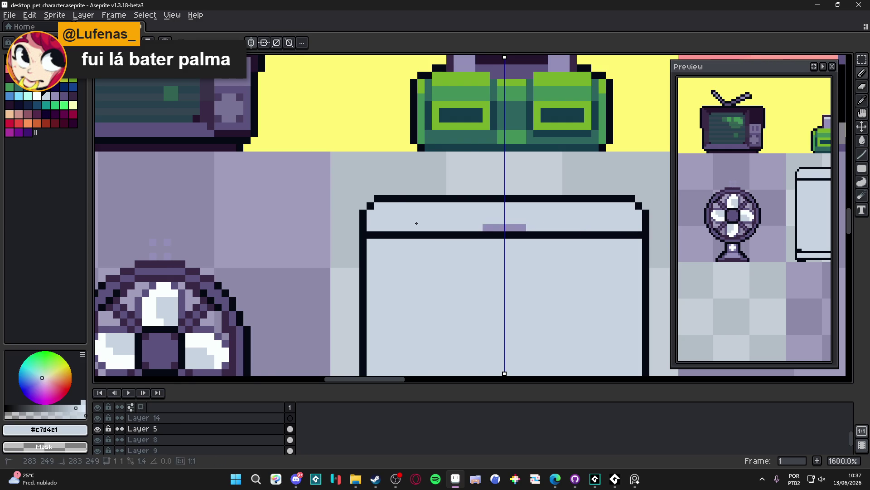
scroll(393, 223, down, 3)
scroll(412, 219, up, 3)
drag(455, 221, 399, 220)
Fill the top band with dark purple palette colour Idx-38.
click(64, 96)
click(321, 209)
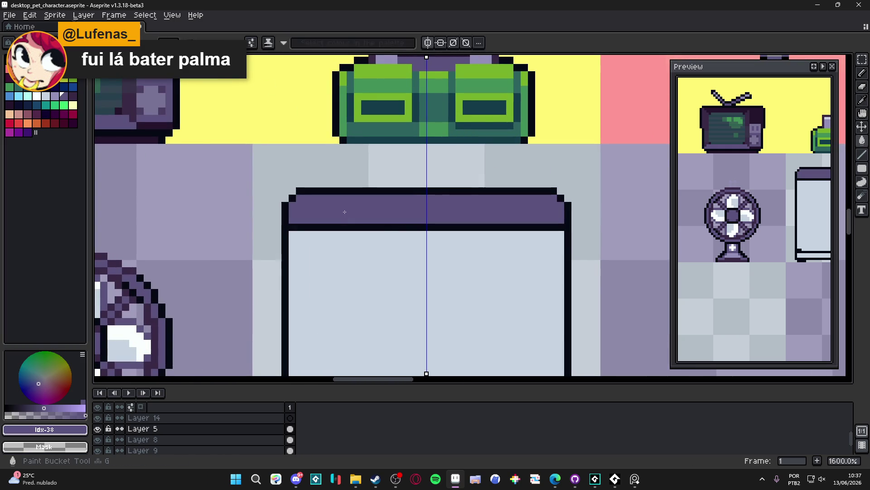
scroll(322, 209, down, 4)
scroll(322, 209, up, 1)
scroll(321, 209, up, 5)
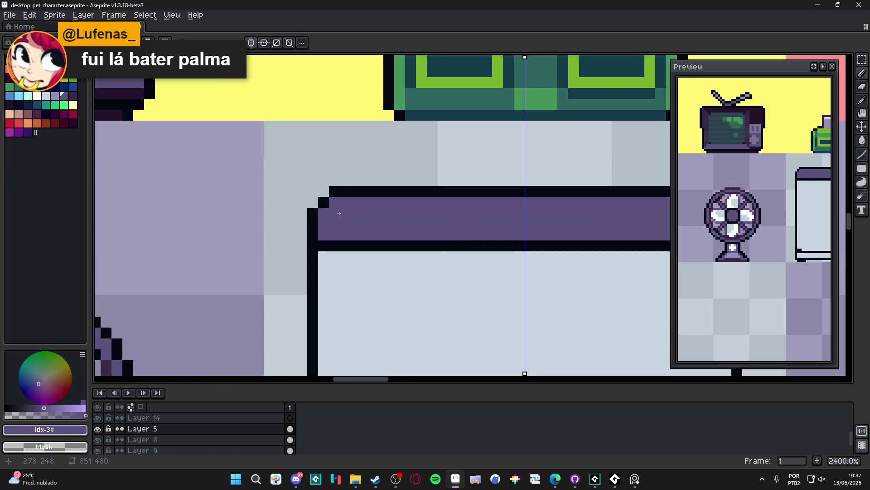
scroll(336, 227, down, 2)
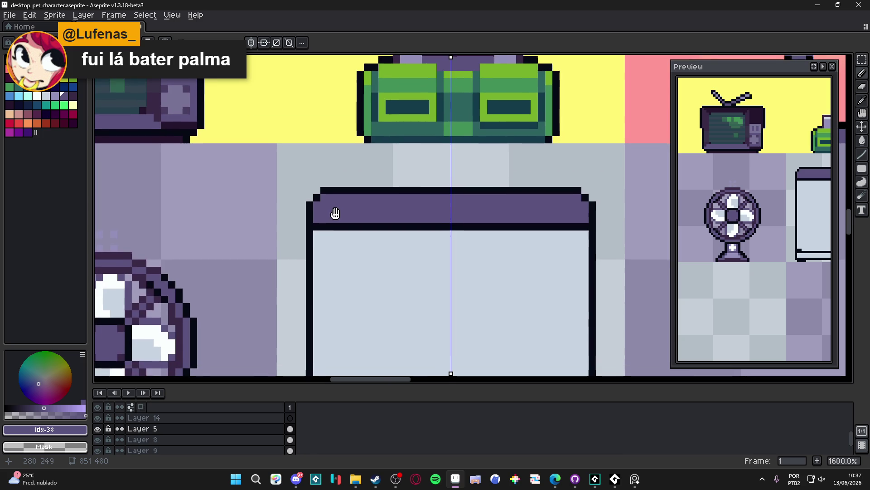
scroll(358, 205, down, 1)
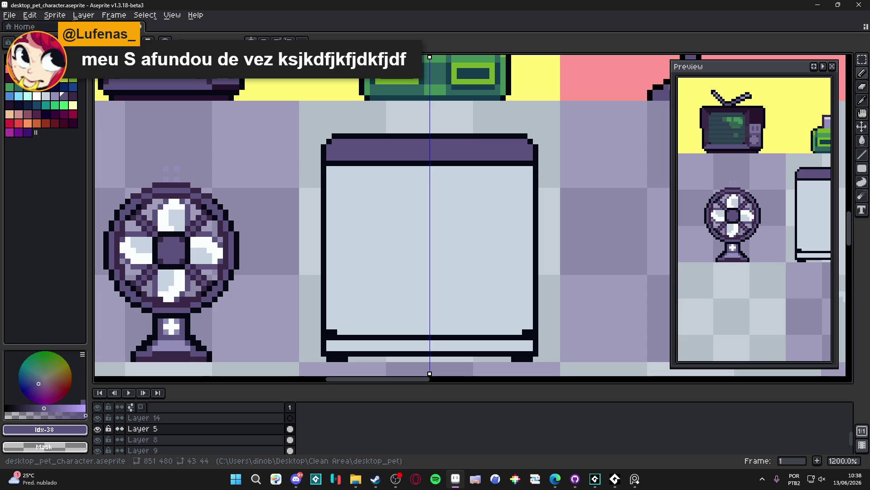
scroll(521, 252, down, 5)
scroll(520, 253, down, 1)
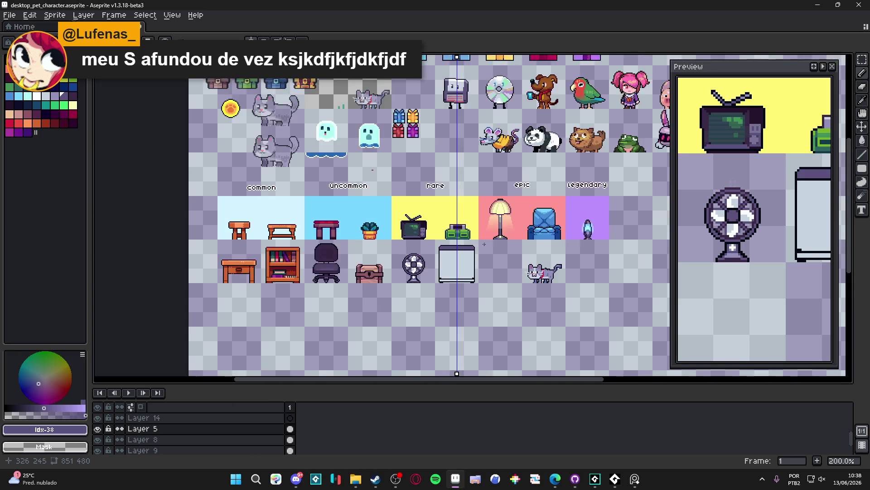
scroll(444, 249, up, 1)
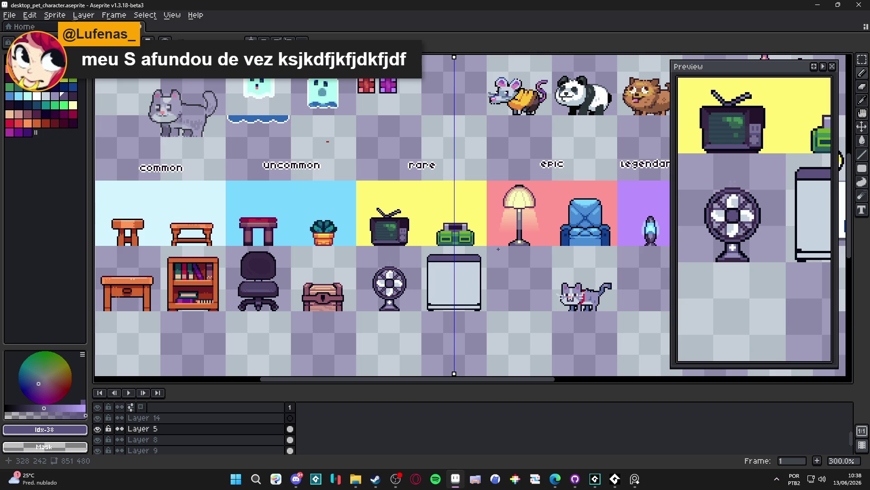
click(396, 478)
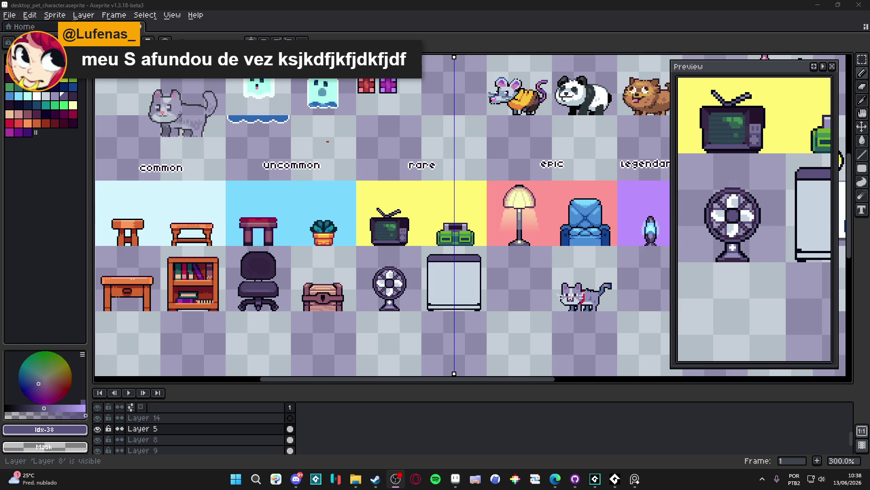
key(XF86AudioLowerVolume)
key(XF86AudioLowerVolume)
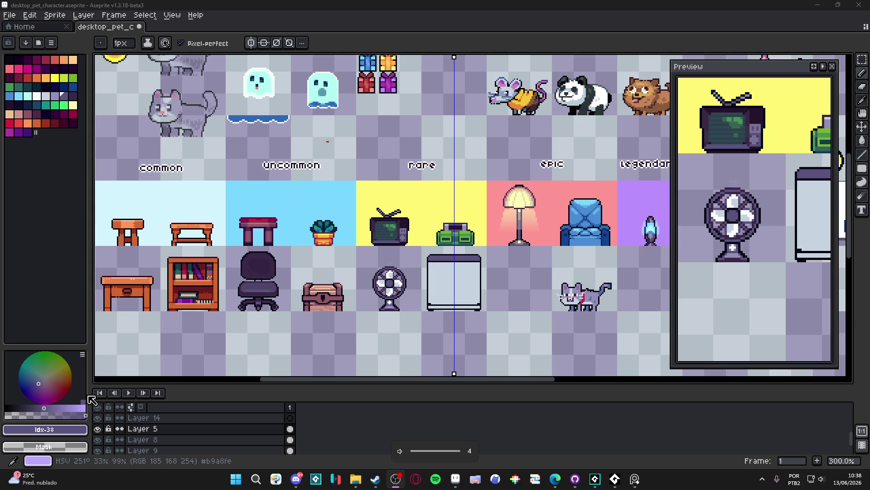
key(XF86AudioLowerVolume)
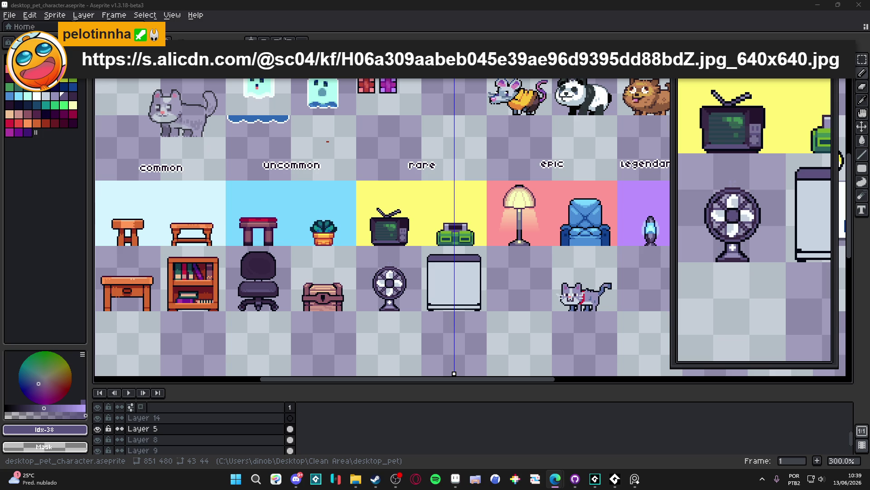
click(9, 14)
Create a 640x640 sprite, paste the fridge reference photo, and dock it beside the furniture sheet.
click(18, 27)
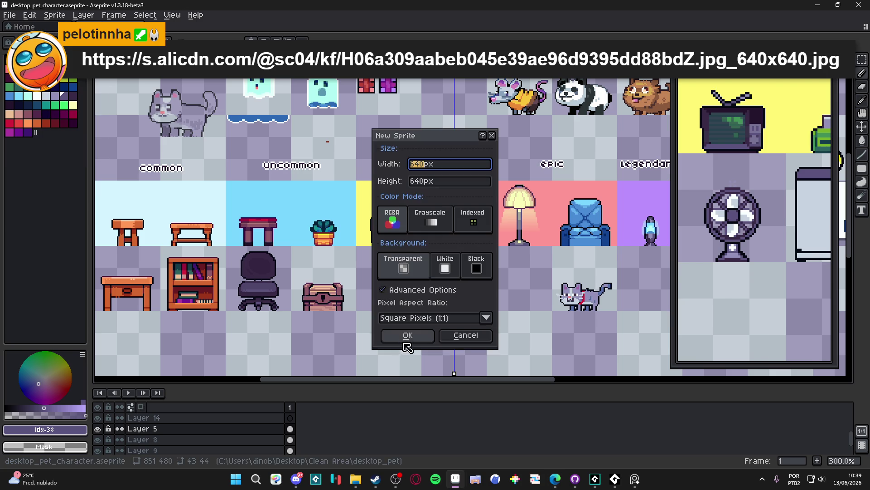
click(406, 335)
key(ctrl+v)
key(Return)
mouse_move(201, 40)
mouse_down()
mouse_move(125, 166)
mouse_move(132, 182)
mouse_up()
drag(516, 274, 438, 253)
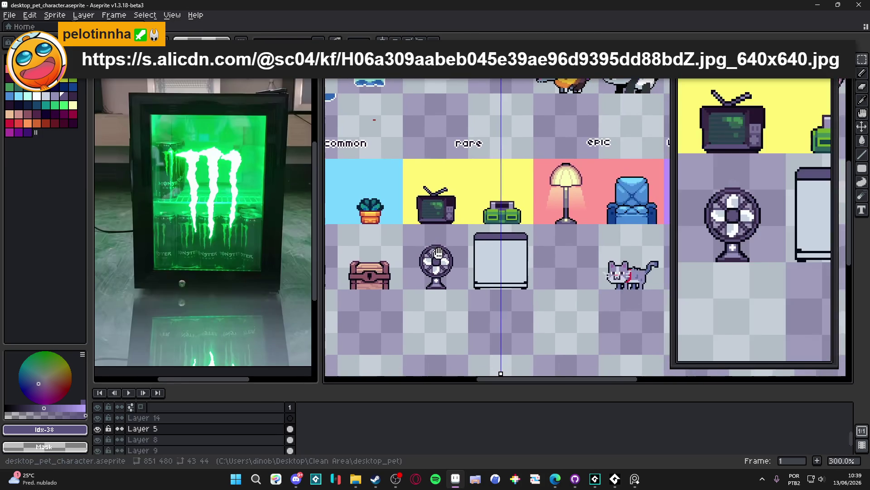
Pick the fridge-top purple and draw mirrored purple lines down the inner walls.
scroll(498, 254, up, 4)
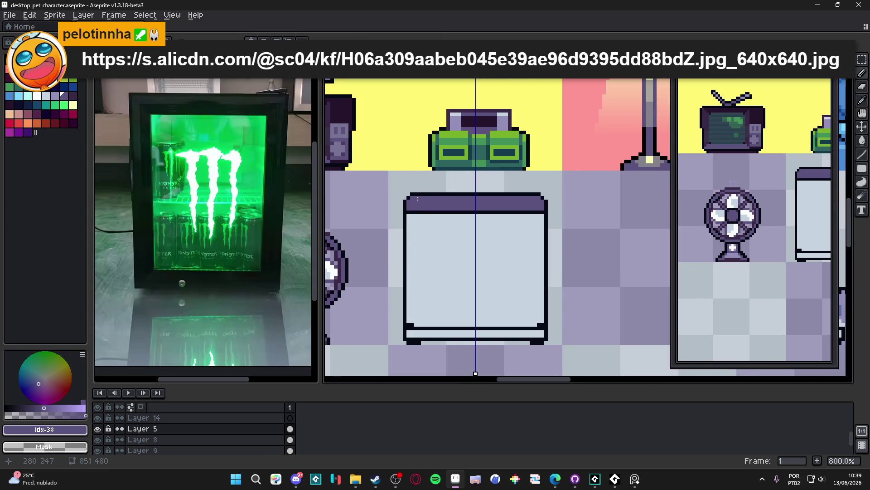
alt+click(424, 202)
click(426, 205)
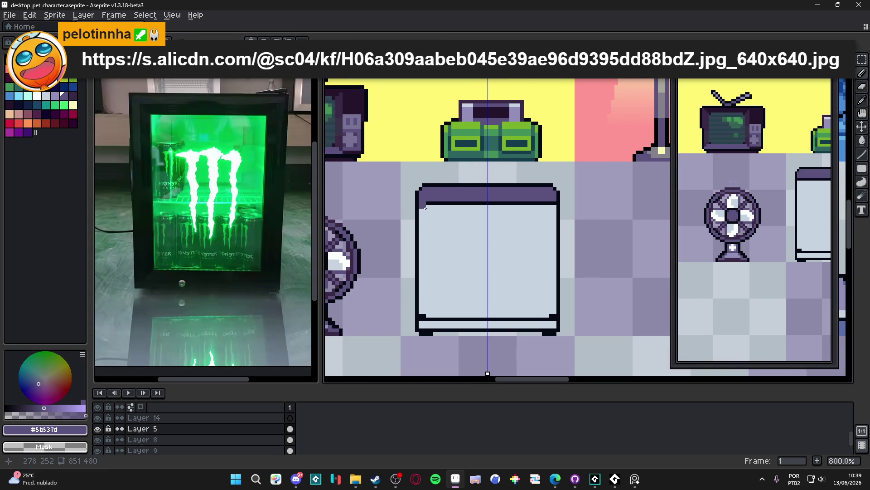
shift+click(424, 317)
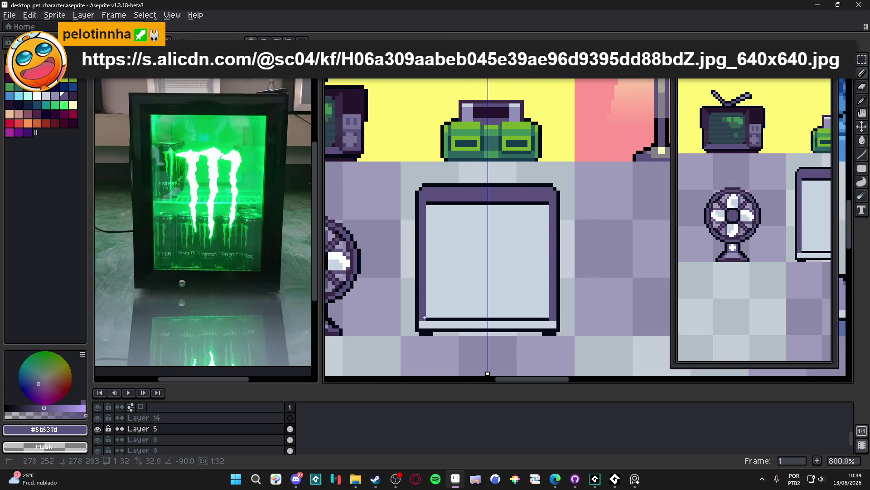
shift+click(539, 313)
key(ctrl+z)
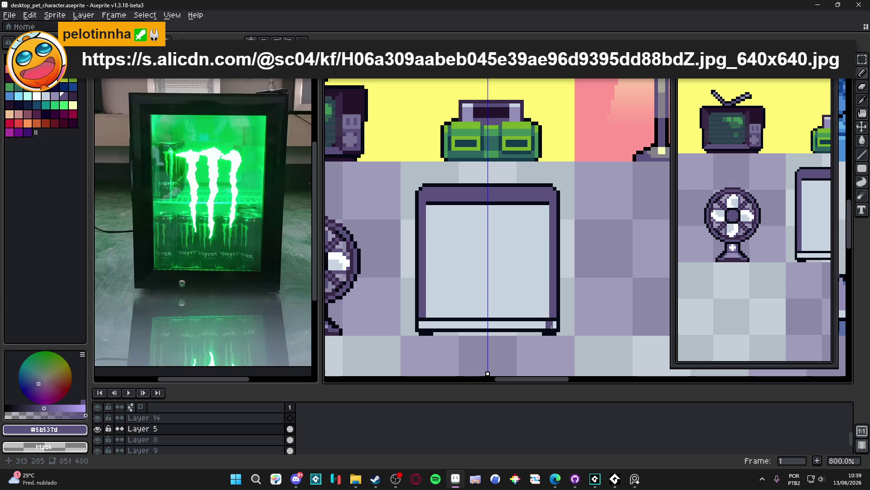
Paint the bottom strip and the row above it #5b537d purple, then sample the fridge colours.
click(427, 324)
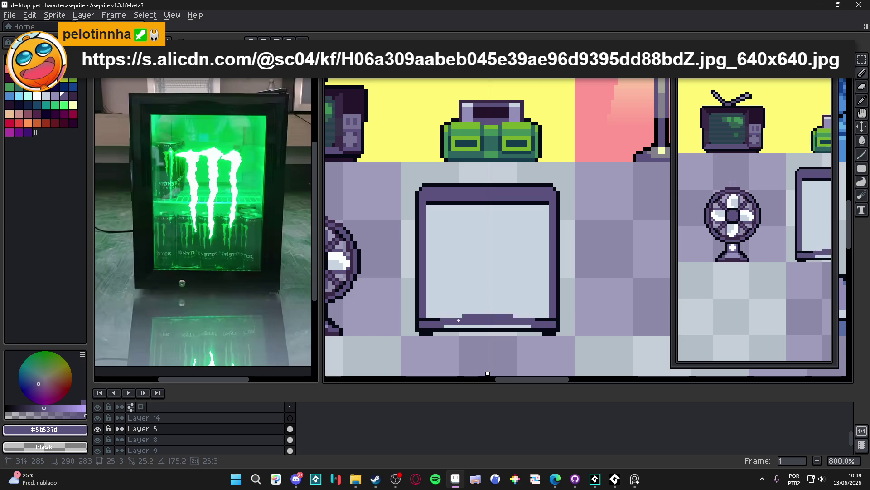
click(426, 320)
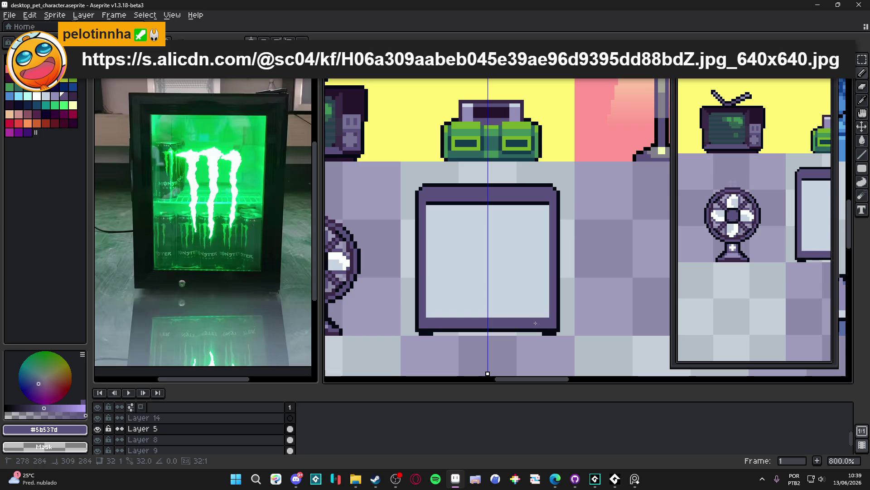
alt+click(466, 214)
alt+click(430, 196)
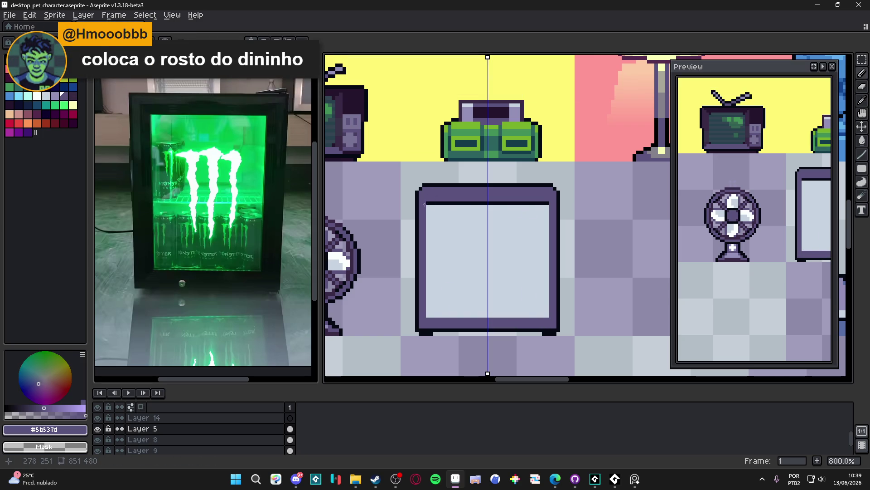
Draw purple lines down both inner sides and repaint the inner top line in the light interior colour.
drag(428, 204, 428, 318)
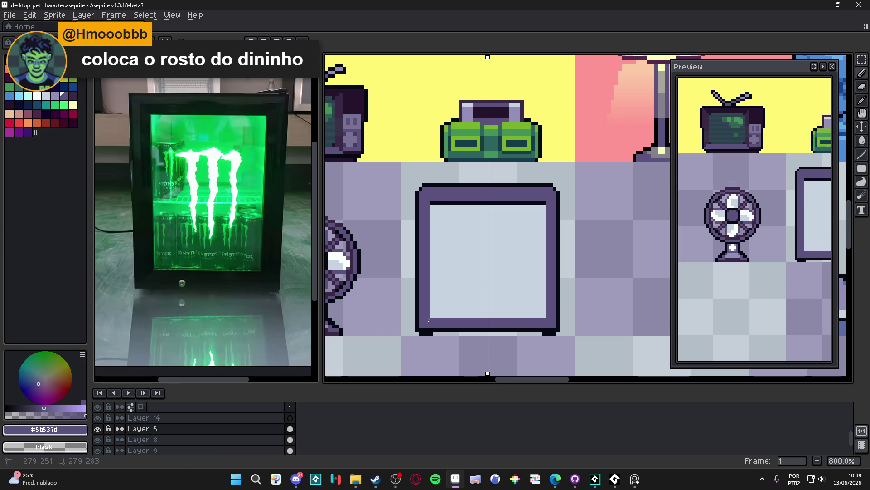
alt+click(433, 210)
mouse_move(431, 204)
mouse_down()
mouse_move(542, 205)
mouse_move(458, 203)
mouse_up()
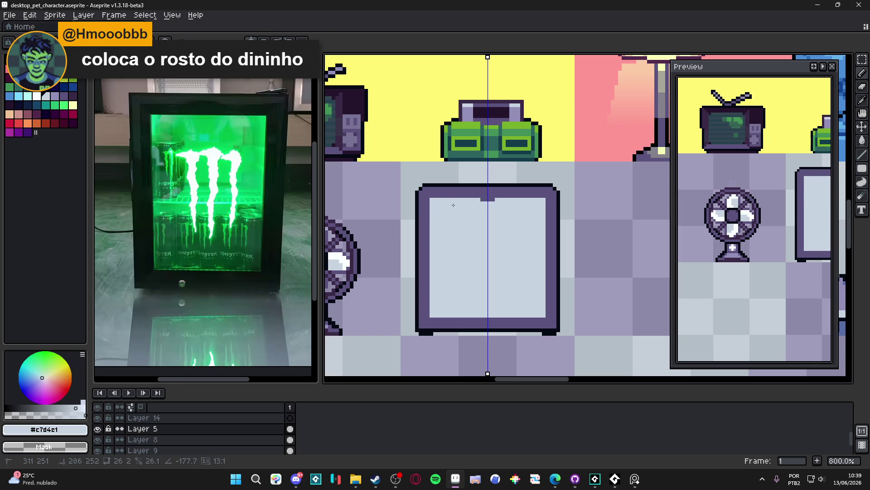
alt+click(418, 189)
click(455, 216)
key(ctrl+z)
Undo the last stroke on the fridge's inner edges.
mouse_move(449, 220)
mouse_down()
mouse_move(441, 223)
mouse_move(447, 244)
mouse_up()
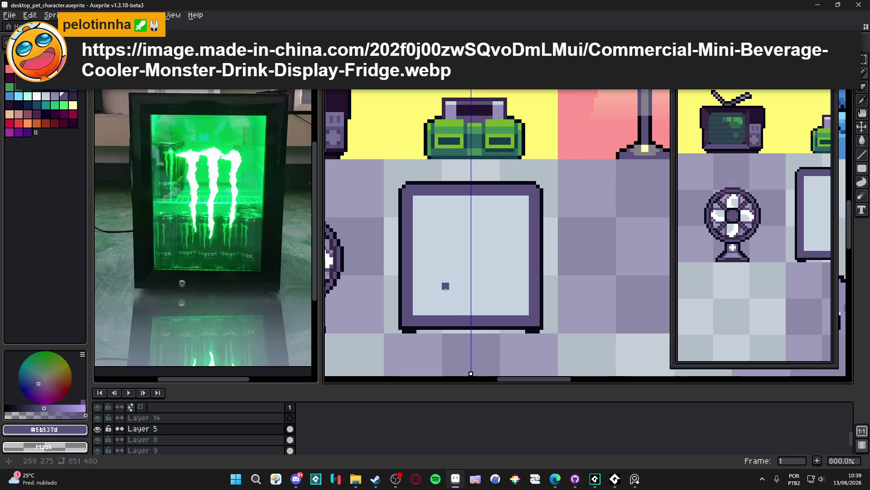
scroll(442, 293, down, 4)
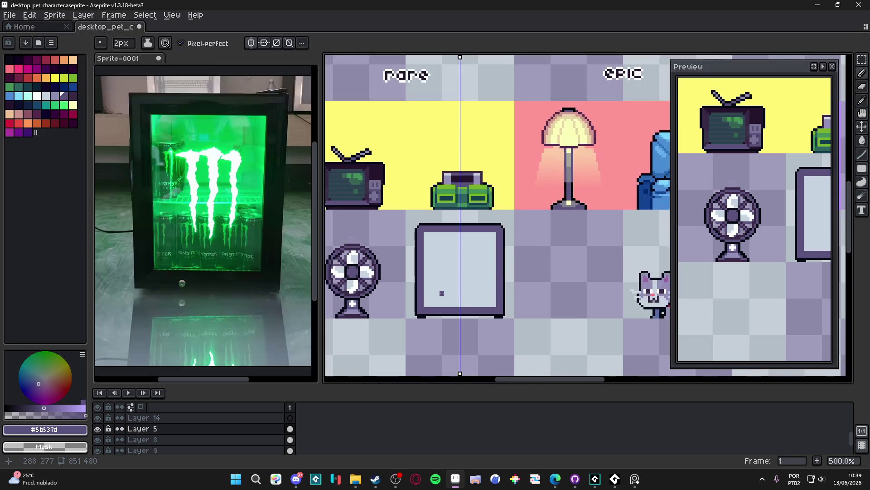
scroll(442, 293, up, 3)
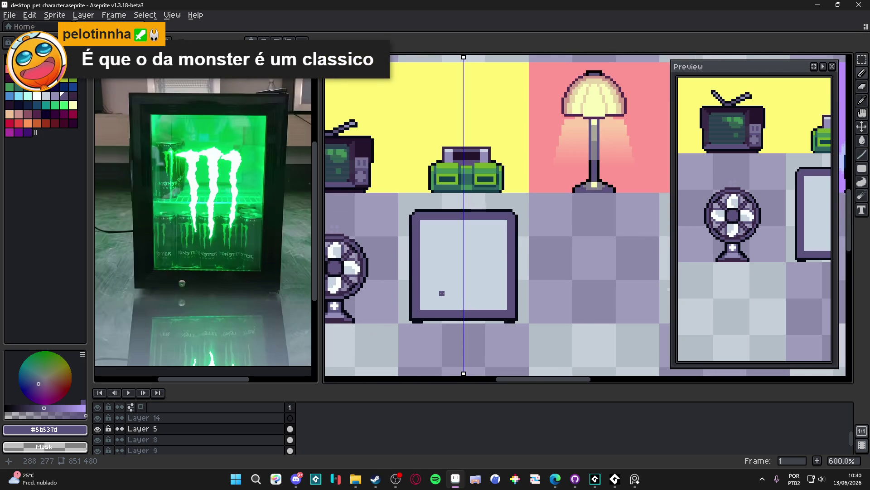
key(alt+Tab)
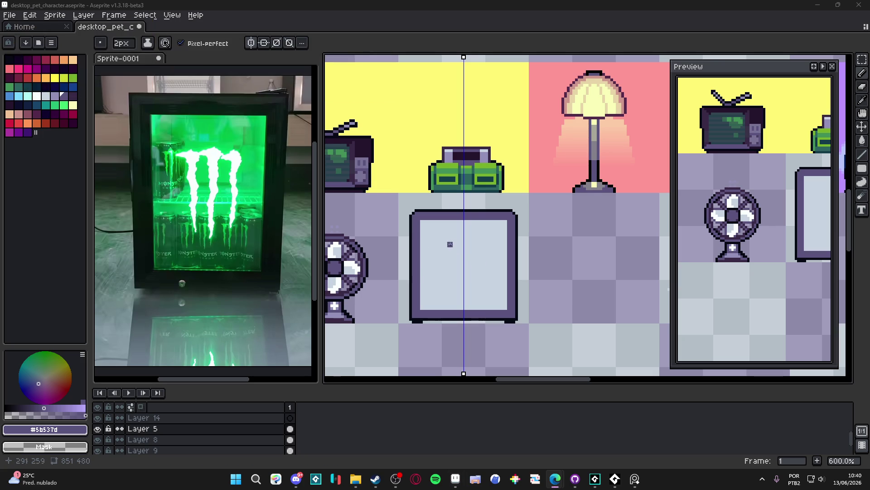
scroll(416, 214, up, 3)
scroll(416, 214, down, 1)
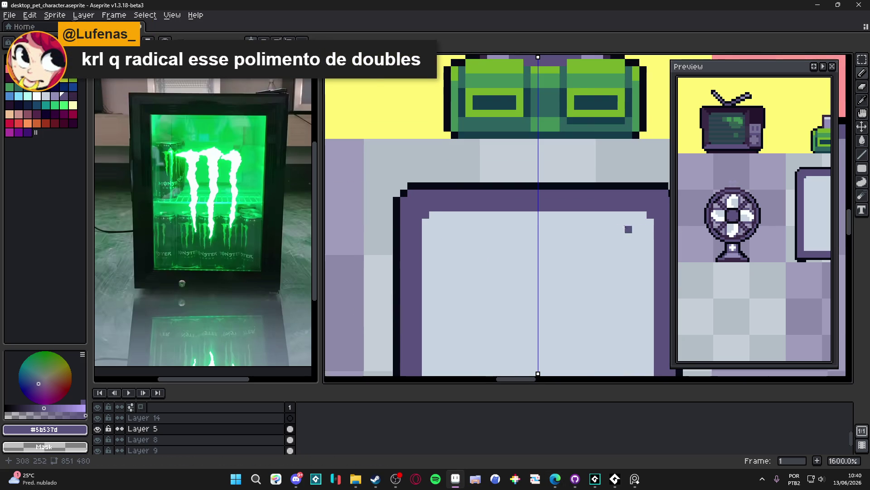
scroll(561, 217, down, 1)
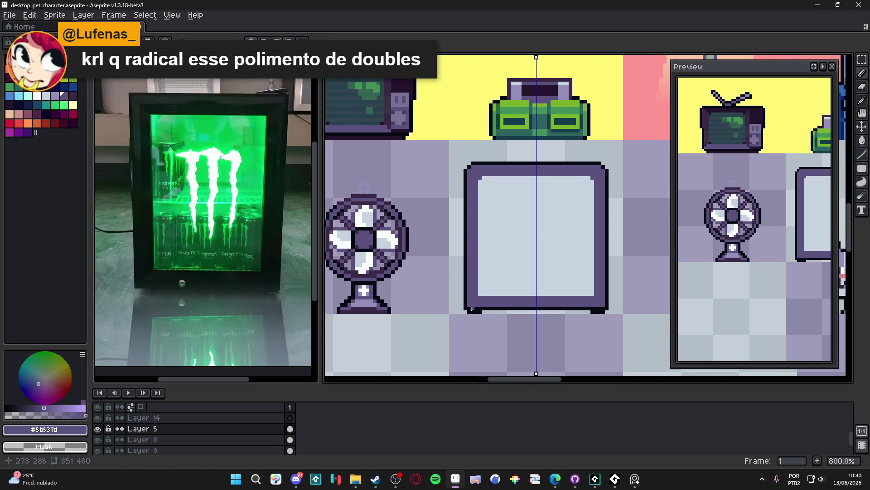
scroll(477, 297, up, 2)
scroll(499, 315, down, 3)
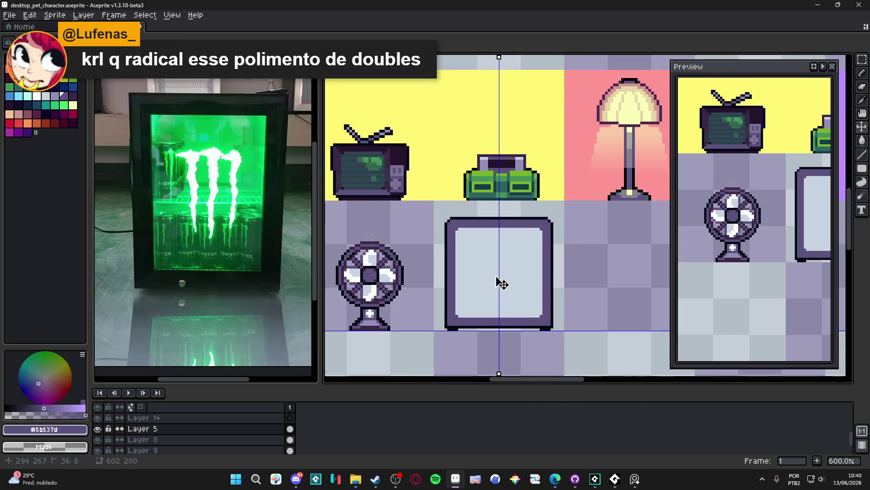
key(ctrl+z)
scroll(457, 318, up, 1)
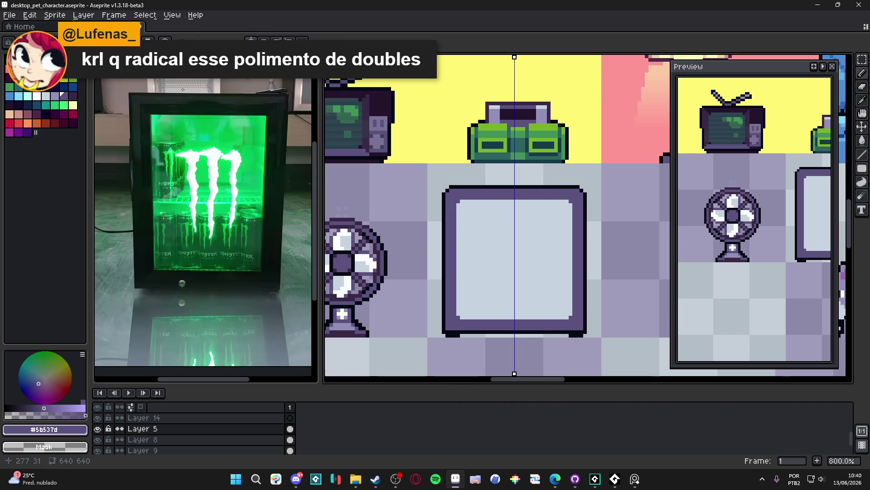
Paint-bucket the fridge's outline near-black with swatch idx-40.
click(9, 104)
key(g)
click(449, 269)
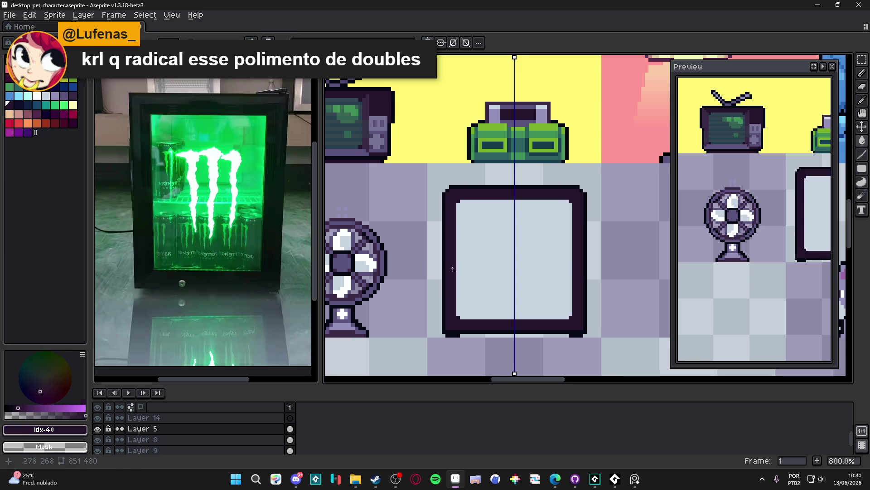
scroll(449, 272, down, 2)
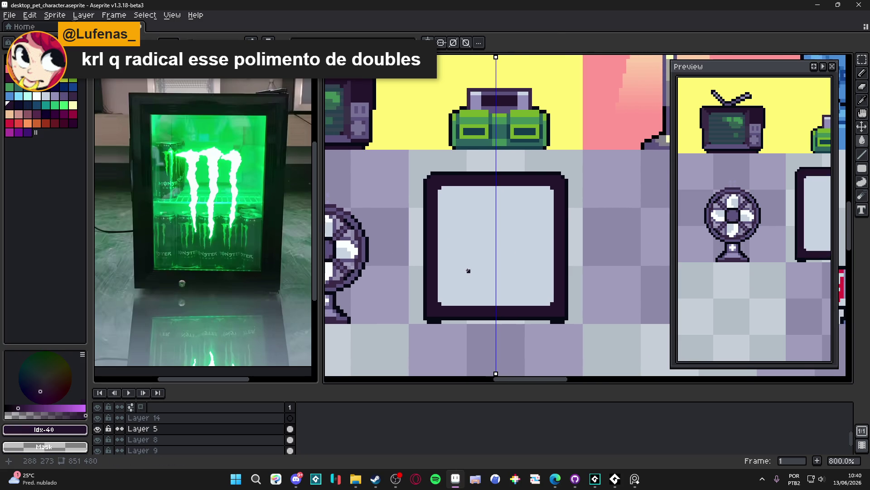
scroll(469, 271, down, 1)
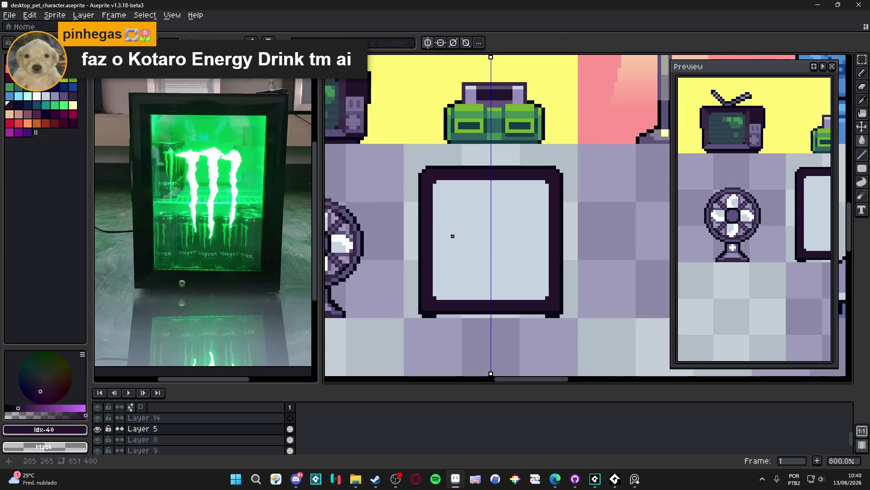
scroll(460, 236, right, 1)
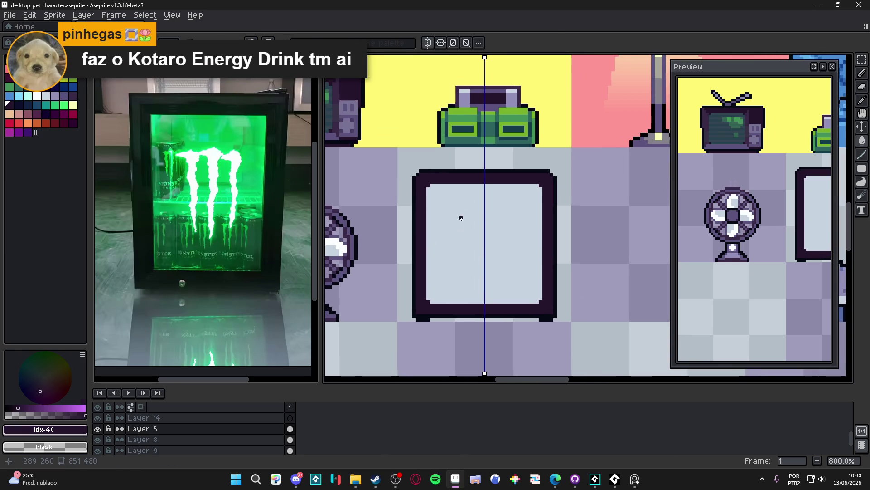
scroll(460, 222, up, 2)
Pencil a lavender idx-37 highlight along the inner top edge with rounded corners.
click(54, 95)
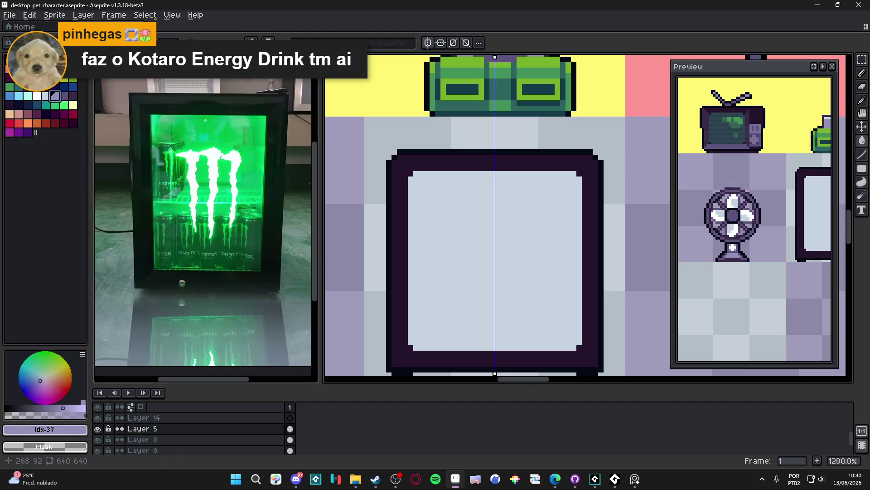
click(420, 177)
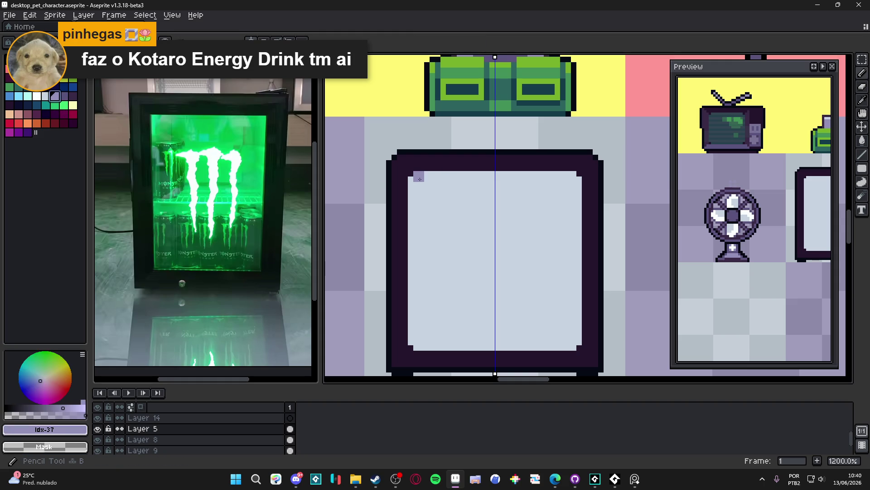
shift+click(570, 180)
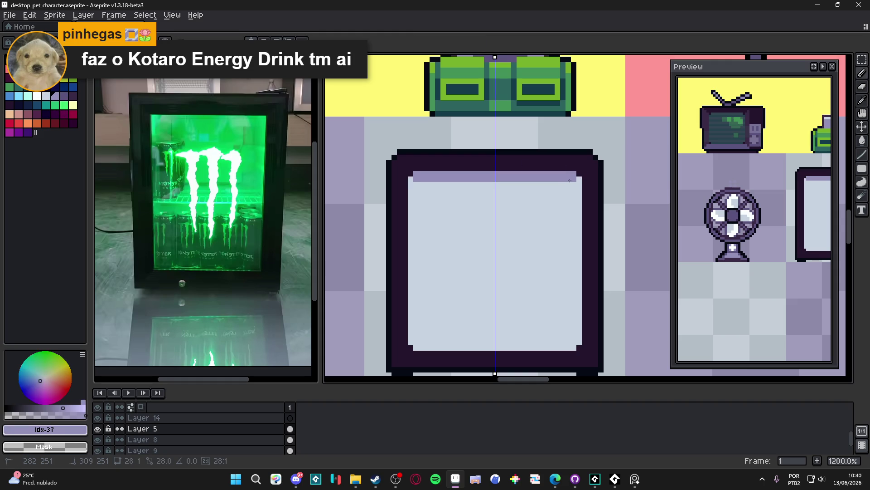
click(577, 184)
click(414, 183)
Draw a one-pixel dark idx-39 shelf line across the fridge's middle.
alt+click(590, 255)
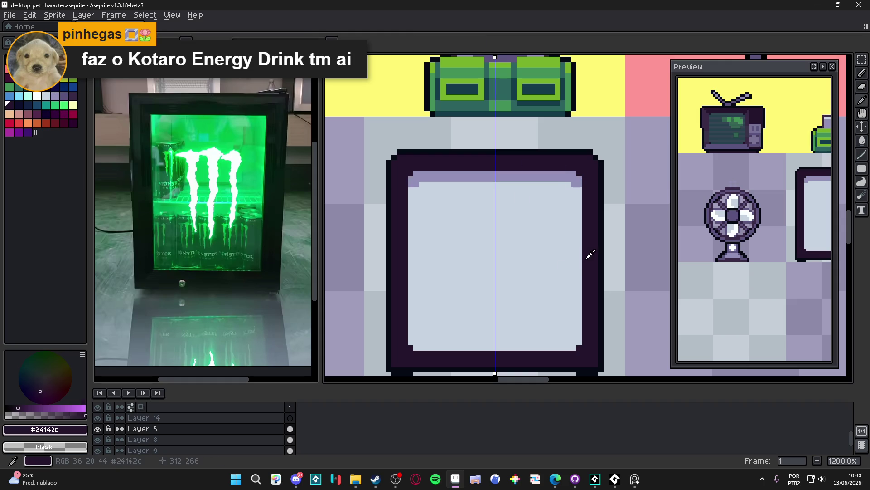
click(413, 267)
shift+click(579, 261)
key(ctrl+z)
scroll(506, 267, down, 5)
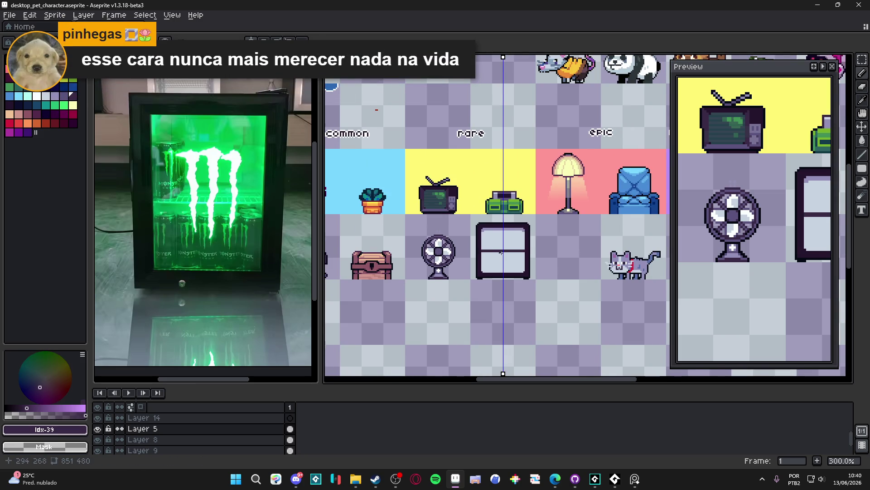
drag(501, 252, 503, 277)
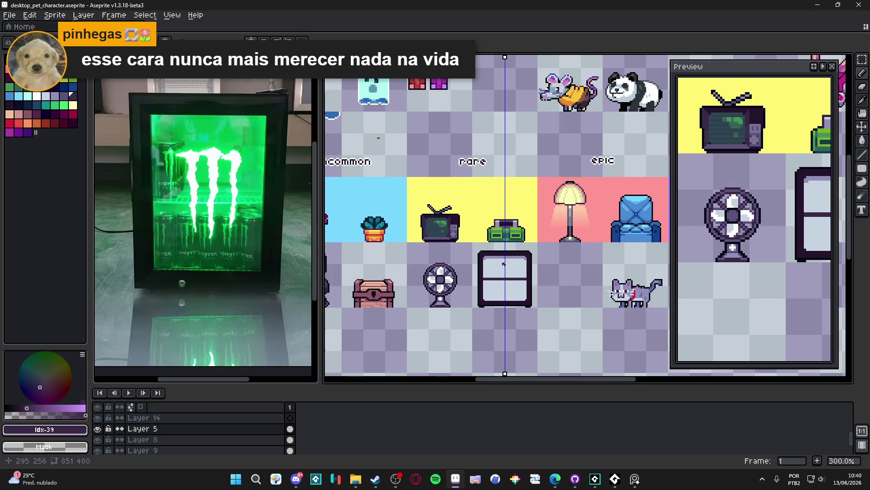
scroll(504, 263, up, 2)
scroll(505, 263, up, 1)
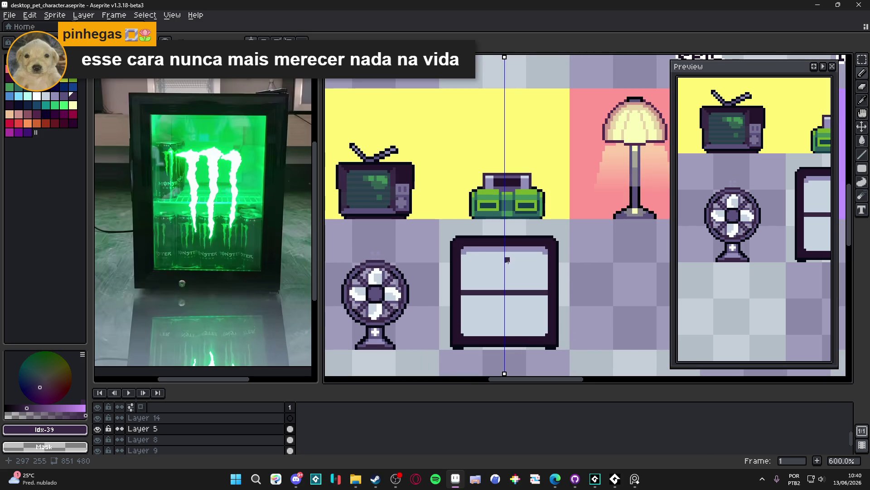
scroll(507, 262, down, 4)
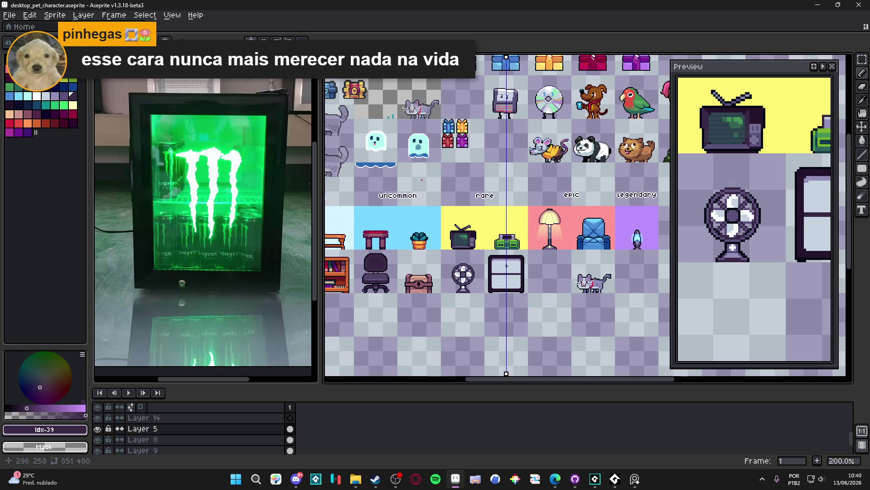
scroll(507, 265, up, 1)
scroll(506, 266, down, 2)
scroll(505, 266, up, 3)
scroll(505, 266, down, 1)
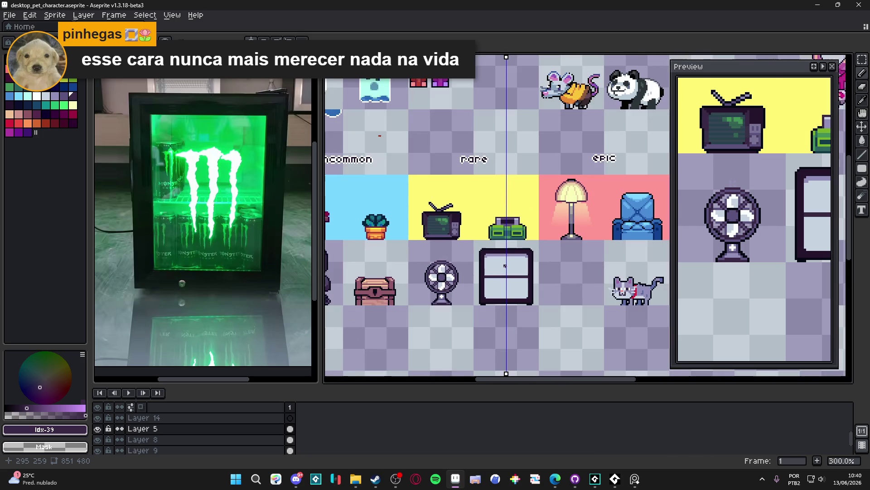
scroll(505, 266, down, 2)
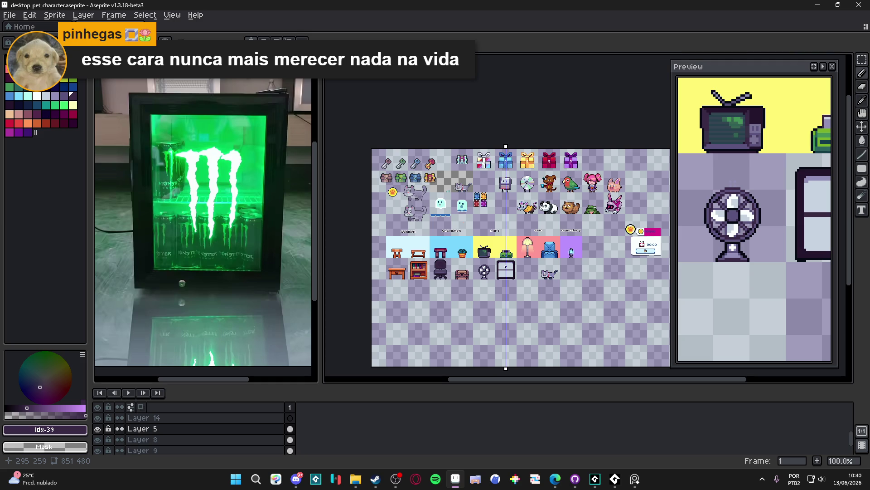
scroll(506, 267, up, 4)
scroll(506, 267, up, 1)
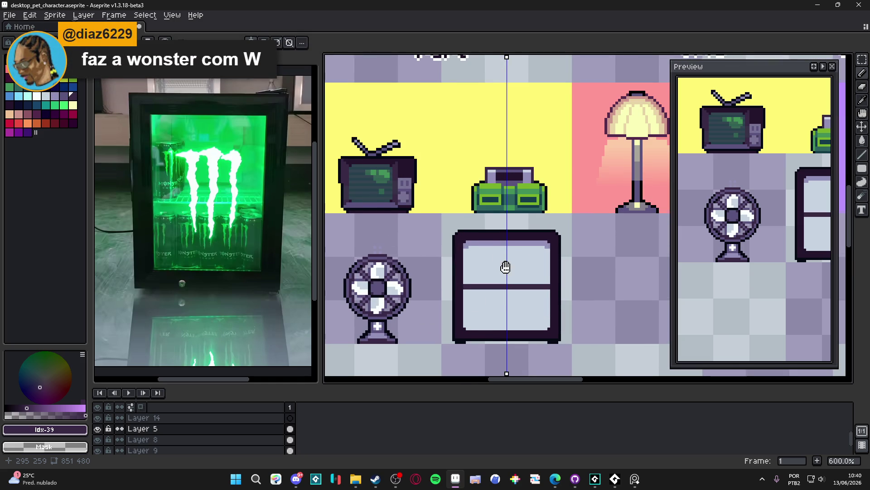
drag(505, 267, 499, 253)
scroll(497, 251, up, 1)
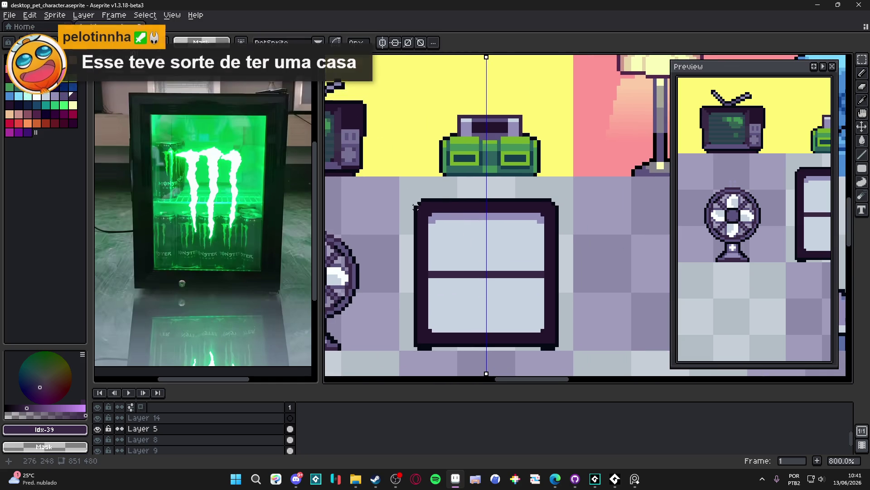
click(383, 43)
Narrow the fridge by shifting its right side one pixel left.
mouse_move(400, 196)
mouse_down()
mouse_move(575, 312)
mouse_move(564, 349)
mouse_up()
mouse_move(404, 191)
mouse_down()
mouse_move(569, 311)
mouse_move(569, 301)
mouse_move(575, 359)
mouse_up()
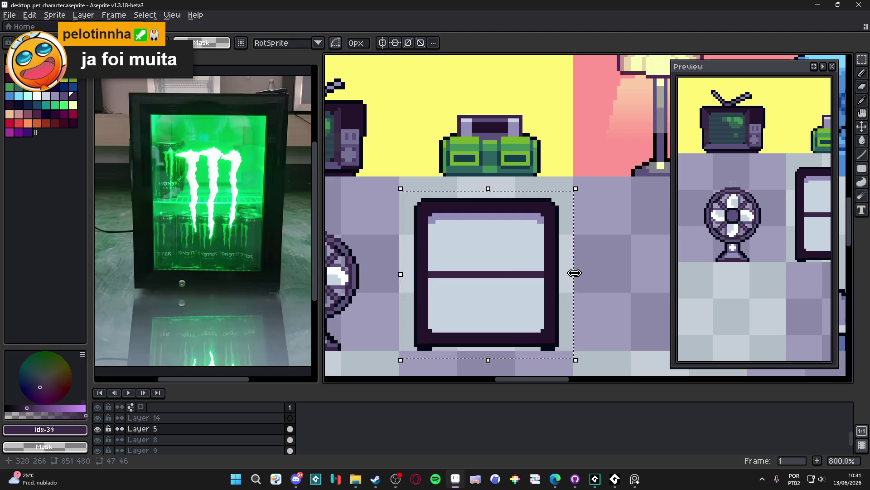
mouse_move(484, 188)
mouse_down()
mouse_move(505, 189)
mouse_move(587, 364)
mouse_up()
key(Left)
key(Left)
key(Left)
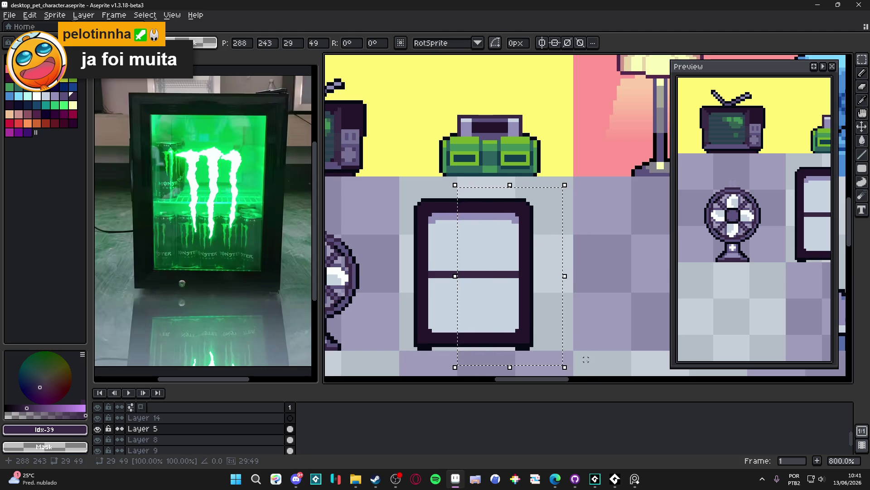
key(ctrl+d)
Nudge the whole fridge one pixel right within its cell.
drag(401, 178, 552, 336)
key(i)
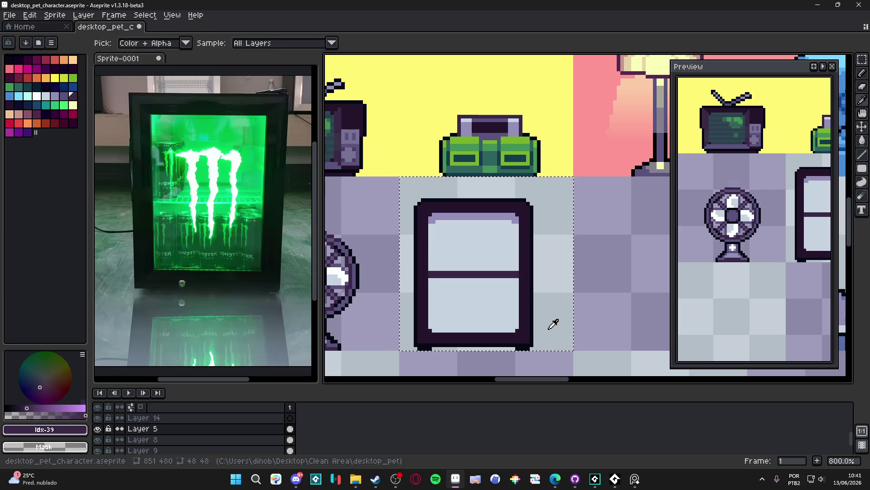
key(Right)
key(Right)
key(Right)
drag(505, 301, 492, 298)
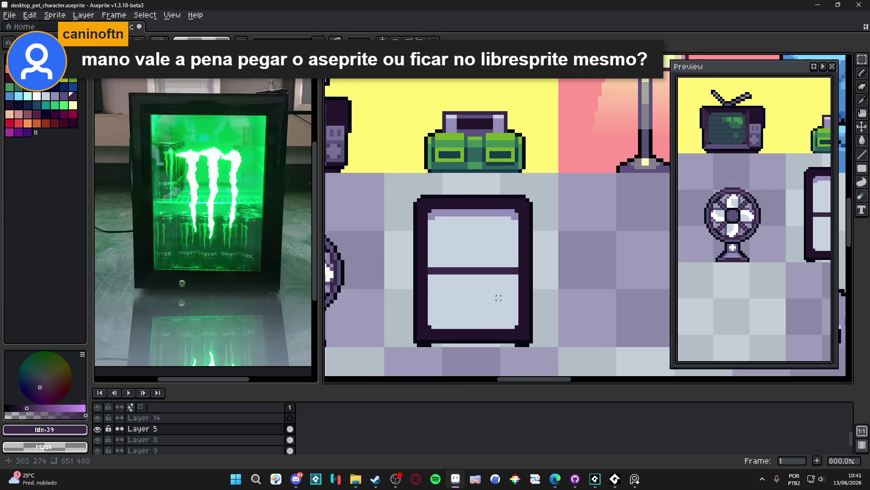
Save the sprite sheet with Ctrl+S.
key(super)
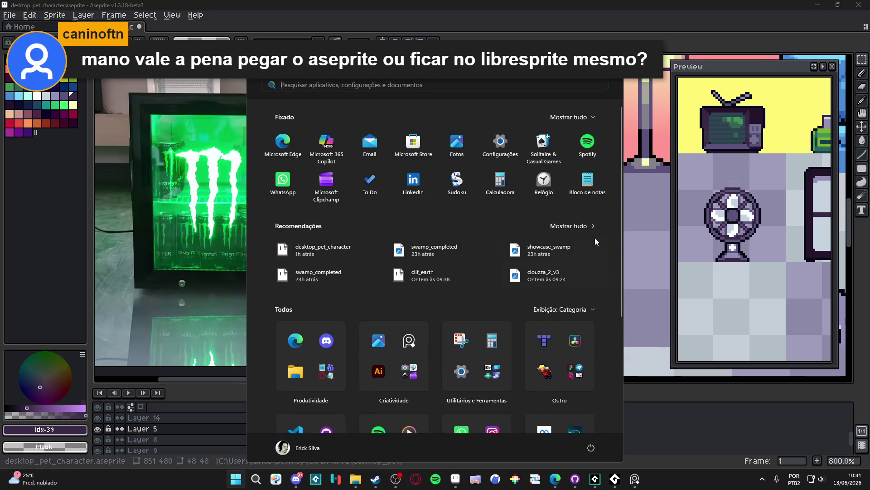
key(super)
key(ctrl+s)
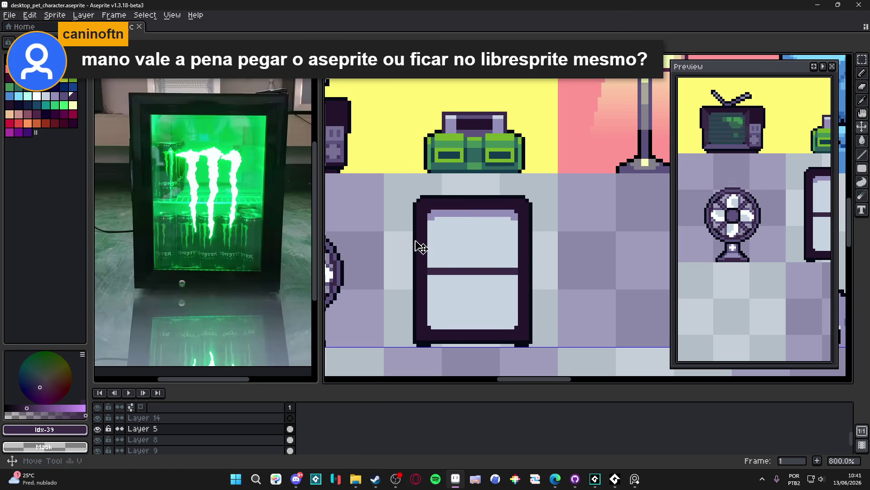
Repaint the middle shelf divider in a lighter lavender purple.
scroll(418, 240, up, 5)
alt+click(435, 204)
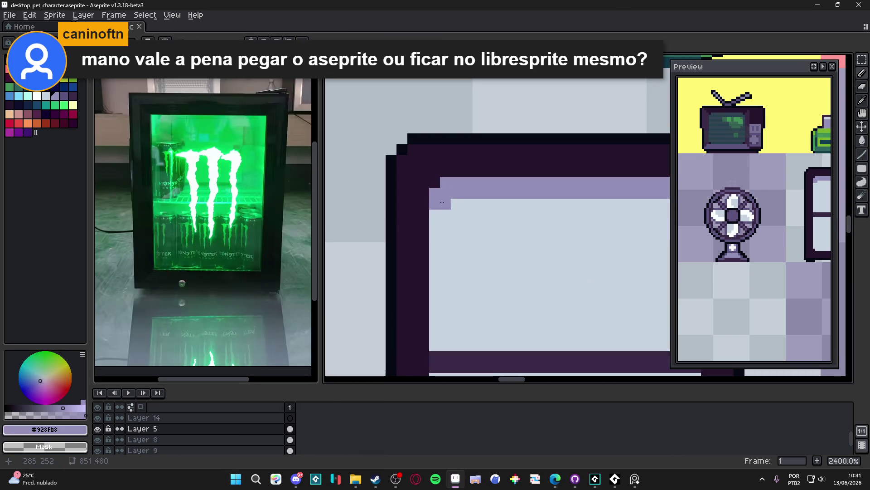
scroll(508, 254, down, 4)
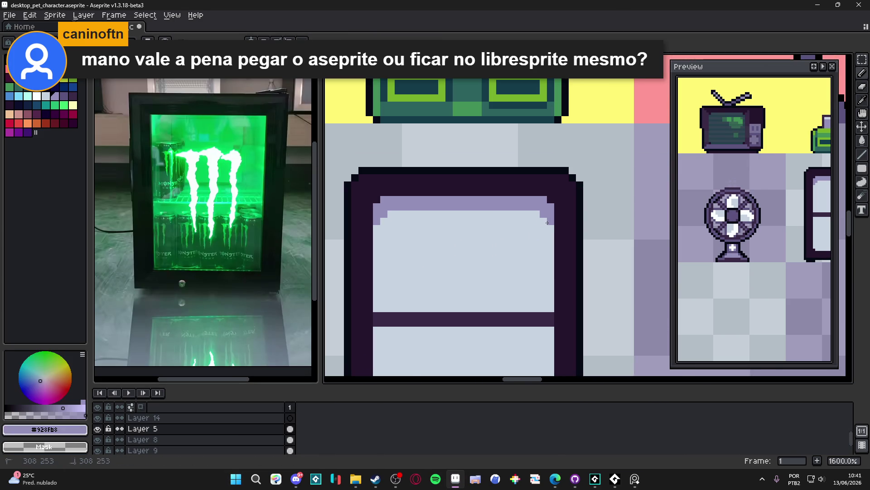
scroll(504, 256, down, 3)
scroll(466, 264, up, 2)
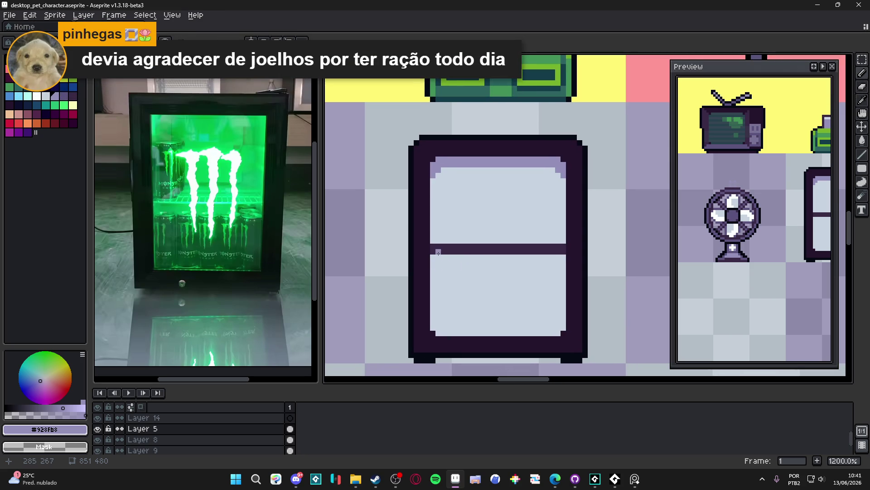
click(439, 253)
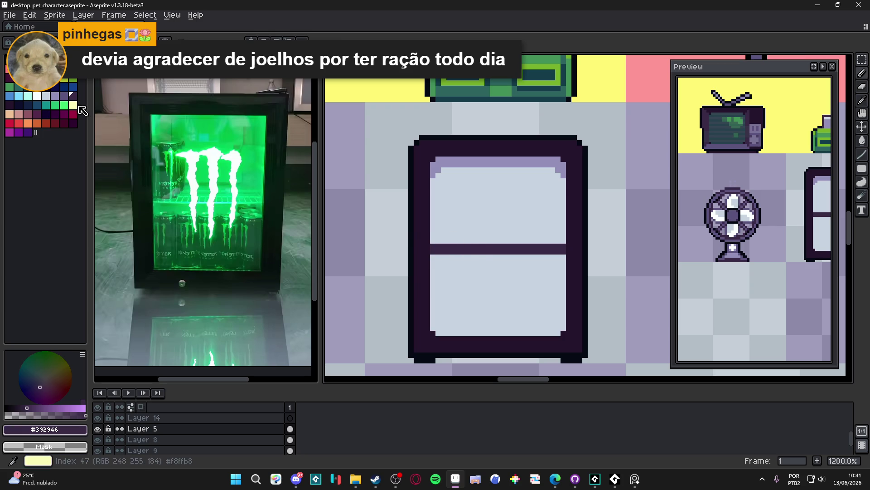
click(64, 96)
click(438, 248)
drag(453, 251, 564, 250)
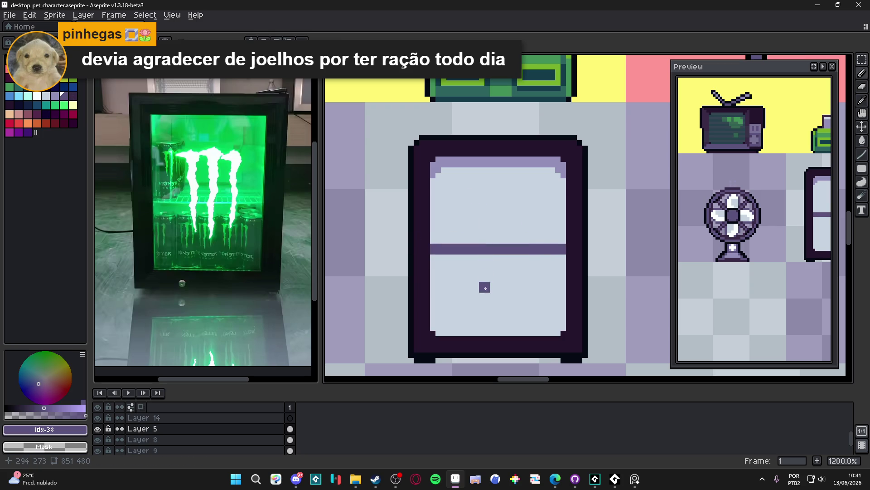
Move the divider band down one pixel.
scroll(453, 322, up, 1)
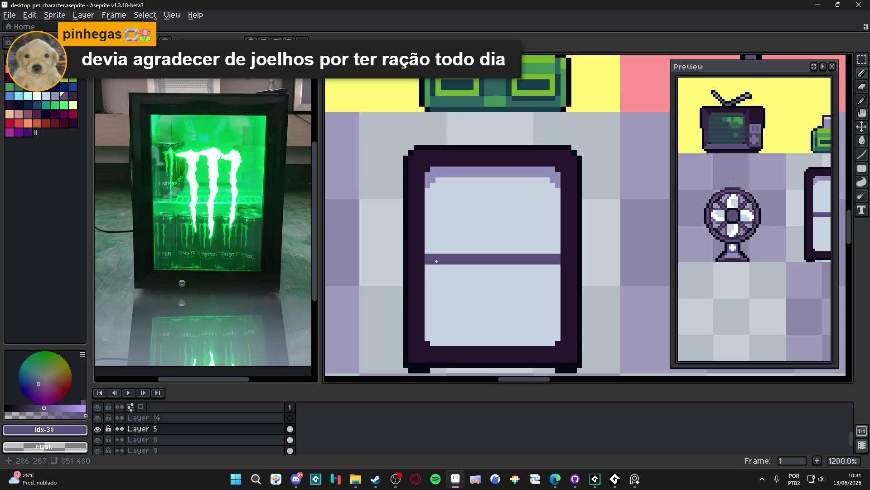
key(m)
mouse_move(427, 274)
mouse_down()
mouse_move(462, 249)
mouse_move(560, 229)
mouse_up()
key(Down)
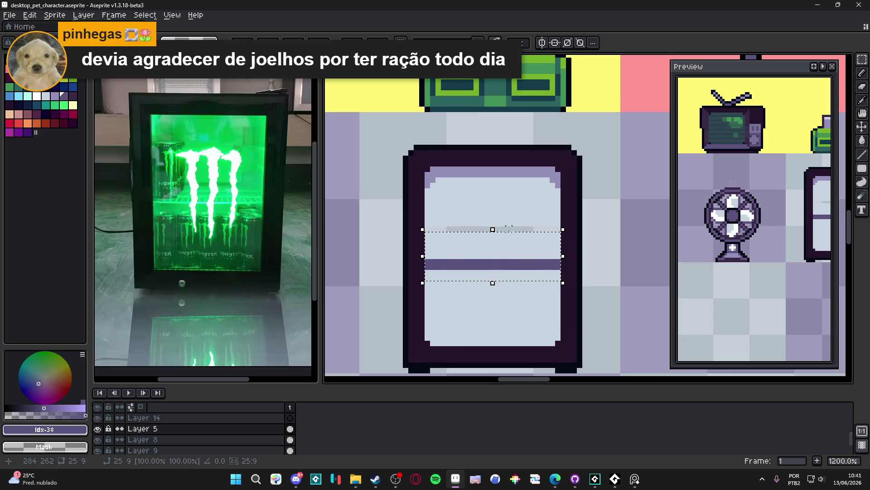
Fill the leftover grey row above the divider with the fridge's light body colour.
key(b)
alt+click(469, 249)
drag(429, 227, 559, 227)
scroll(479, 275, down, 1)
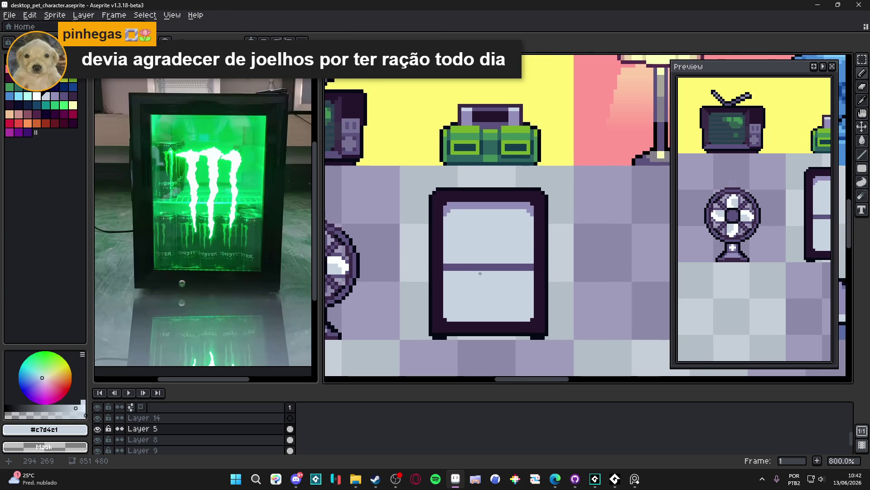
scroll(478, 274, up, 2)
key(x)
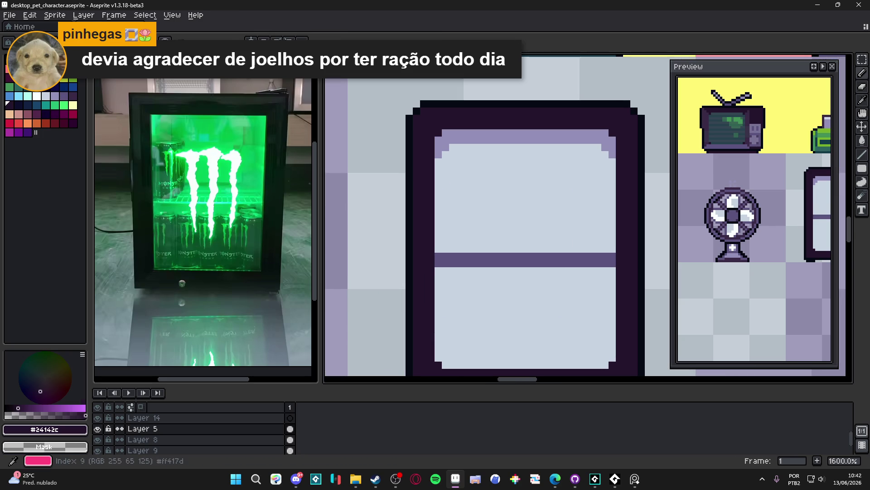
click(9, 59)
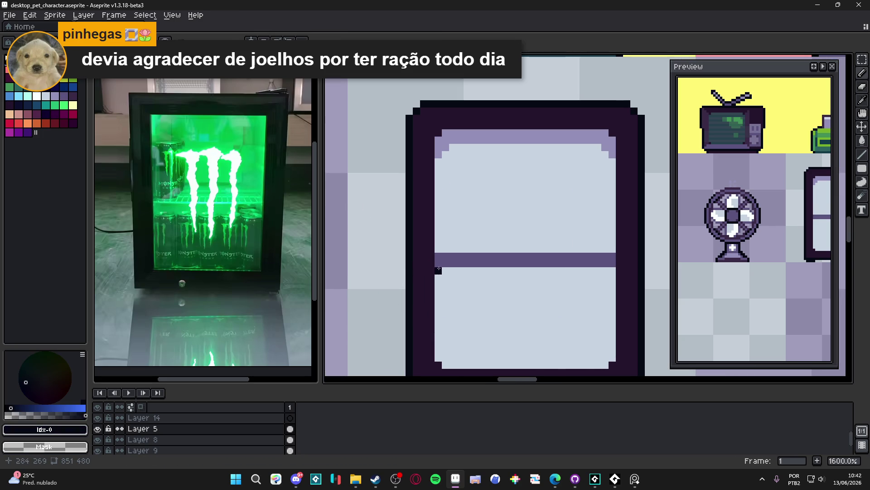
scroll(439, 268, down, 1)
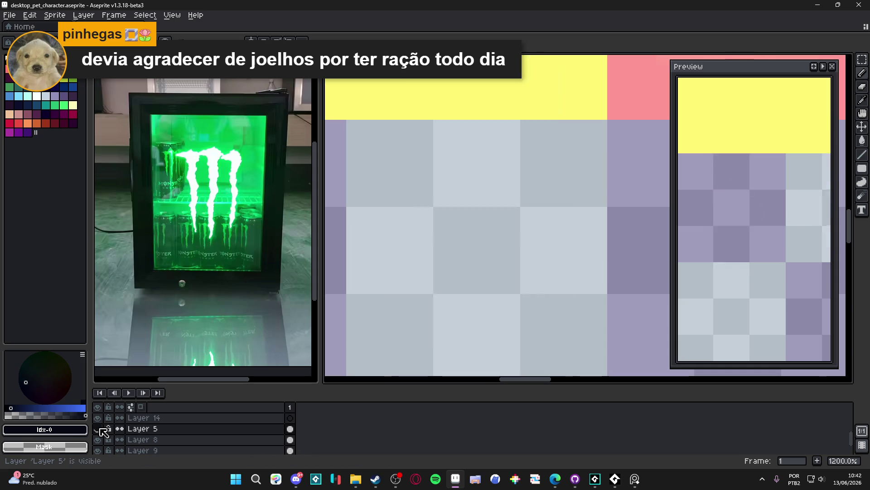
Save desktop_pet_character.aseprite and review the fridge among the other furniture.
scroll(503, 291, down, 5)
scroll(449, 279, up, 2)
key(ctrl+s)
scroll(483, 290, down, 2)
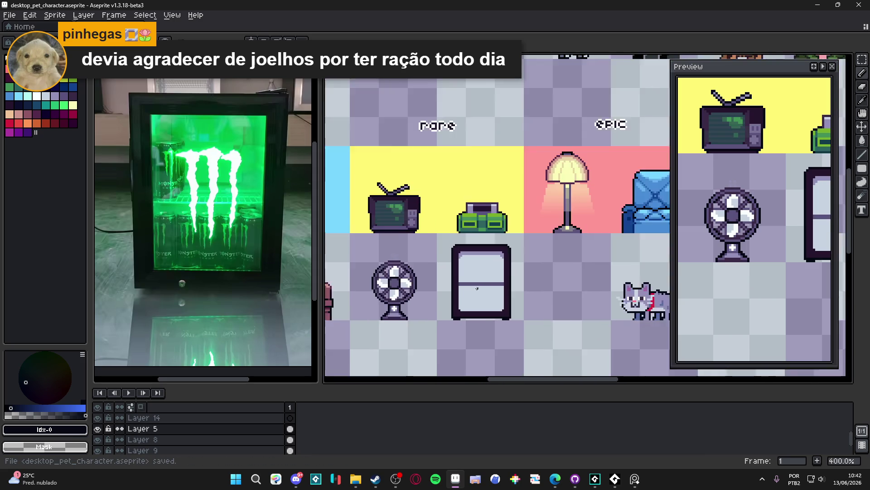
scroll(478, 288, up, 3)
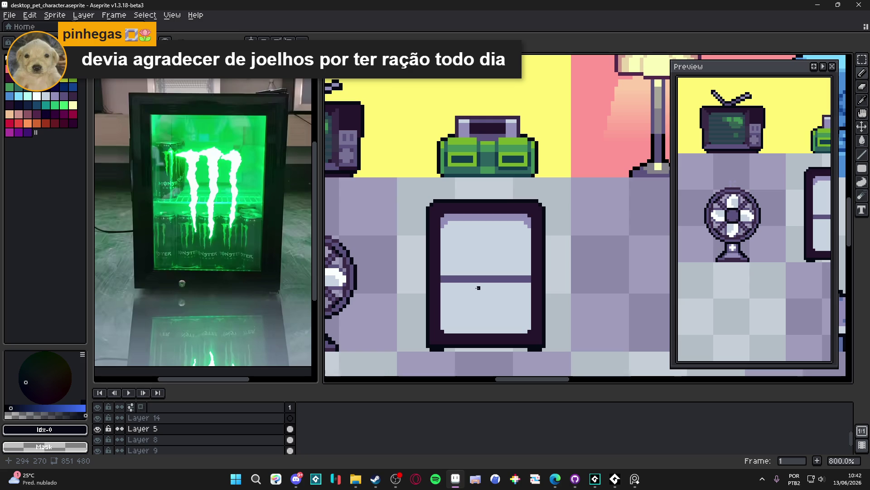
scroll(478, 288, down, 3)
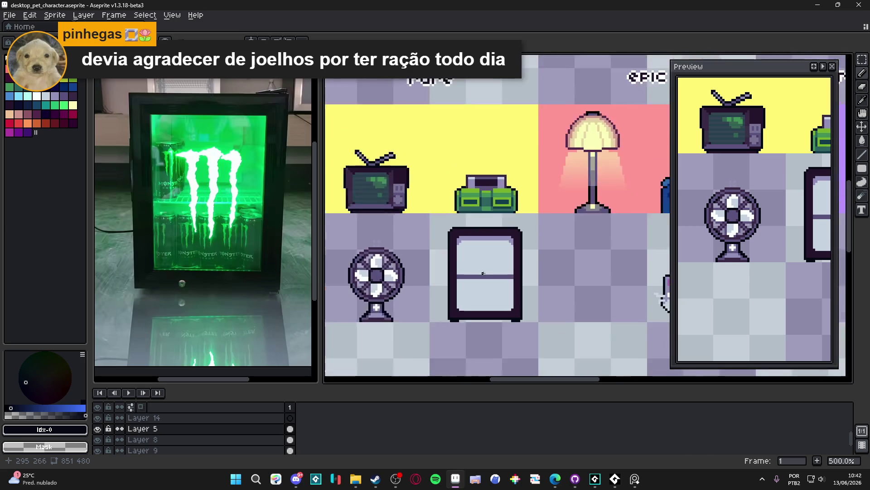
scroll(408, 263, left, 3)
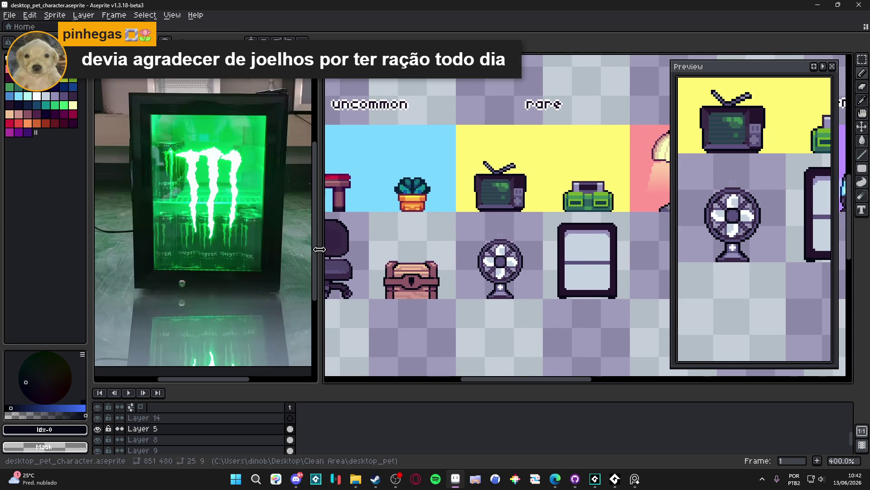
drag(320, 248, 230, 241)
scroll(181, 217, down, 2)
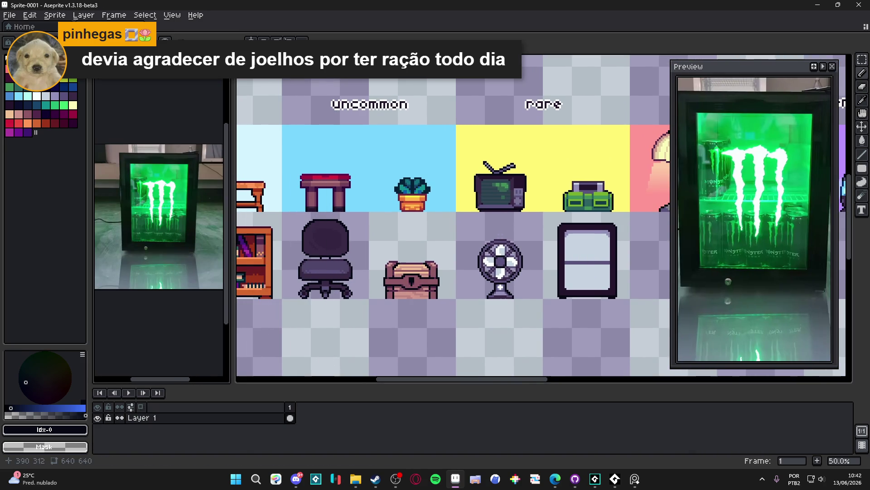
scroll(426, 264, right, 5)
scroll(426, 263, left, 1)
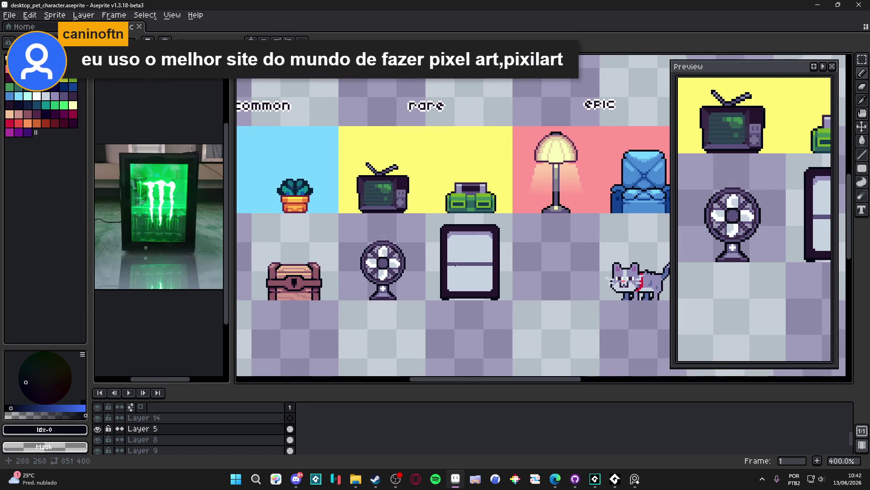
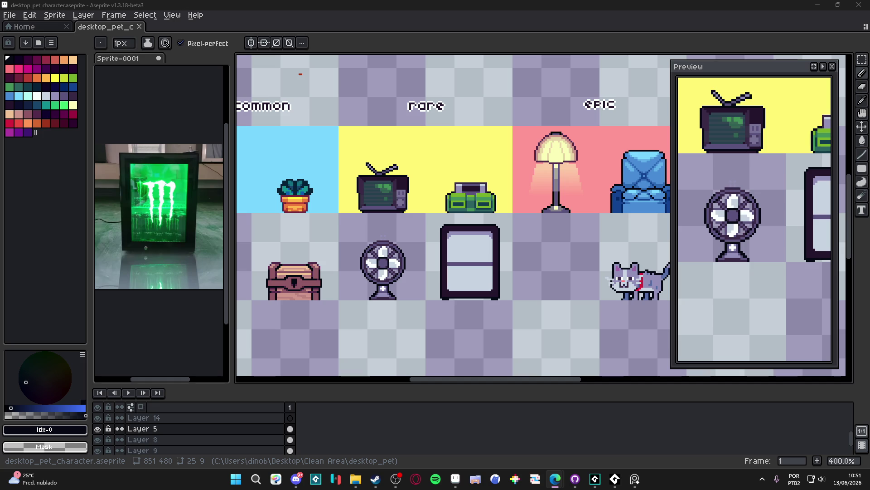
Watch an X post's gameplay video fullscreen in the browser, then return to Aseprite.
key(alt+Tab)
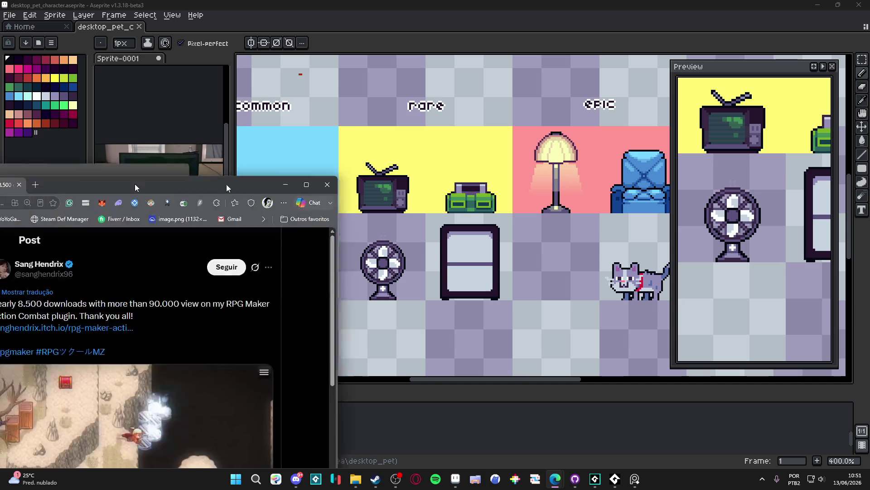
click(533, 336)
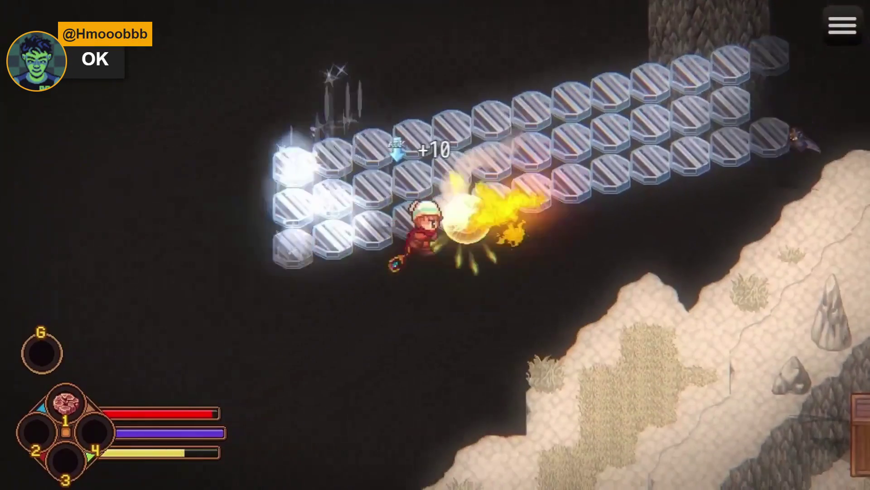
mouse_move(661, 330)
click(480, 209)
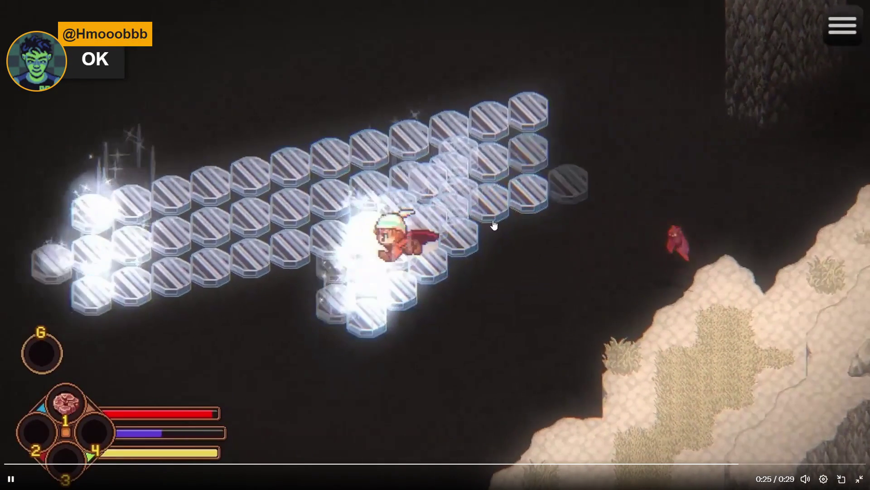
click(859, 479)
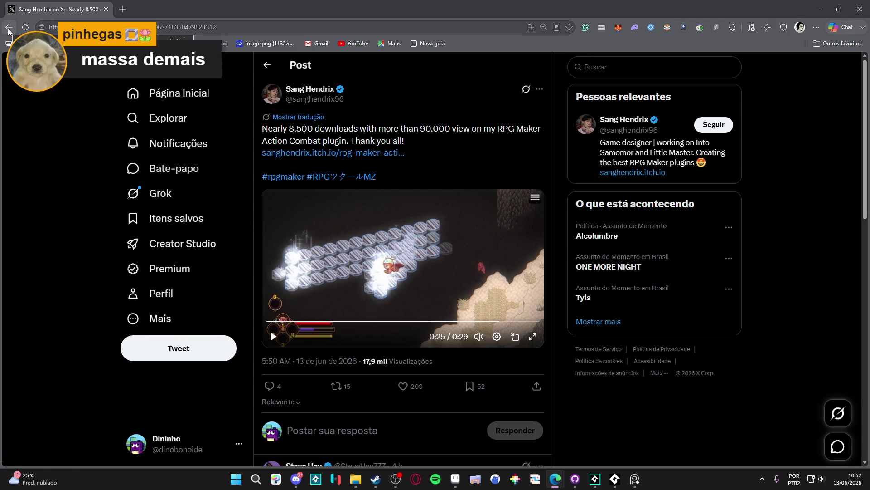
click(8, 29)
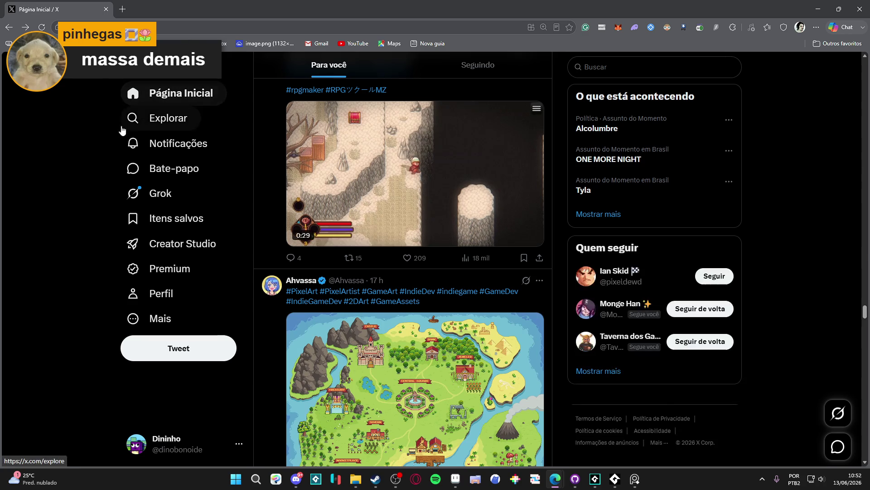
key(alt+Tab)
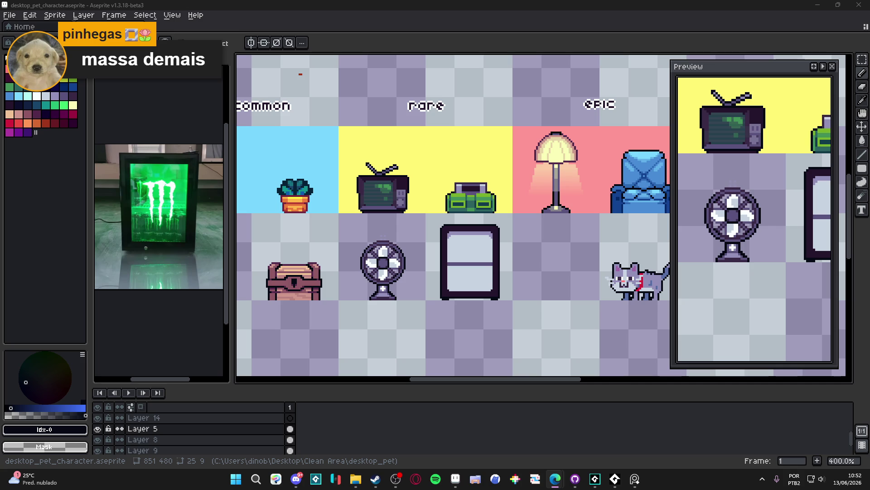
Watch the Earth Atlantis 2 trailer fullscreen in the browser.
key(alt+Tab)
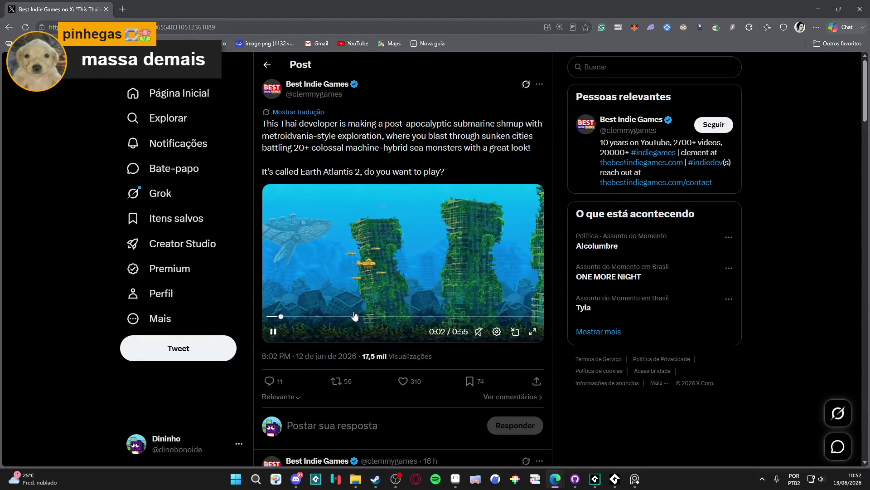
click(531, 332)
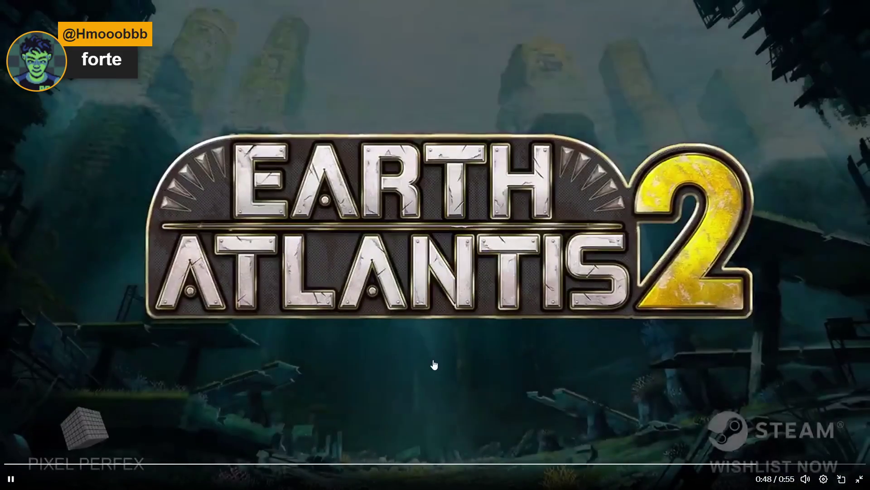
click(854, 480)
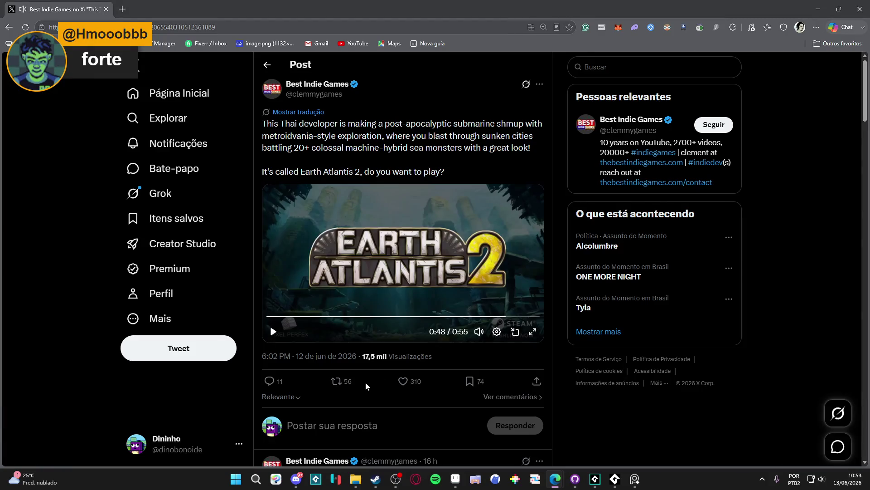
key(alt+Tab)
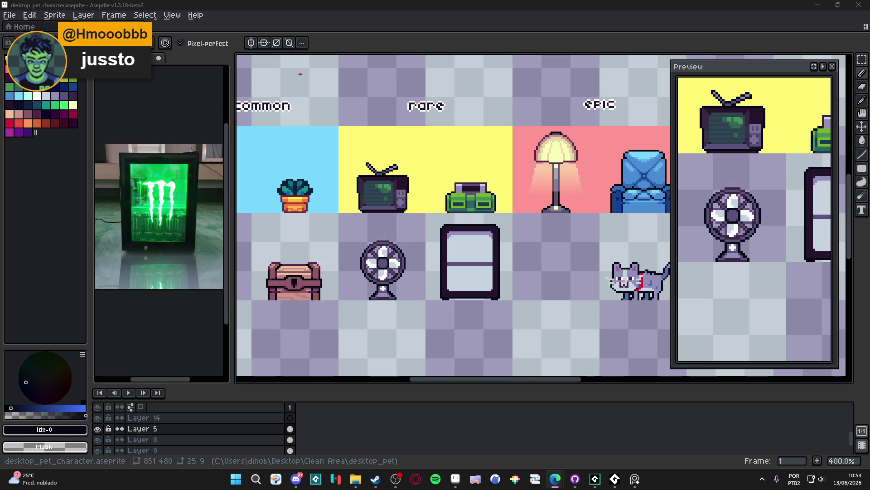
click(555, 478)
Zoom in on the fridge and draw a light purple vertical handle on the lower door.
scroll(467, 265, up, 4)
mouse_move(418, 281)
mouse_down()
mouse_move(409, 232)
mouse_move(385, 293)
mouse_up()
click(55, 95)
click(397, 279)
mouse_move(398, 264)
mouse_down()
mouse_move(390, 333)
mouse_move(398, 333)
mouse_up()
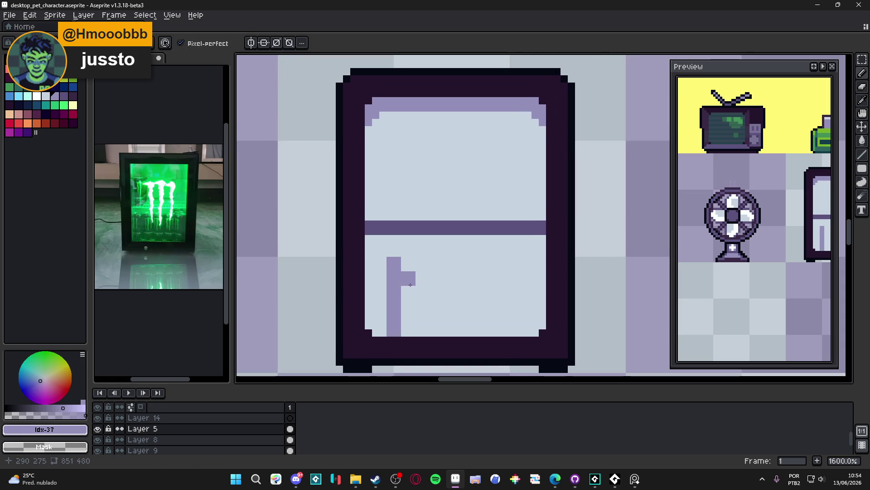
mouse_move(404, 263)
mouse_down()
mouse_move(421, 270)
mouse_move(420, 333)
mouse_move(408, 330)
mouse_move(404, 252)
mouse_move(413, 253)
mouse_up()
Switch to a 1px brush and paint the handle's top row dark purple.
key(ctrl+z)
key(minus)
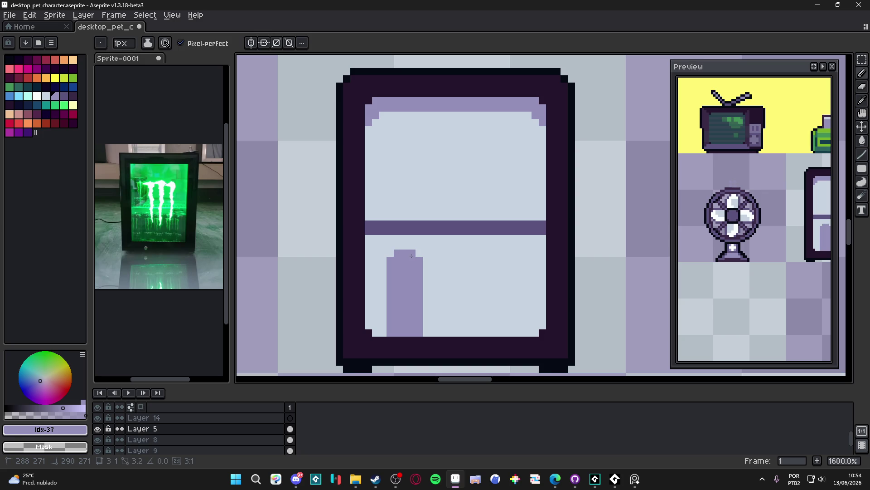
key(])
click(397, 253)
shift+click(412, 252)
click(418, 246)
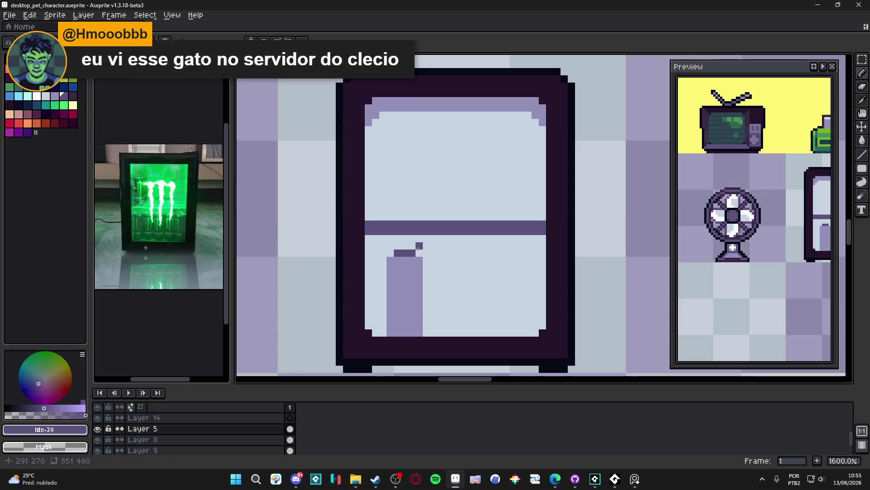
key(ctrl+z)
Adjust the ends of the handle's dark top row, restoring them to light purple.
alt+click(412, 267)
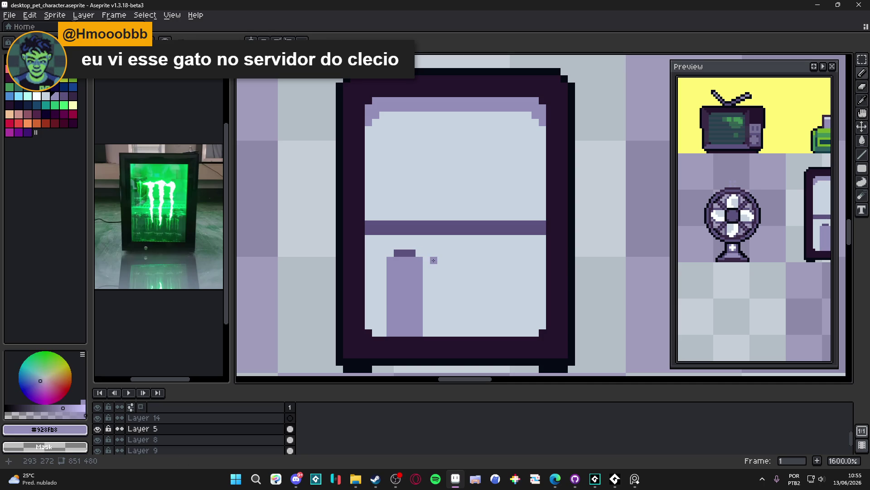
alt+click(412, 253)
click(420, 252)
click(390, 252)
alt+click(390, 259)
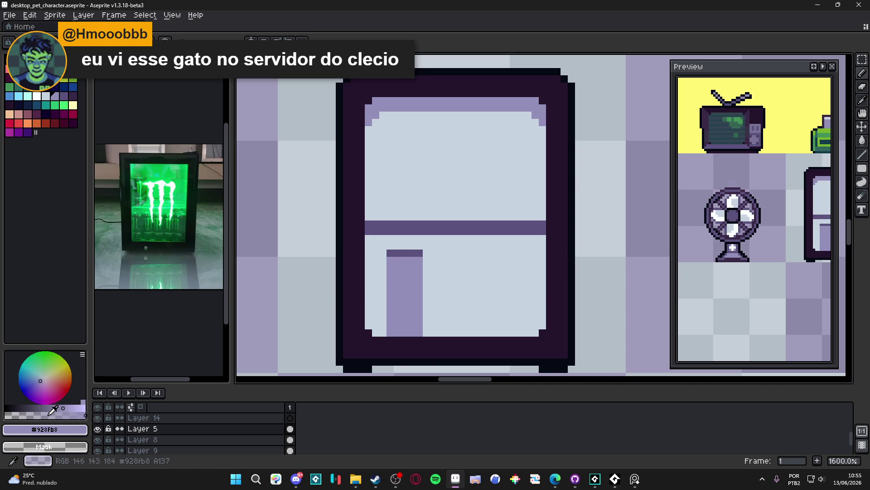
click(419, 252)
click(390, 253)
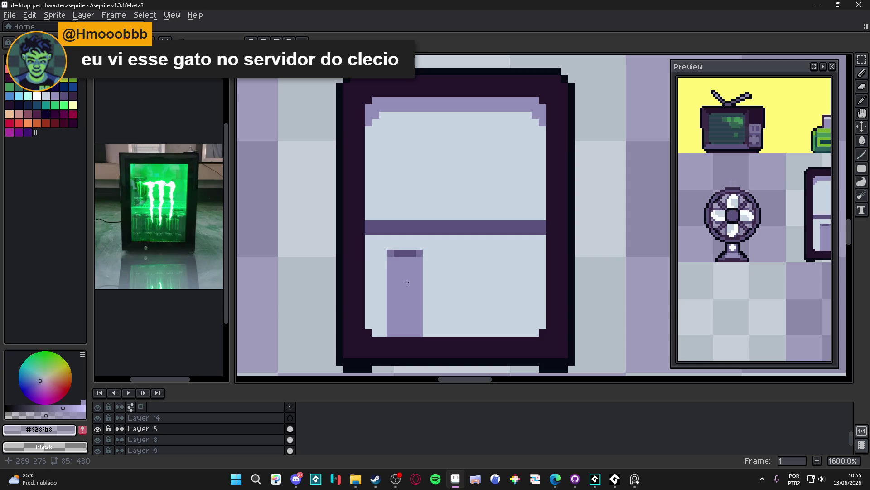
Shade the handle's left side darker and its right column with mid purple.
alt+click(394, 253)
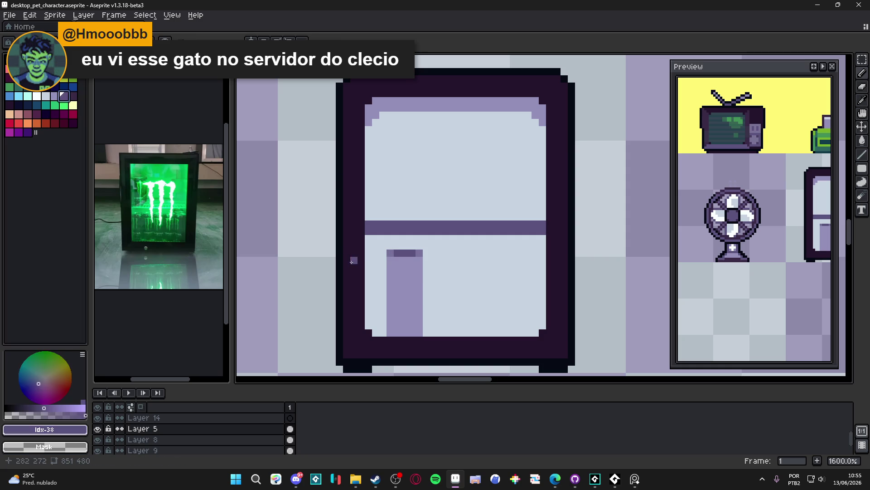
alt+click(405, 253)
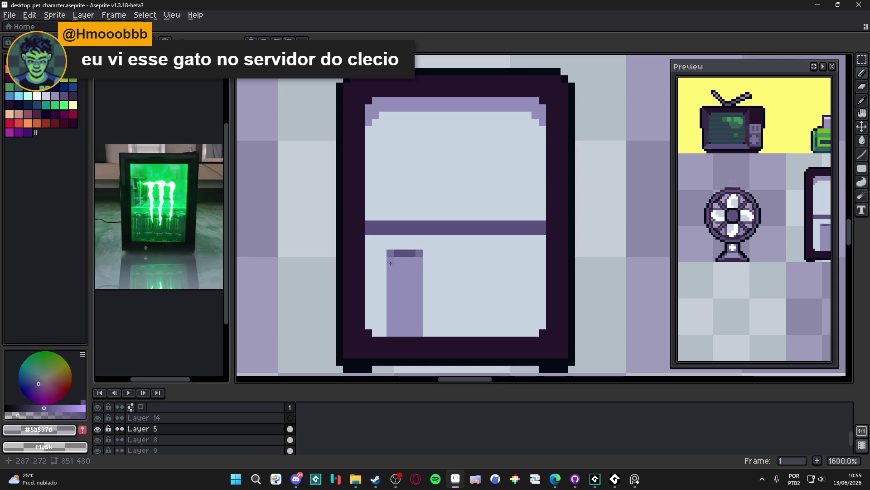
shift+click(391, 331)
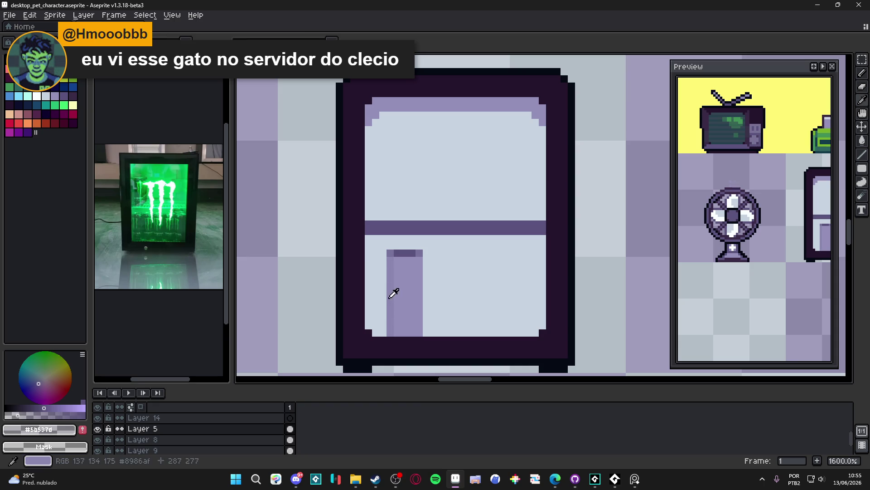
alt+click(415, 261)
drag(417, 294, 416, 331)
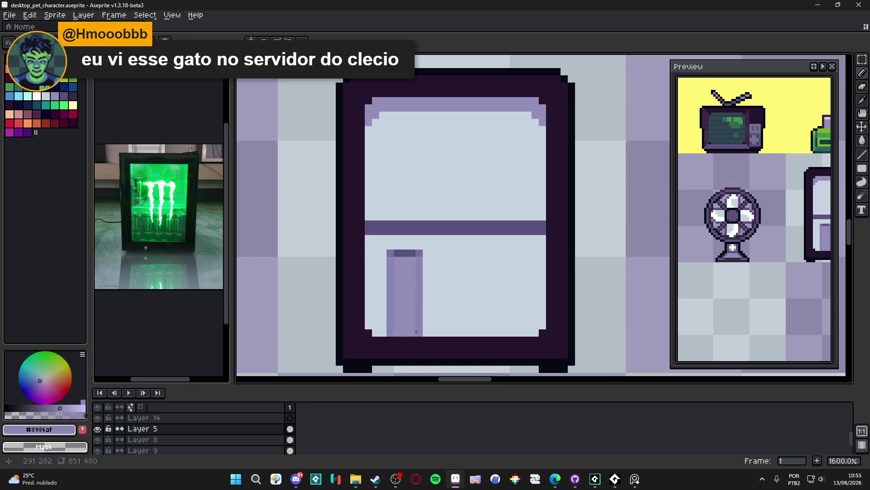
Paint light door-colour pixels beside the top and lower the top by one pixel.
scroll(405, 309, down, 3)
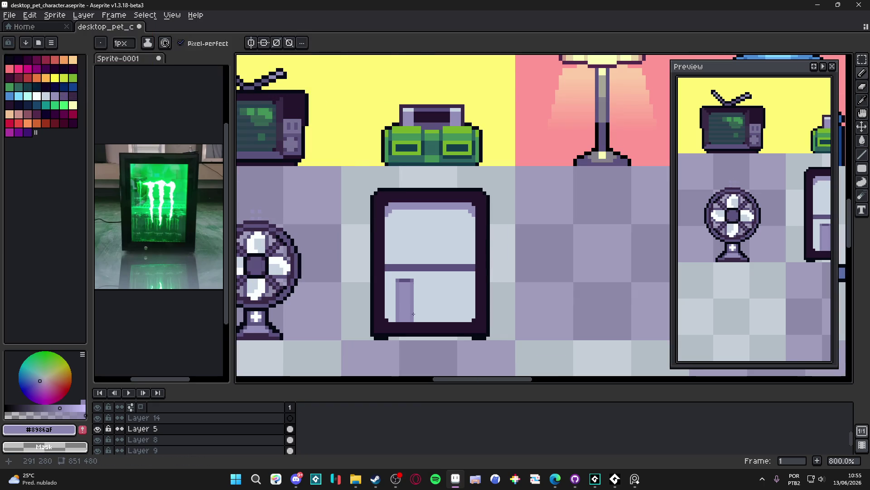
scroll(412, 314, up, 4)
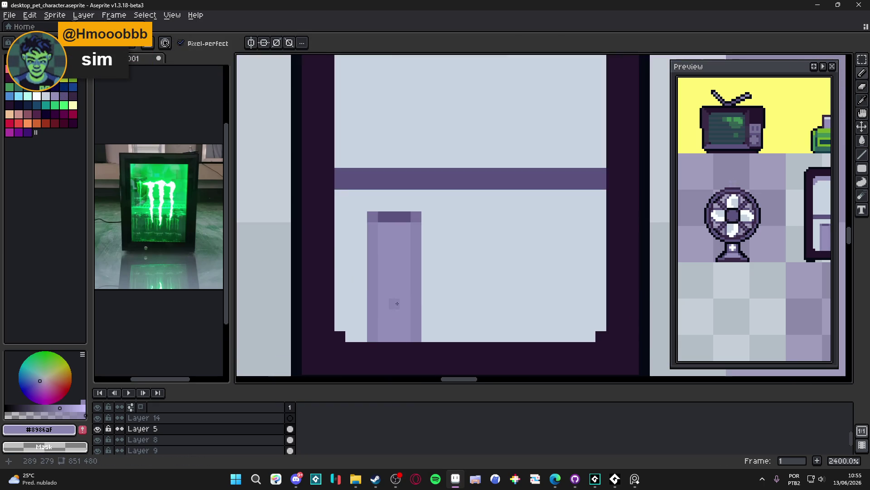
key(alt)
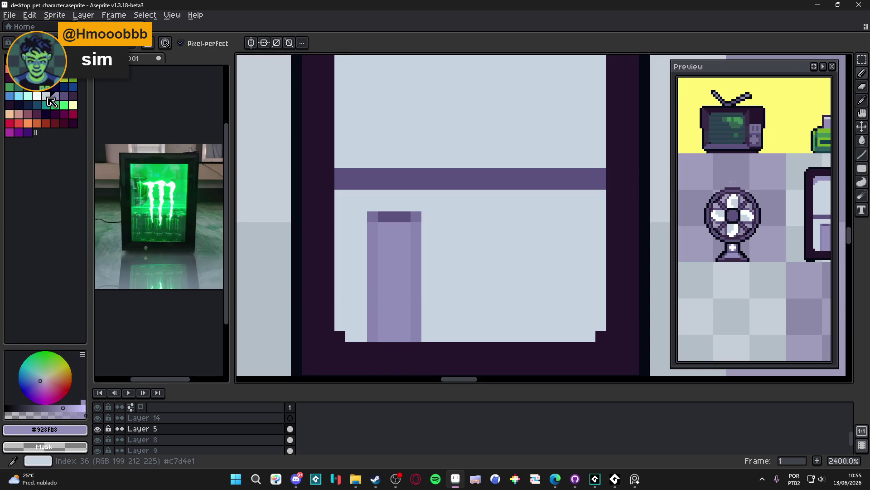
key(x)
drag(385, 308, 406, 304)
scroll(410, 324, down, 4)
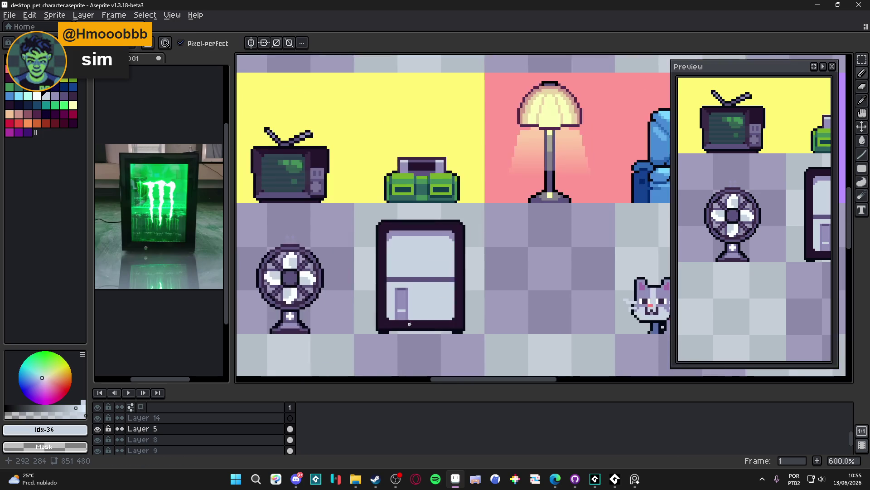
scroll(410, 324, up, 4)
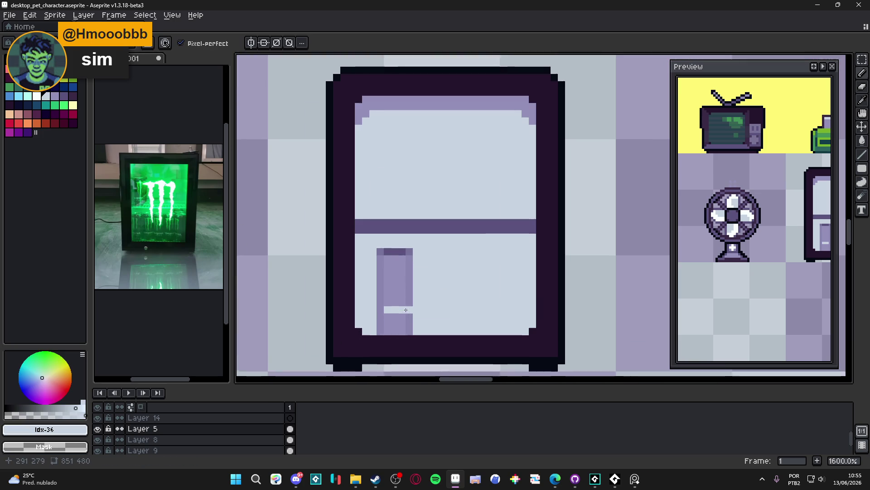
click(384, 252)
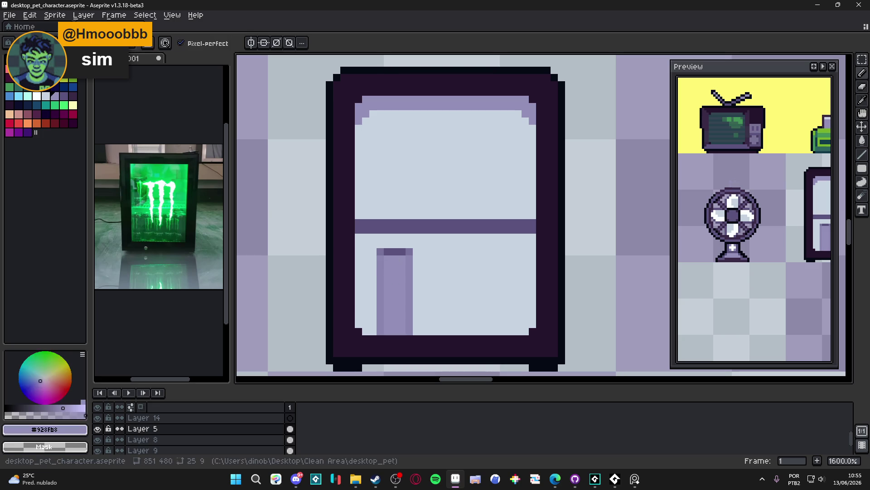
mouse_move(385, 254)
mouse_down()
mouse_move(413, 255)
mouse_move(386, 252)
mouse_up()
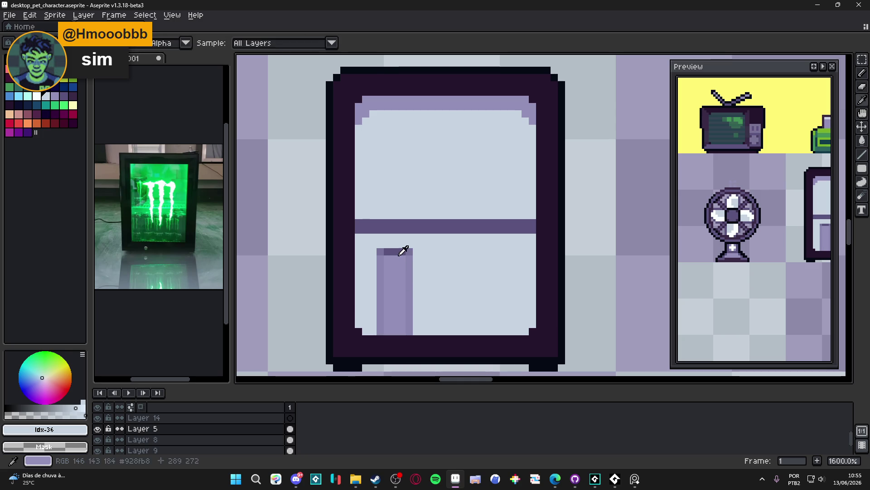
Repaint the can body in darker purple with lighter pixels along its top edge.
alt+click(402, 251)
click(384, 260)
mouse_move(386, 266)
mouse_down()
mouse_move(406, 265)
mouse_move(406, 328)
mouse_move(391, 328)
mouse_move(392, 277)
mouse_move(395, 322)
mouse_up()
alt+click(405, 252)
click(405, 253)
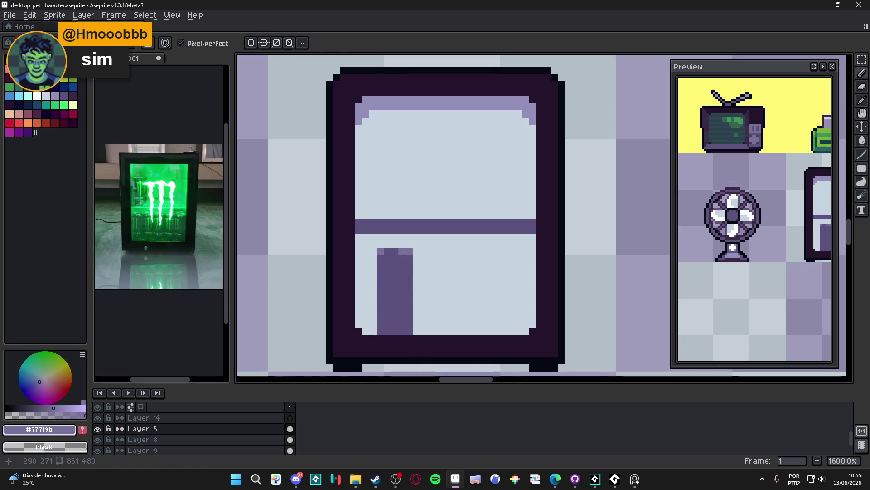
click(381, 258)
click(406, 259)
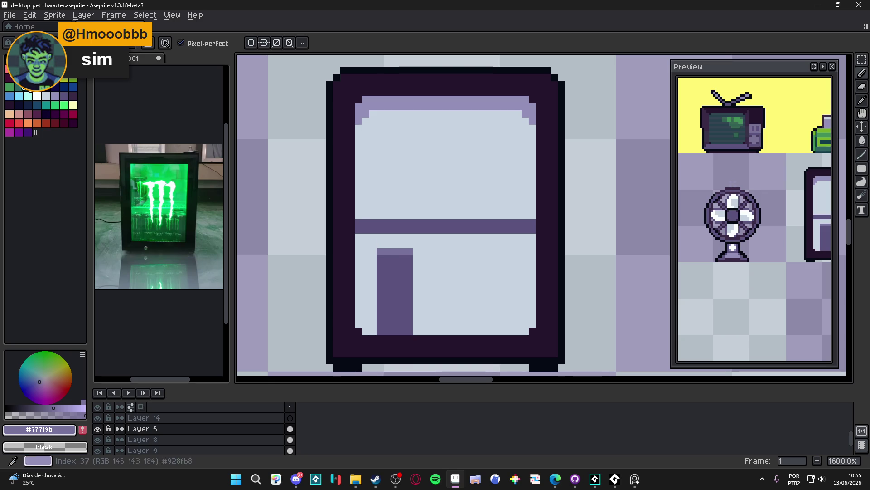
Lighten the can's top row with lavender #928fb8 and fill its dark notch.
click(57, 95)
drag(391, 252, 397, 252)
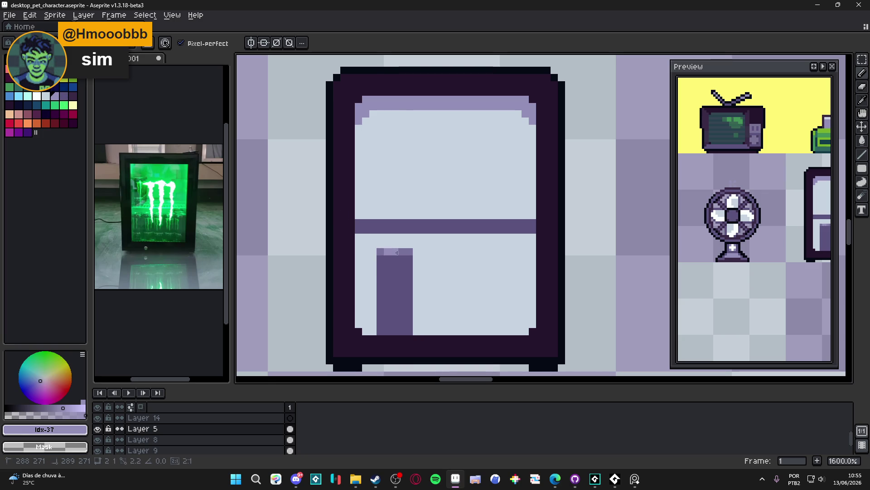
alt+click(402, 300)
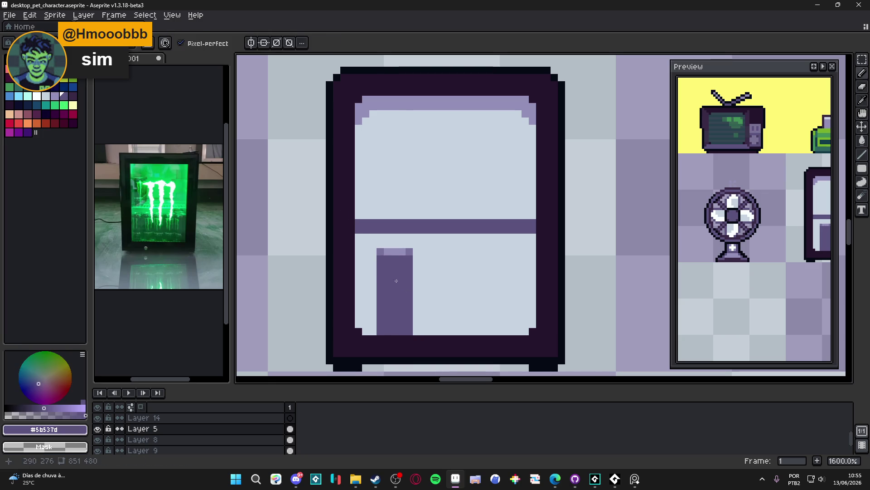
alt+click(394, 251)
click(402, 251)
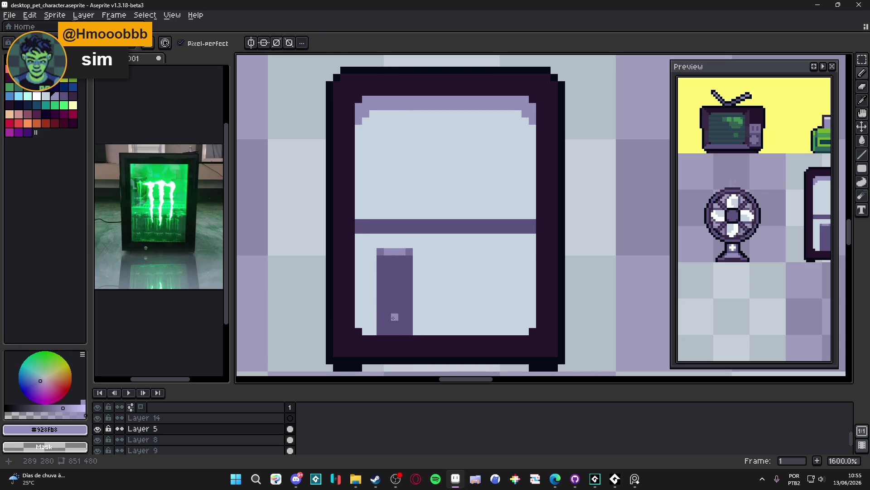
Darken the can's left and right edge columns with #5b537d.
alt+click(403, 280)
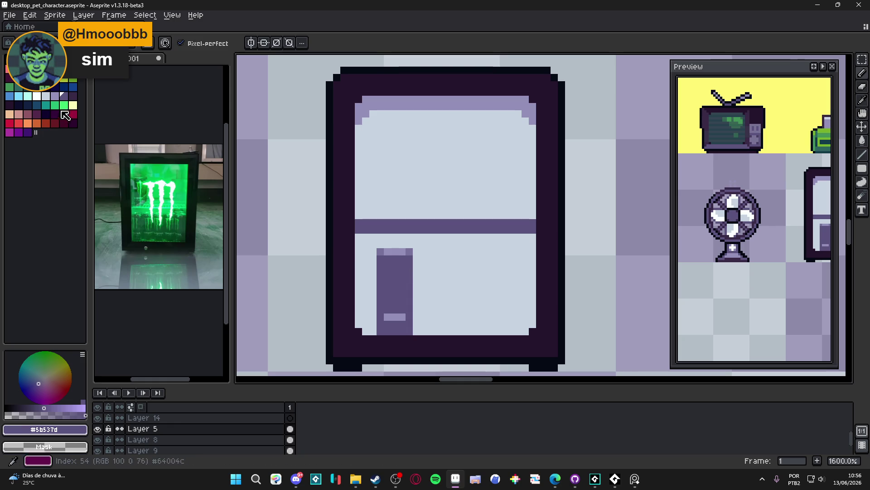
click(416, 273)
key(ctrl+z)
drag(409, 258, 409, 331)
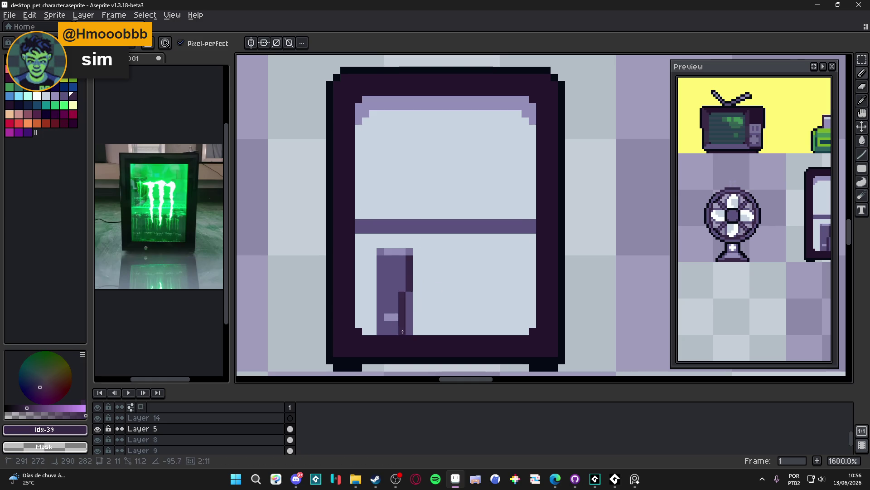
click(394, 259)
drag(381, 260, 382, 335)
Darken the can's bottom row with #4b3f63.
scroll(402, 335, down, 3)
scroll(403, 336, up, 3)
scroll(402, 336, up, 2)
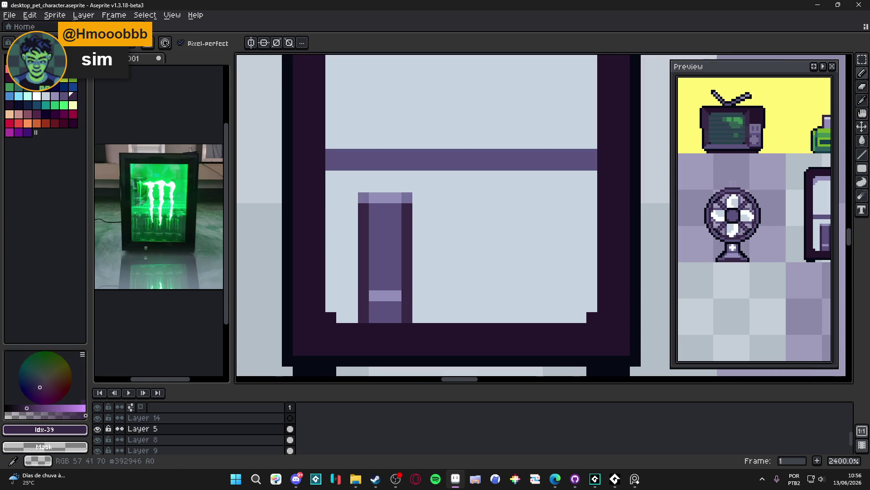
click(376, 314)
alt+click(376, 314)
drag(383, 317, 397, 317)
scroll(399, 318, down, 4)
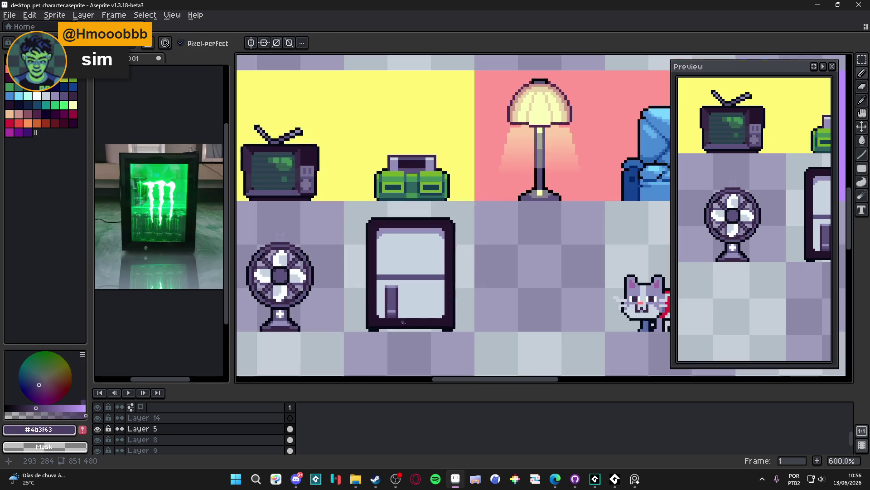
scroll(416, 305, up, 4)
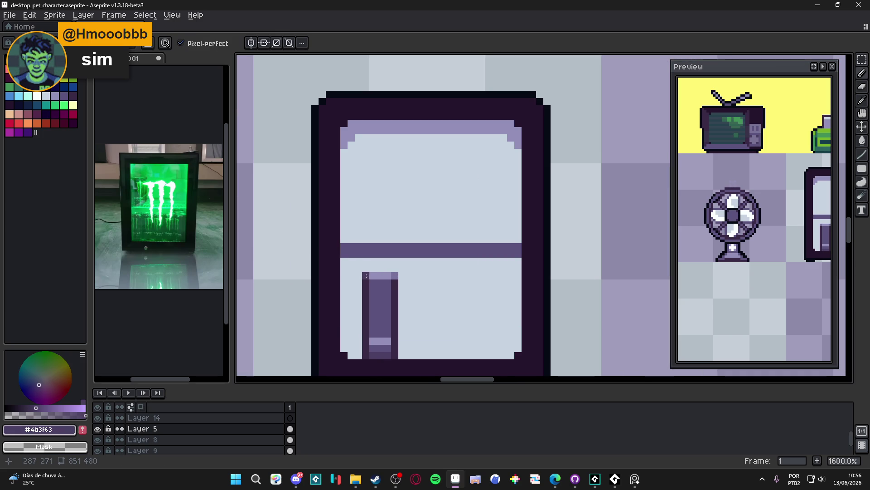
Turn the selected can into a stamp brush and test placements, undoing the misplaced ones.
key(m)
mouse_move(362, 272)
mouse_down()
mouse_move(400, 361)
mouse_move(371, 352)
mouse_move(437, 346)
mouse_move(408, 345)
mouse_move(442, 321)
mouse_up()
key(b)
click(442, 321)
click(476, 321)
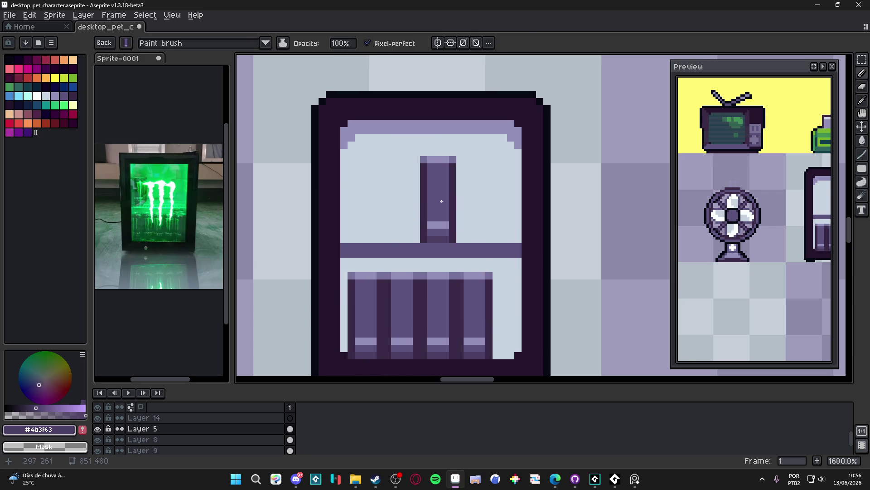
click(427, 200)
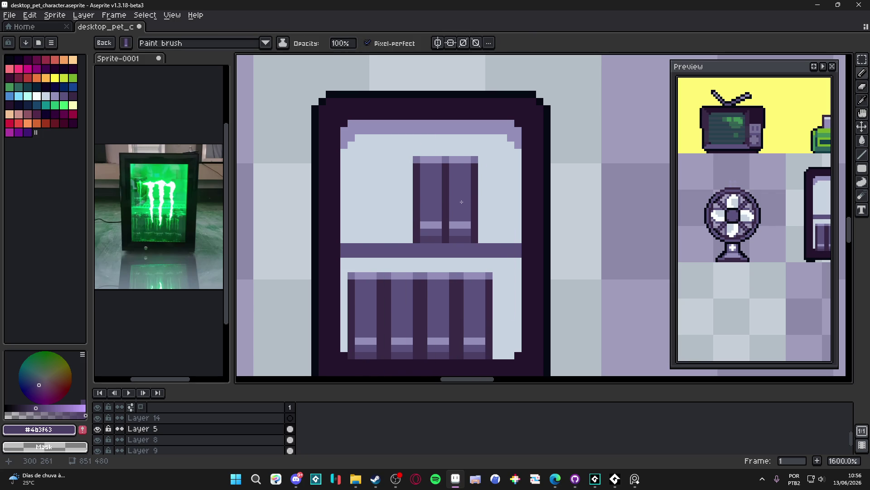
key(ctrl+z)
key(ctrl+z)
key(ctrl+z)
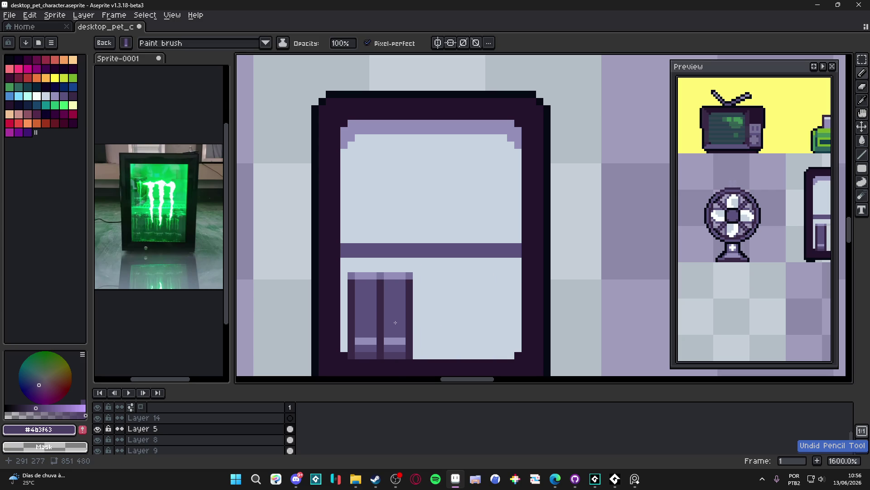
Stamp can copies along the lower shelf and into the upper compartment's left and right.
click(396, 322)
click(428, 321)
click(451, 321)
click(481, 321)
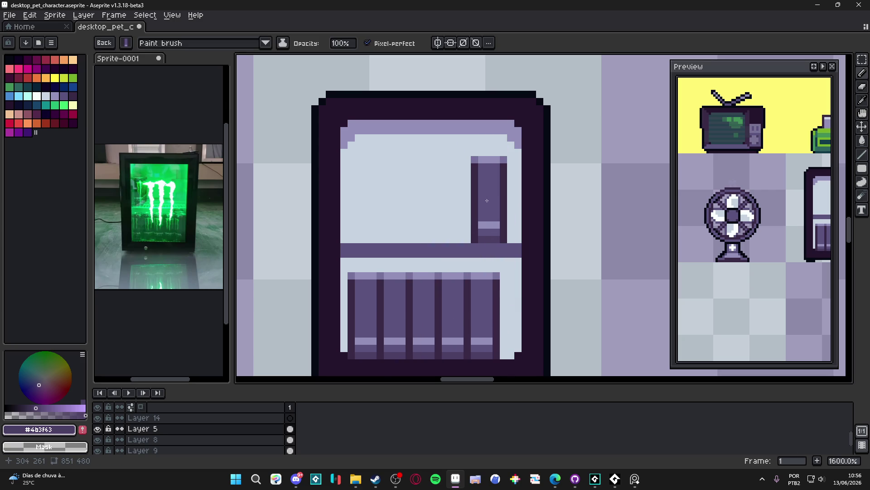
click(479, 203)
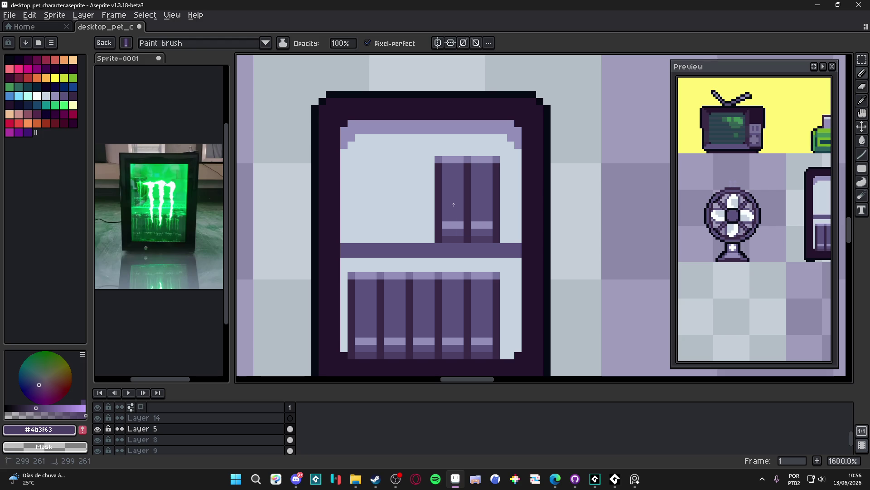
click(381, 204)
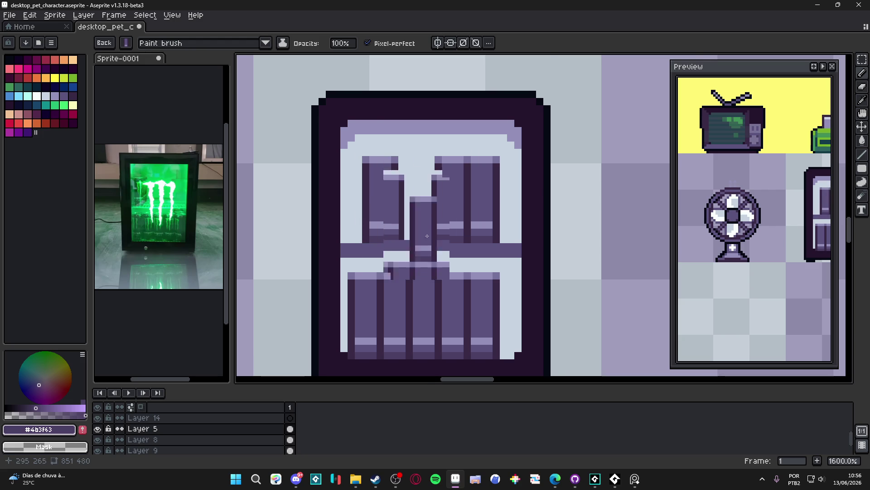
scroll(433, 247, down, 4)
scroll(456, 288, up, 3)
key(m)
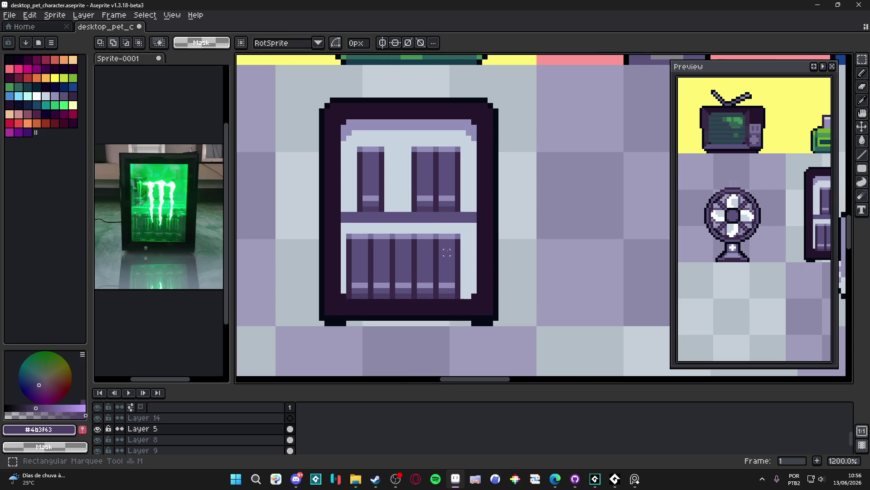
scroll(428, 257, up, 1)
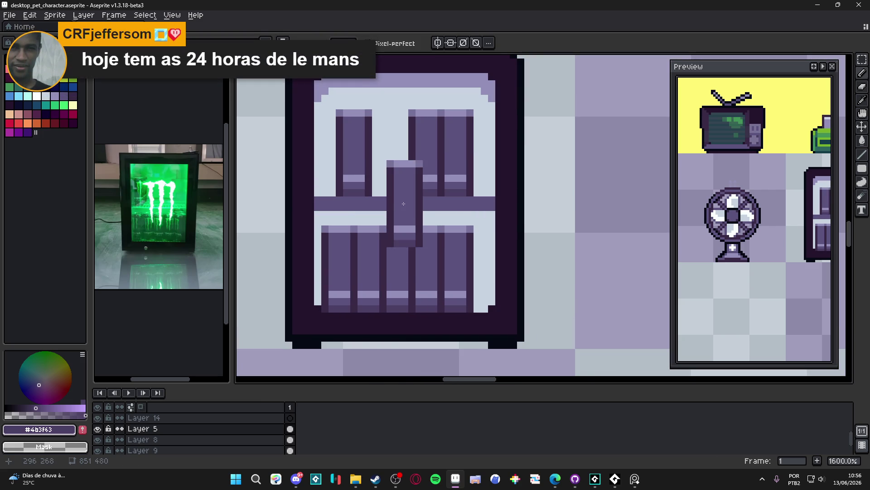
scroll(343, 167, down, 2)
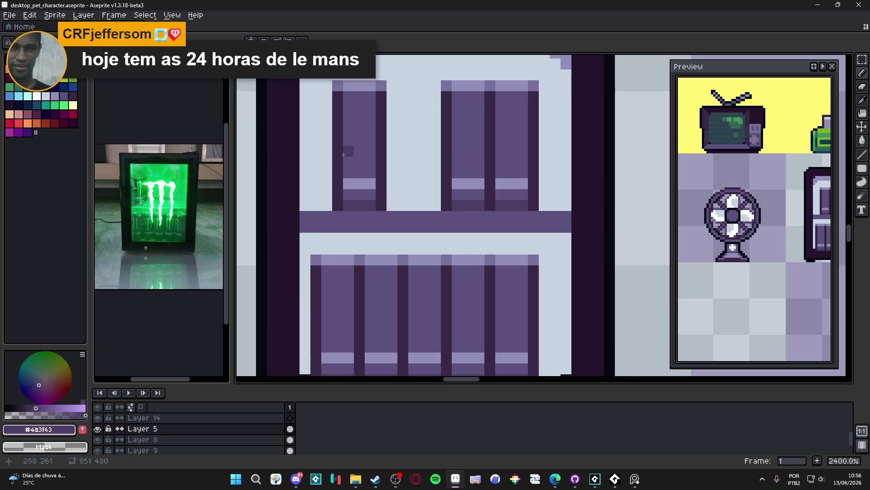
Start a lighter purple highlight strip on the upper-left can.
scroll(354, 220, up, 2)
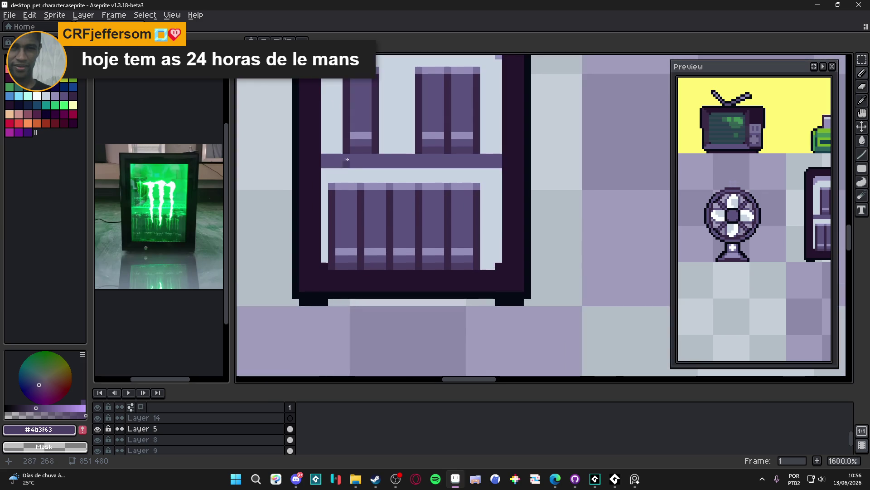
scroll(361, 215, up, 2)
alt+click(368, 208)
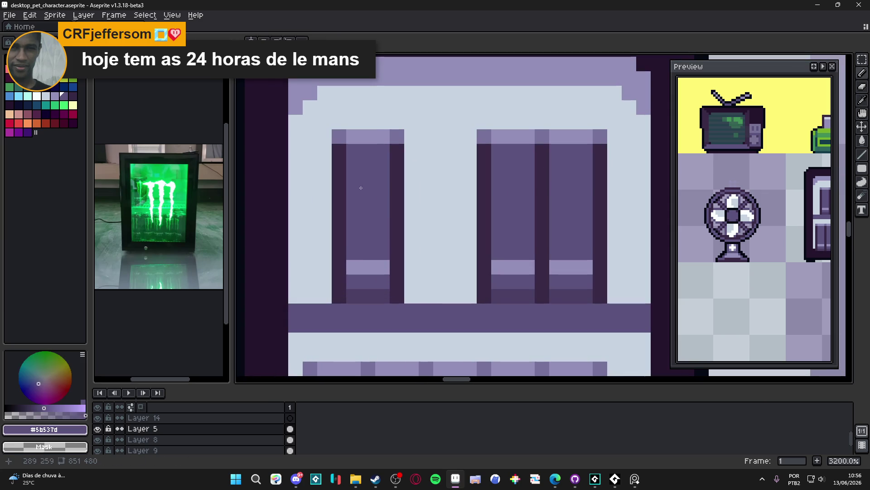
alt+click(371, 130)
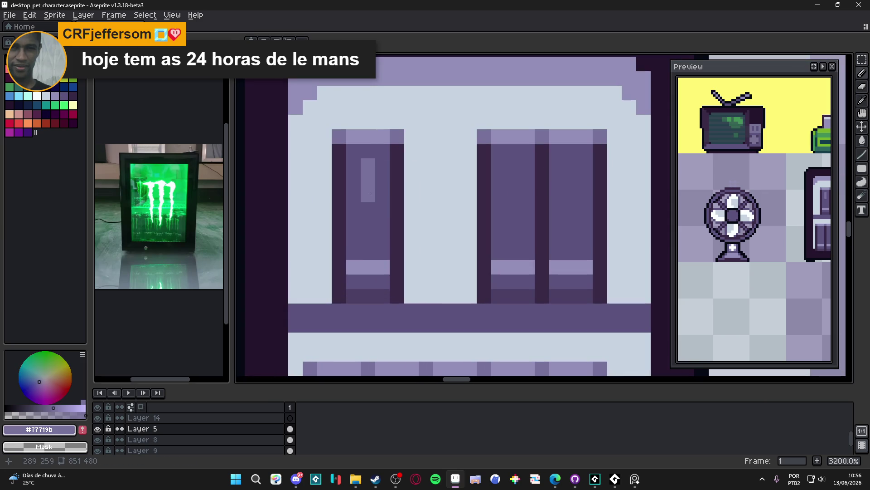
click(367, 208)
scroll(368, 209, down, 4)
scroll(363, 211, up, 4)
alt+click(363, 211)
click(363, 211)
alt+click(364, 179)
click(364, 192)
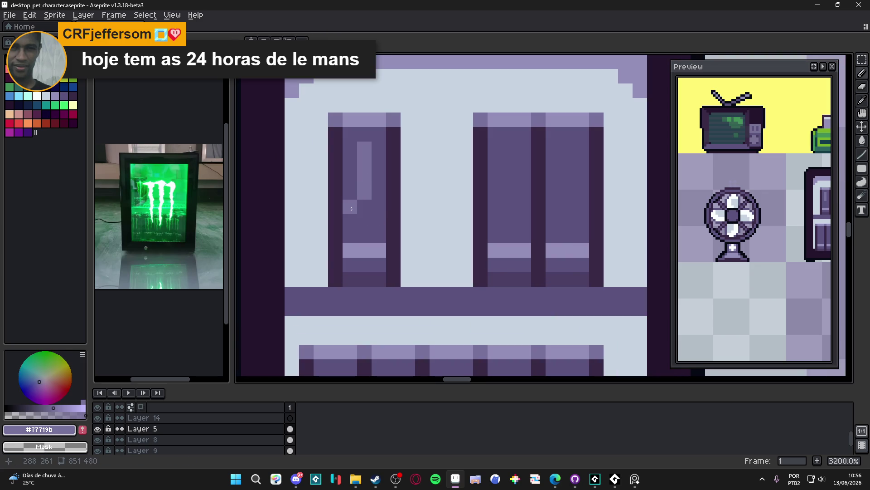
alt+click(352, 208)
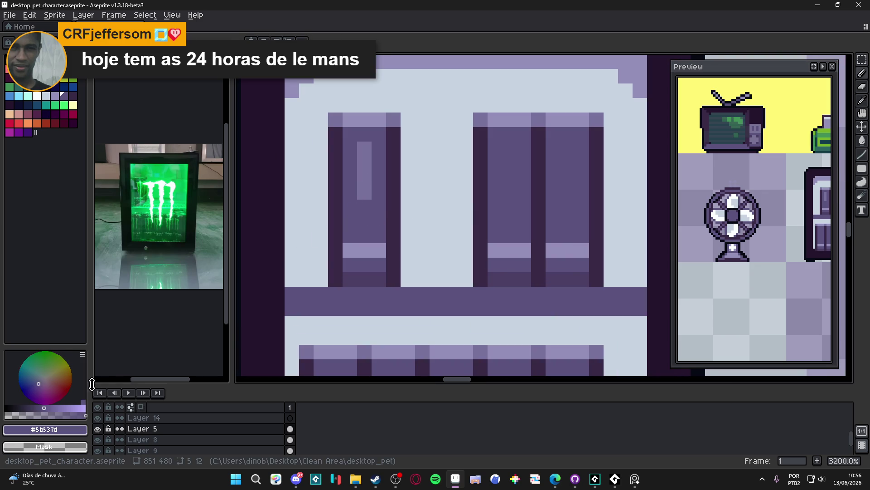
Use a semi-transparent mid-tone to paint highlight strips down the three upper cans.
click(18, 416)
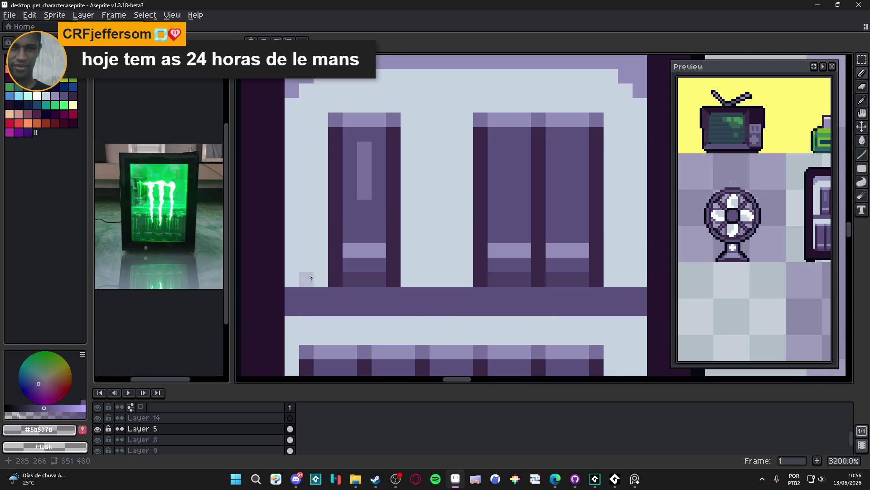
scroll(371, 199, up, 2)
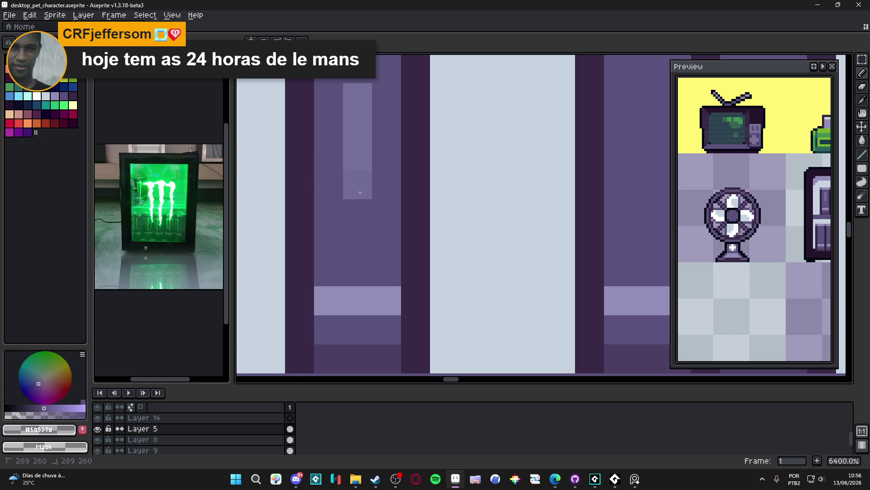
alt+click(360, 190)
drag(363, 184, 361, 89)
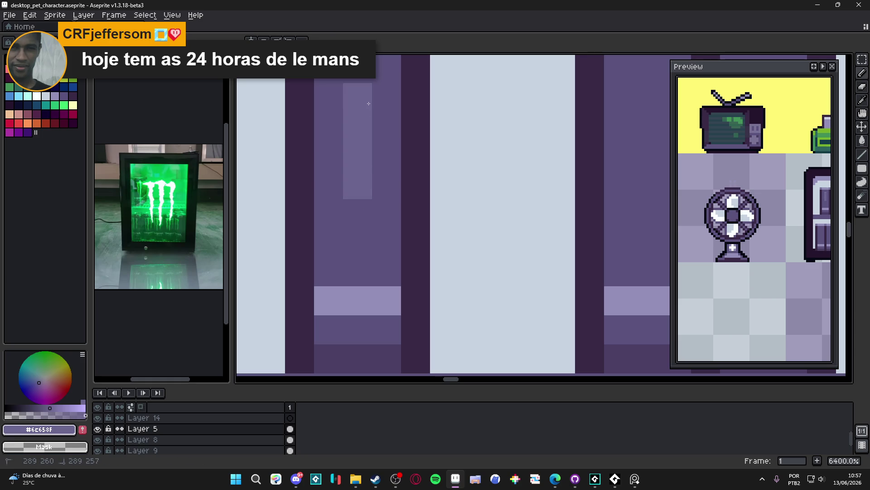
scroll(364, 172, down, 3)
scroll(363, 173, up, 1)
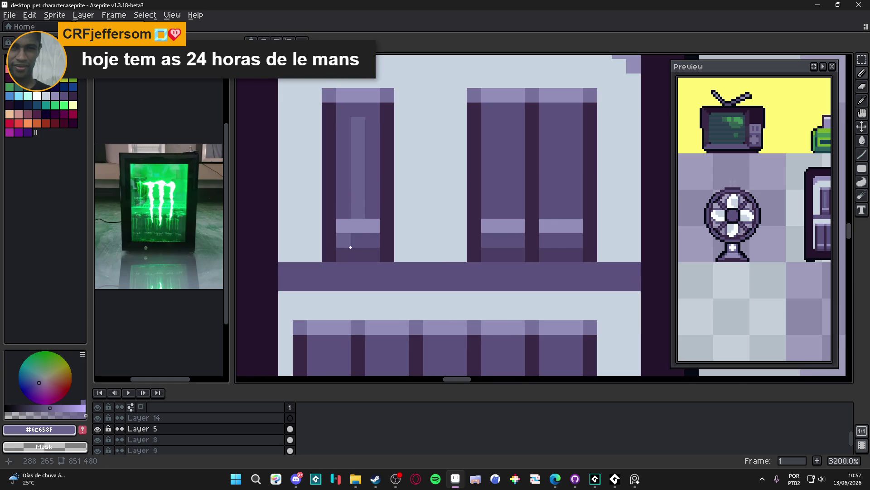
drag(503, 123, 501, 240)
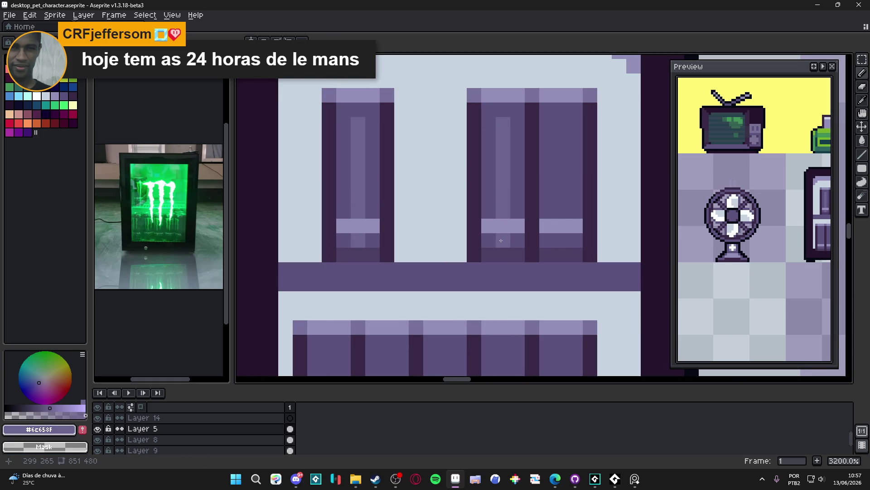
drag(562, 135, 562, 240)
scroll(451, 200, down, 3)
scroll(463, 213, up, 2)
scroll(421, 216, down, 2)
scroll(426, 240, up, 2)
Paint highlight stripes down the five lower-shelf cans, adding light pixels below their bands.
drag(414, 232, 414, 302)
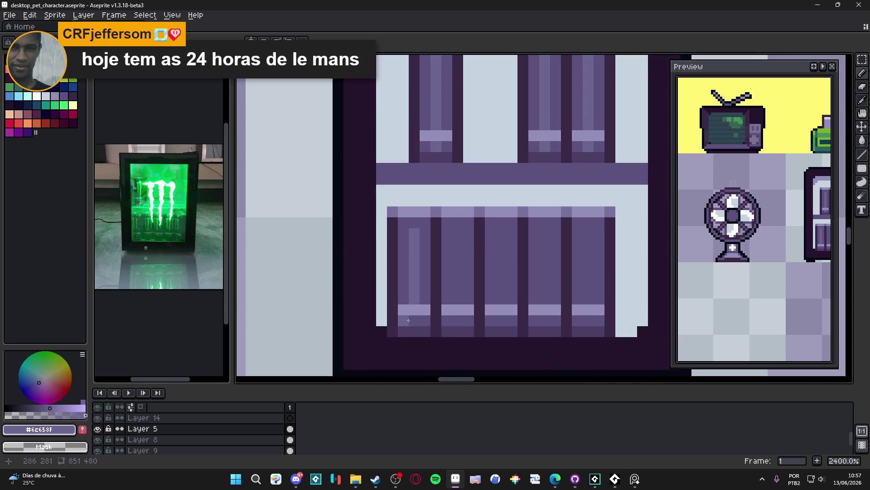
click(411, 321)
drag(459, 232, 459, 301)
click(461, 322)
drag(506, 232, 501, 300)
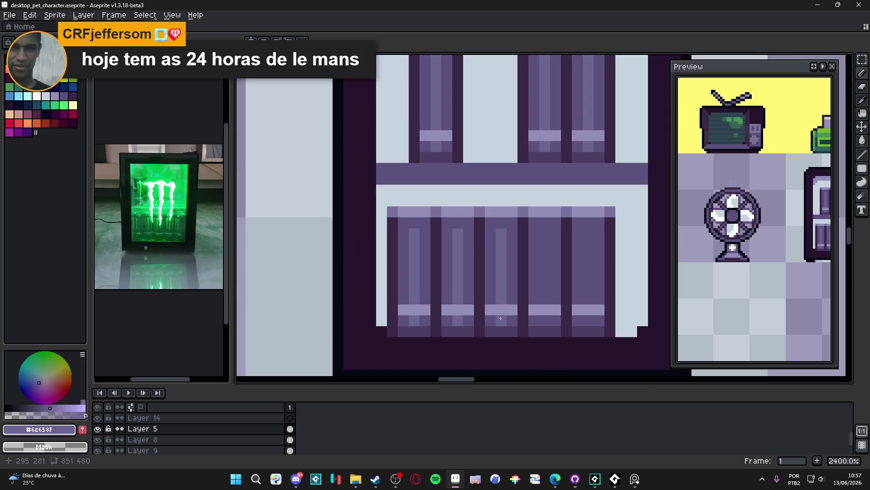
drag(545, 231, 545, 301)
click(548, 322)
mouse_move(589, 233)
mouse_down()
mouse_move(588, 301)
mouse_move(590, 254)
mouse_move(590, 278)
mouse_up()
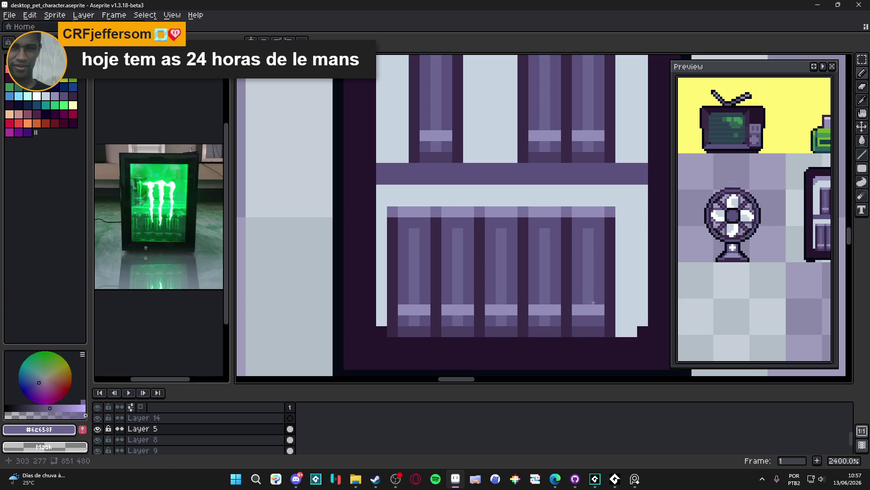
alt+click(582, 297)
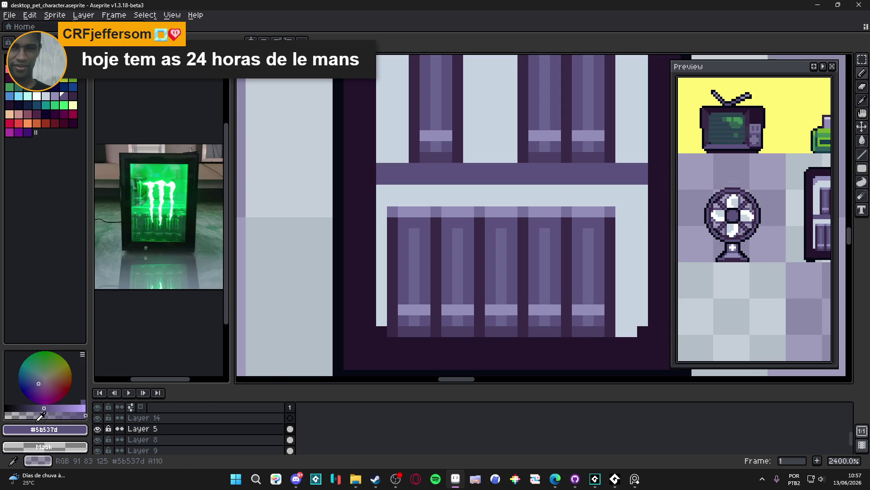
click(21, 415)
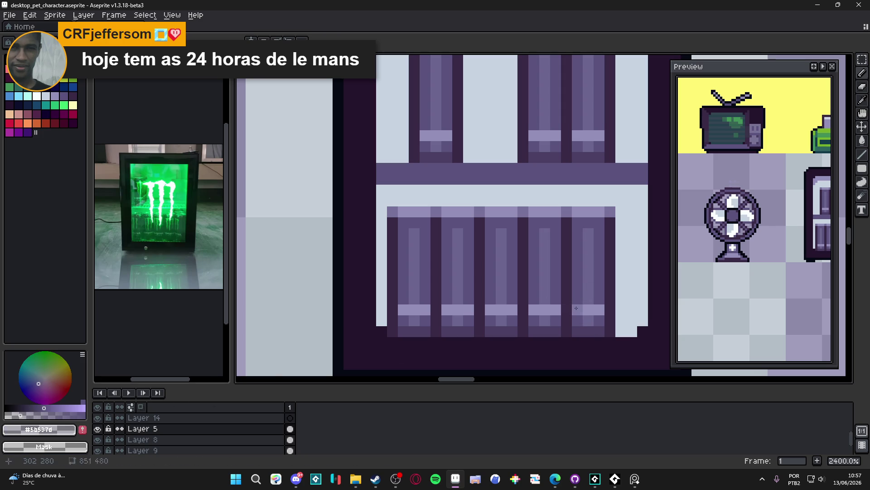
alt+click(577, 309)
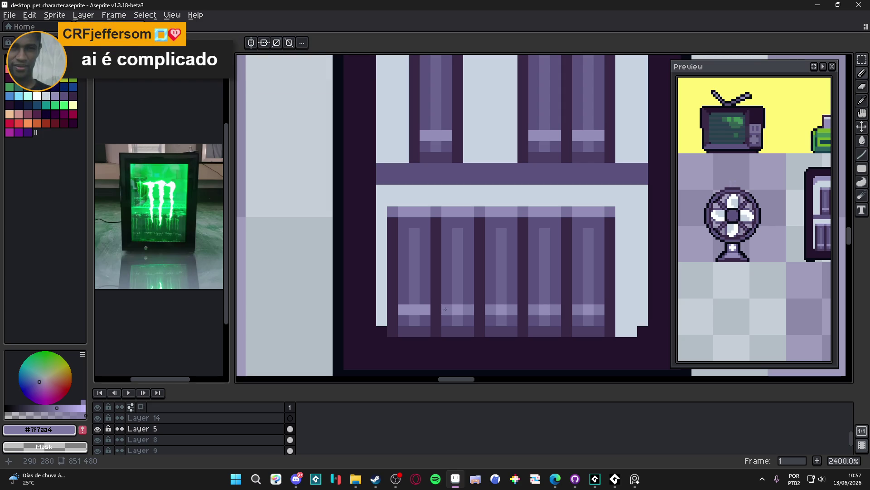
Set up the Gradient tool with Bayer Matrix 2x2 dithering, from light lavender to pale green-grey.
scroll(405, 310, down, 2)
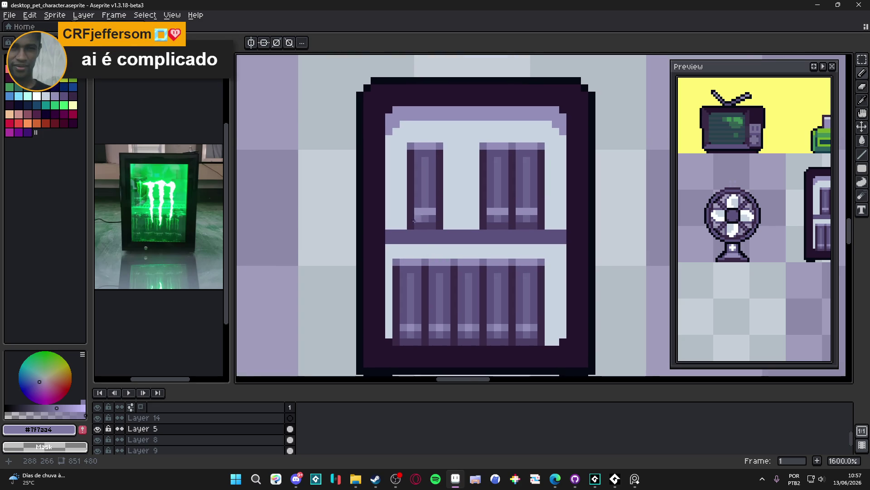
scroll(430, 216, down, 3)
scroll(426, 194, up, 6)
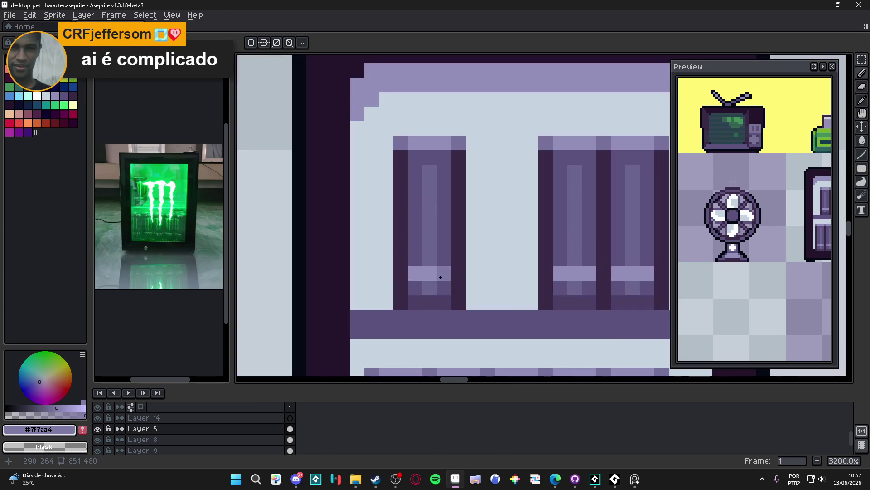
scroll(462, 260, right, 2)
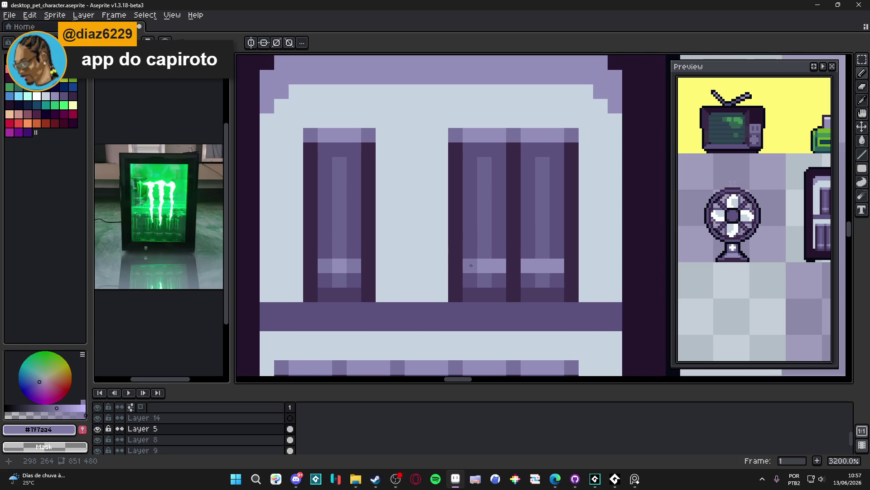
scroll(551, 268, down, 7)
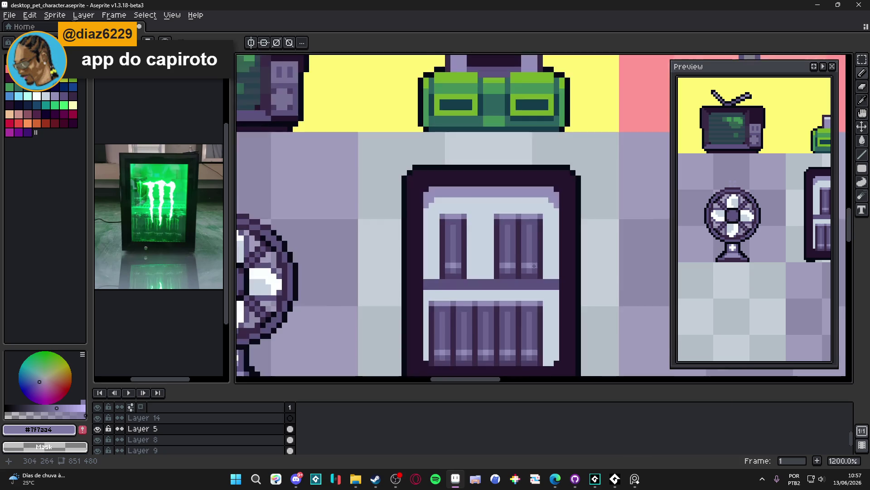
scroll(494, 262, up, 1)
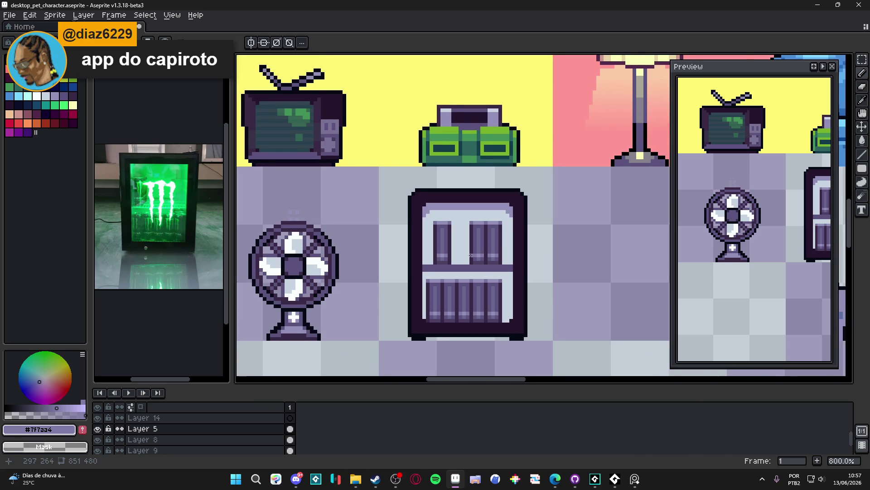
scroll(474, 255, right, 2)
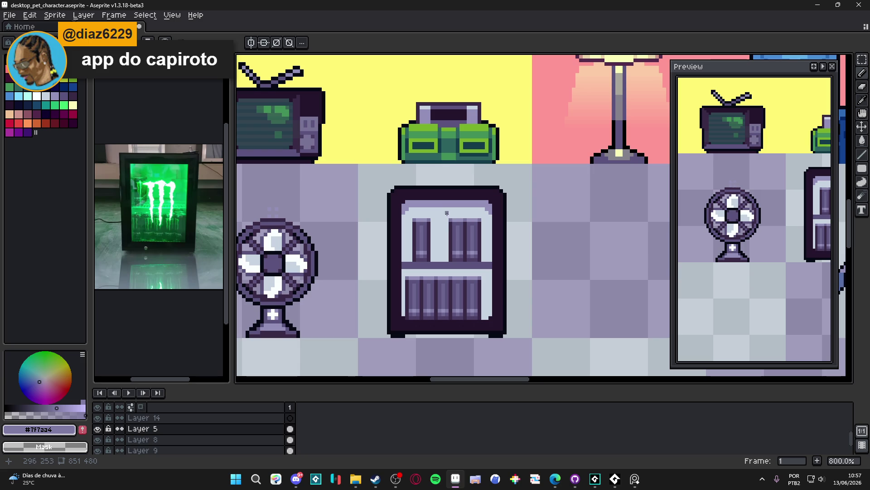
scroll(444, 223, up, 2)
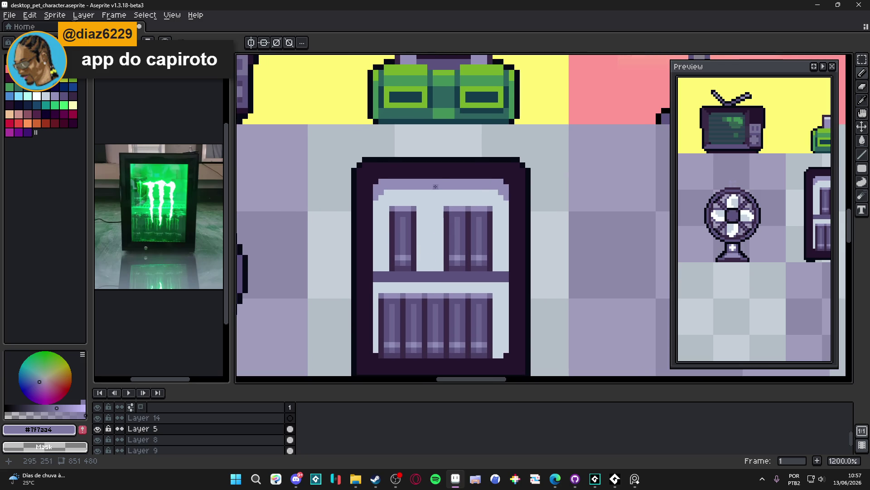
alt+click(435, 186)
click(862, 168)
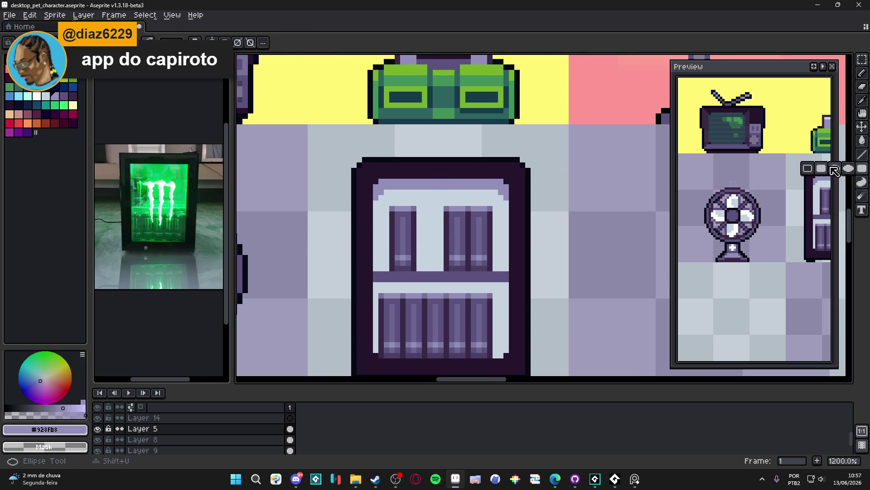
drag(863, 140, 851, 144)
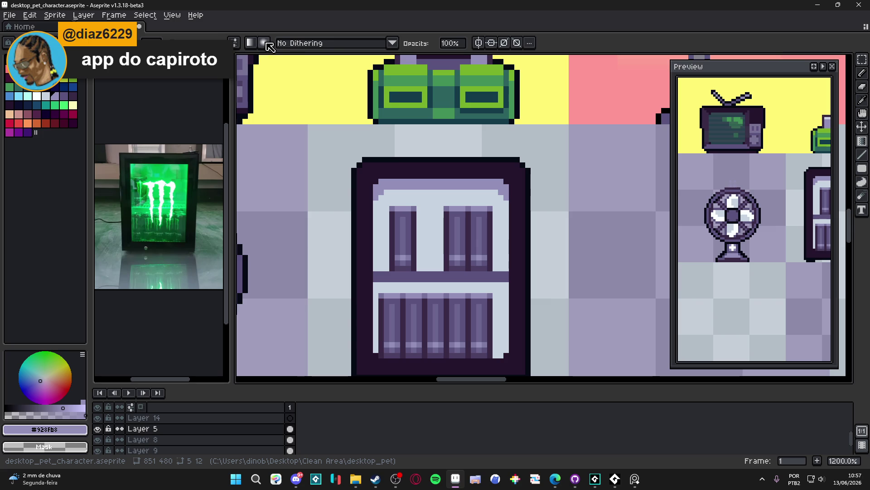
click(317, 44)
click(342, 92)
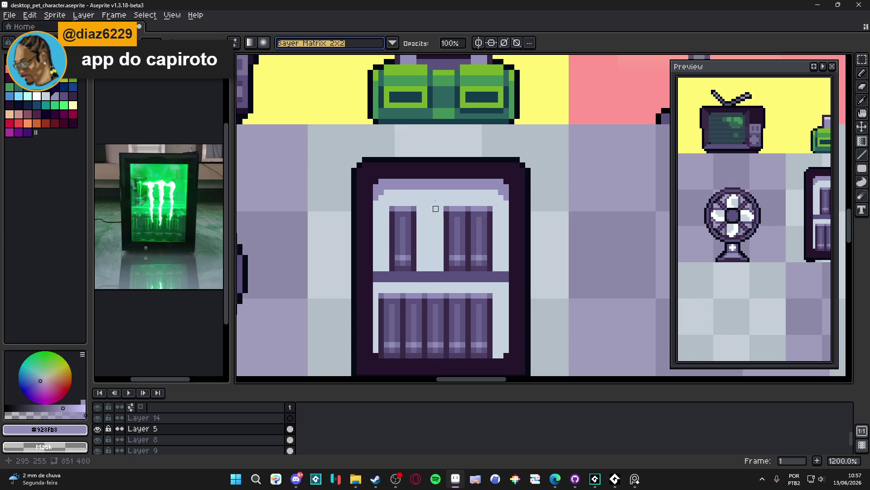
alt+right_click(436, 220)
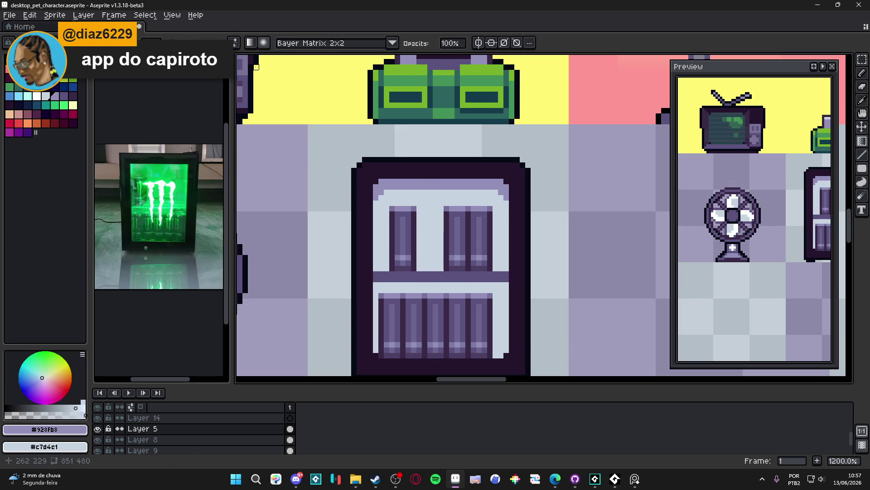
Drag dithered gradients below the upper cans and over the lower compartment, undoing trial attempts.
key(v)
key(g)
click(426, 259)
key(ctrl+z)
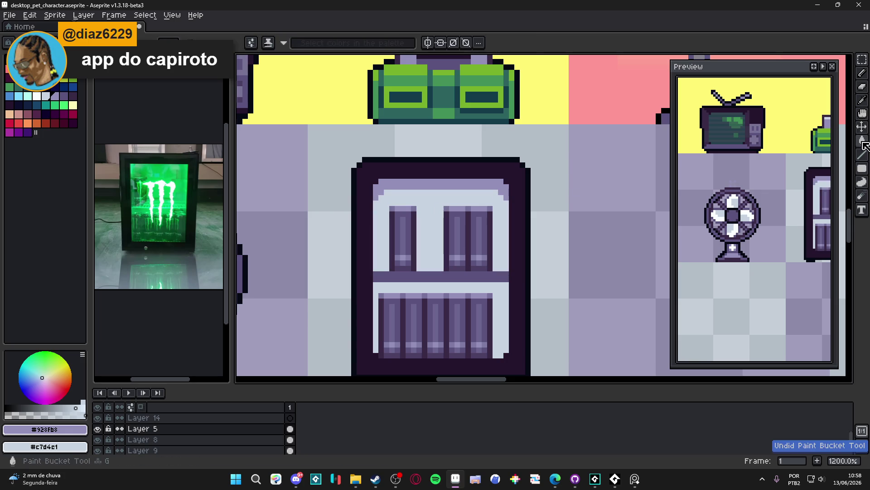
key(shift+g)
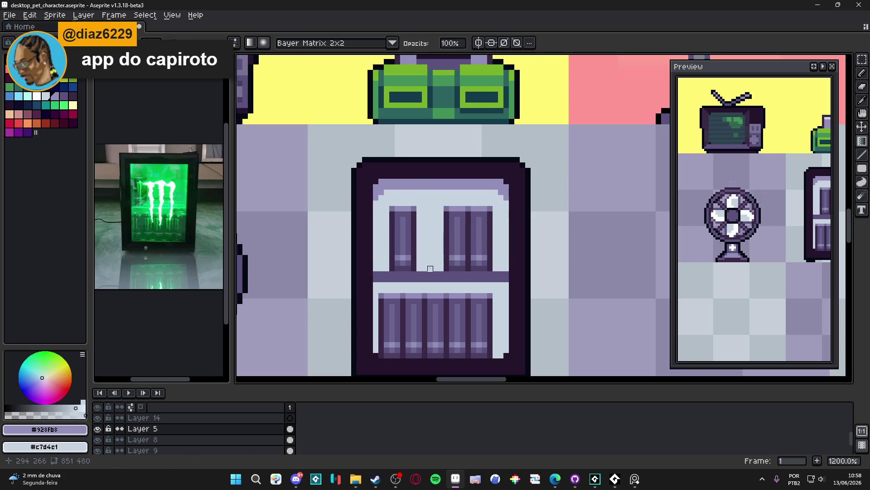
drag(445, 192, 431, 213)
key(ctrl+z)
drag(431, 268, 424, 220)
drag(499, 350, 501, 306)
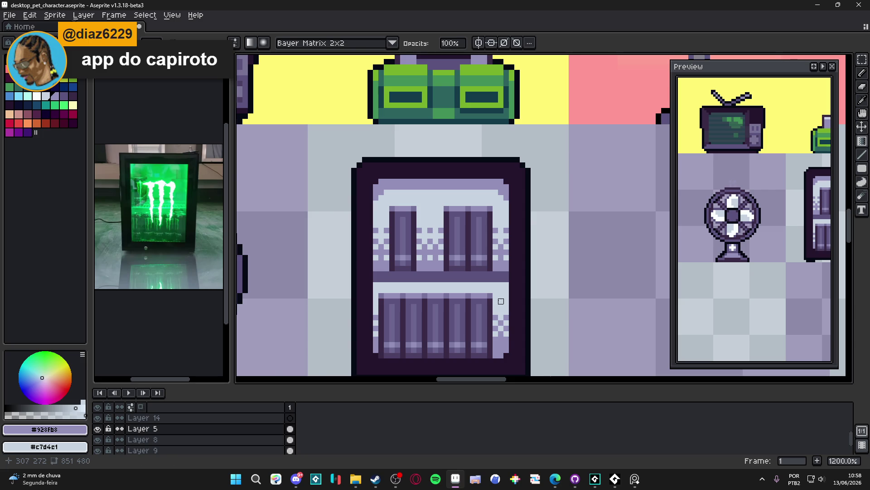
scroll(501, 301, down, 3)
Add a new layer above Layer 5 and choose the bright green palette colour.
click(98, 428)
click(97, 428)
click(167, 429)
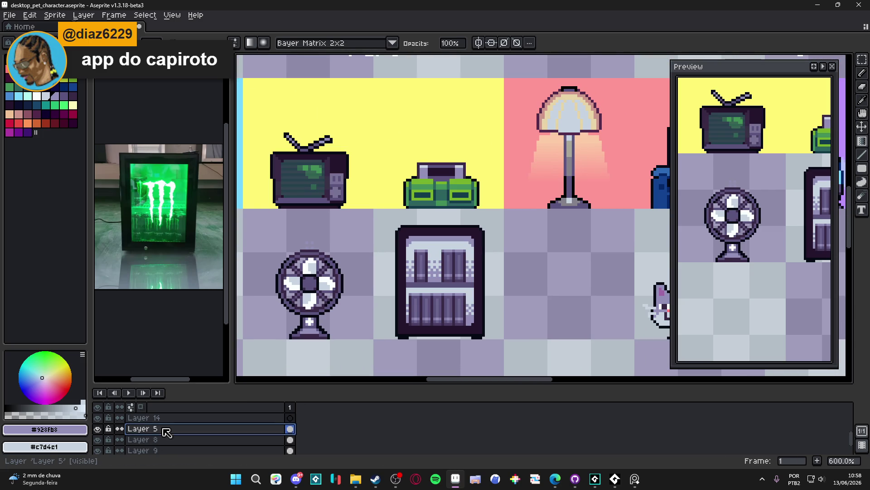
key(shift+n)
click(55, 97)
click(58, 104)
Outline and cover the whole fridge interior in green with a 7px pencil.
key(b)
scroll(393, 218, up, 3)
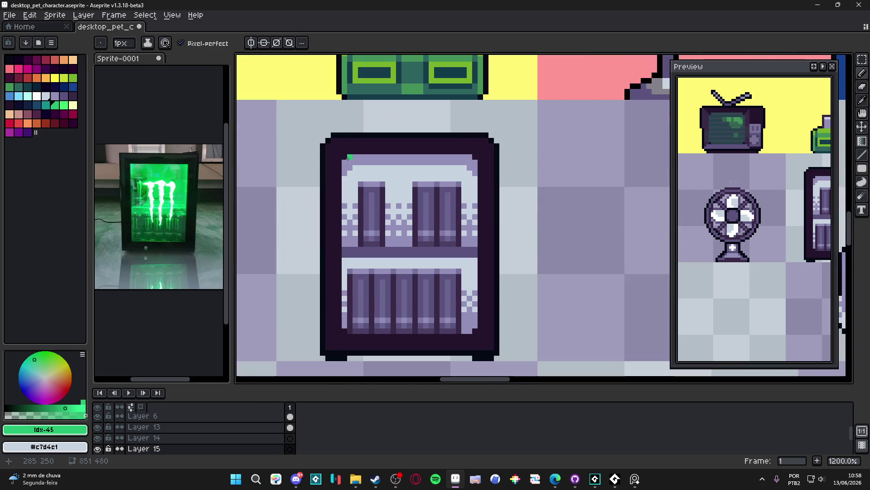
shift+click(471, 160)
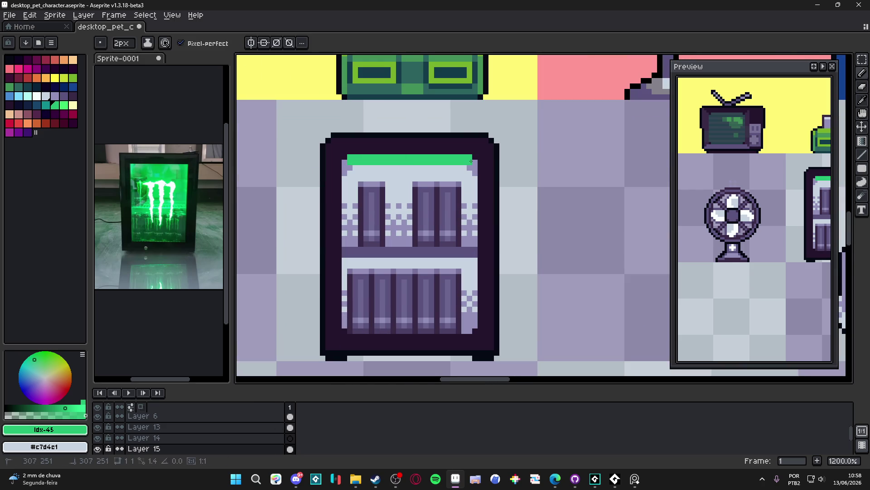
shift+click(347, 329)
shift+click(350, 166)
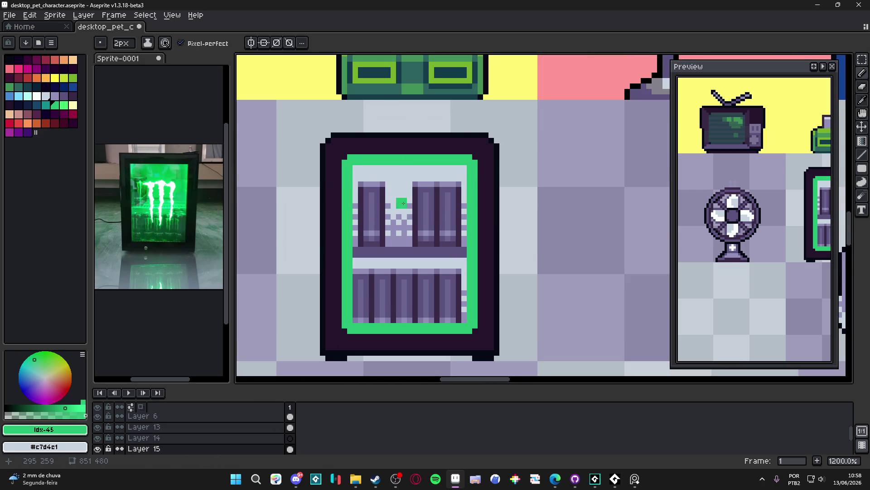
key(plus)
key(plus)
key(plus)
mouse_move(354, 175)
mouse_down()
mouse_move(372, 184)
mouse_move(456, 179)
mouse_move(436, 264)
mouse_up()
mouse_move(452, 315)
mouse_down()
mouse_move(369, 308)
mouse_move(358, 295)
mouse_move(408, 254)
mouse_move(402, 234)
mouse_move(421, 209)
mouse_move(381, 234)
mouse_move(369, 212)
mouse_move(355, 290)
mouse_up()
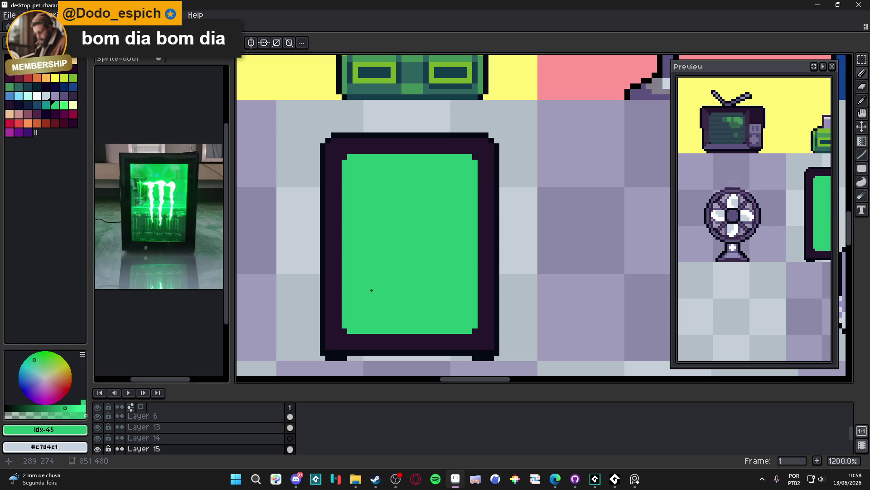
Set the new layer's blend mode to Color.
double_click(143, 449)
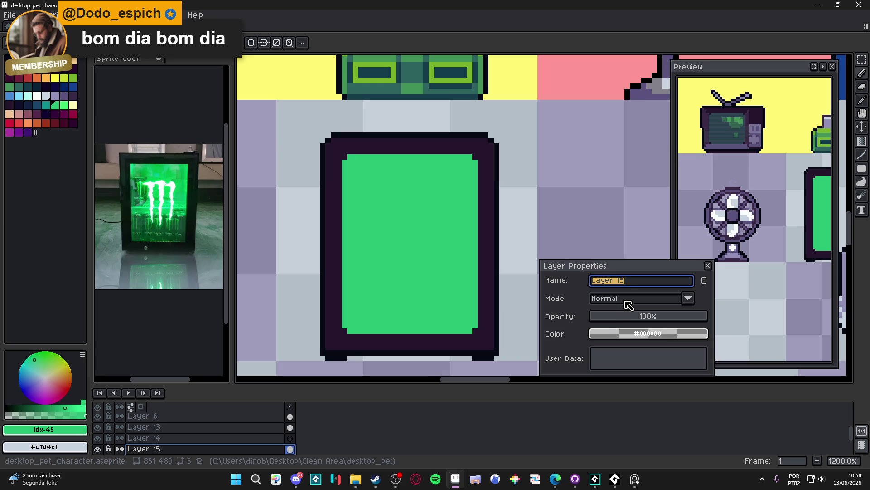
click(626, 299)
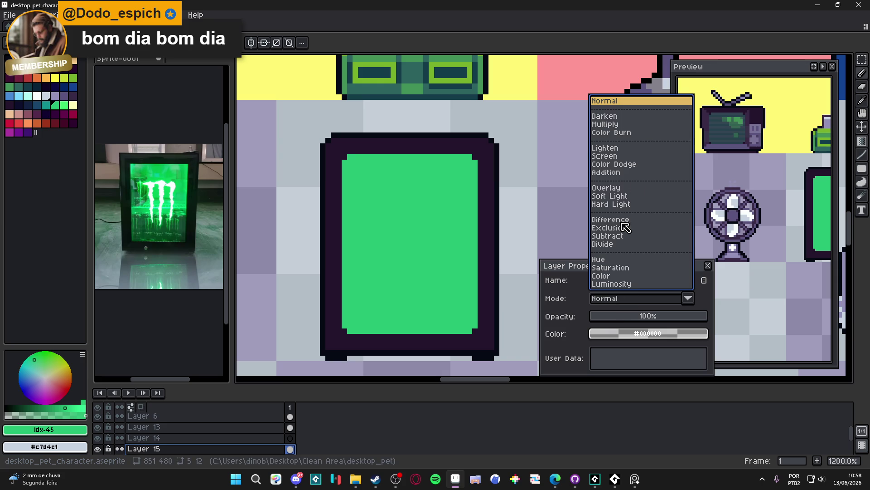
click(635, 276)
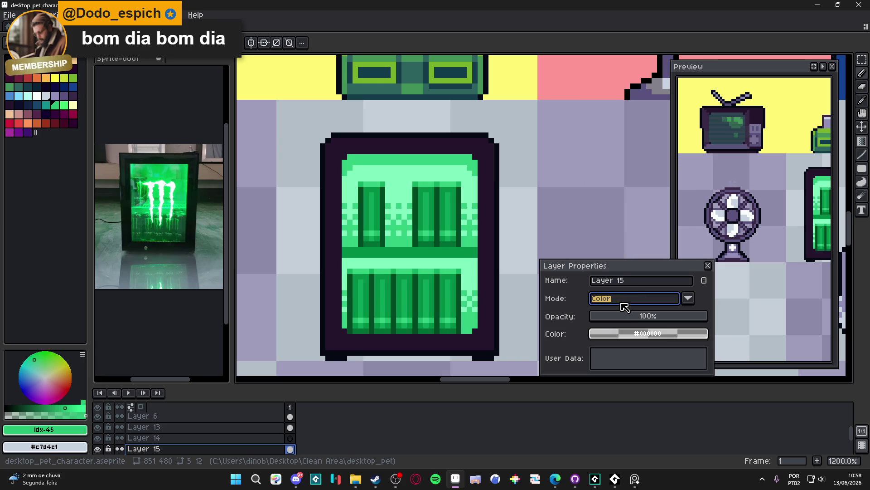
scroll(456, 213, down, 2)
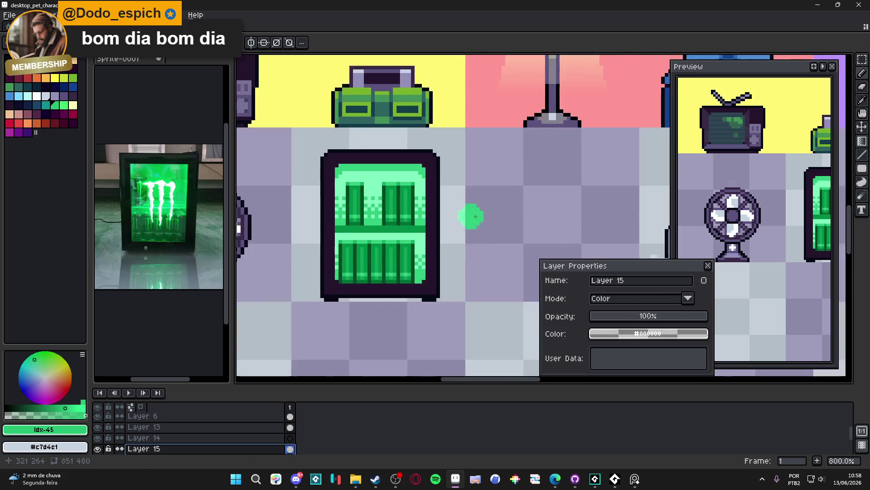
Close the layer properties, delete Layer 15 from the timeline, and choose white from the palette.
click(708, 265)
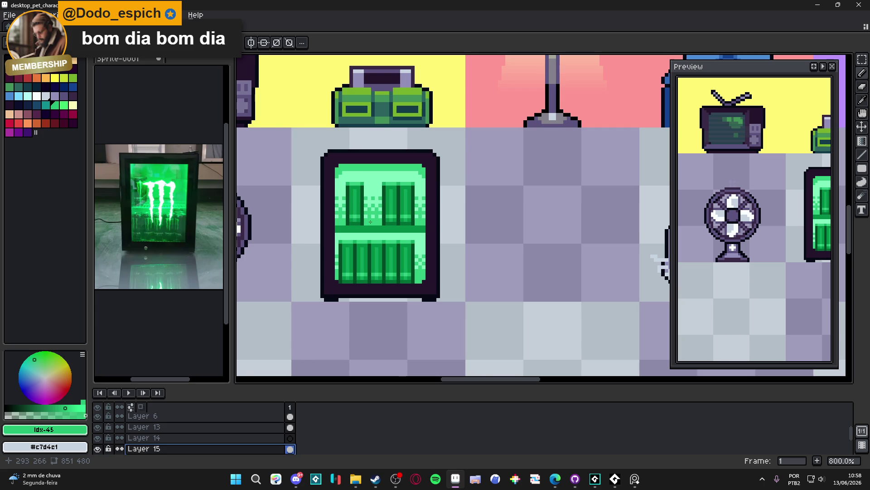
scroll(371, 222, down, 2)
scroll(363, 181, up, 4)
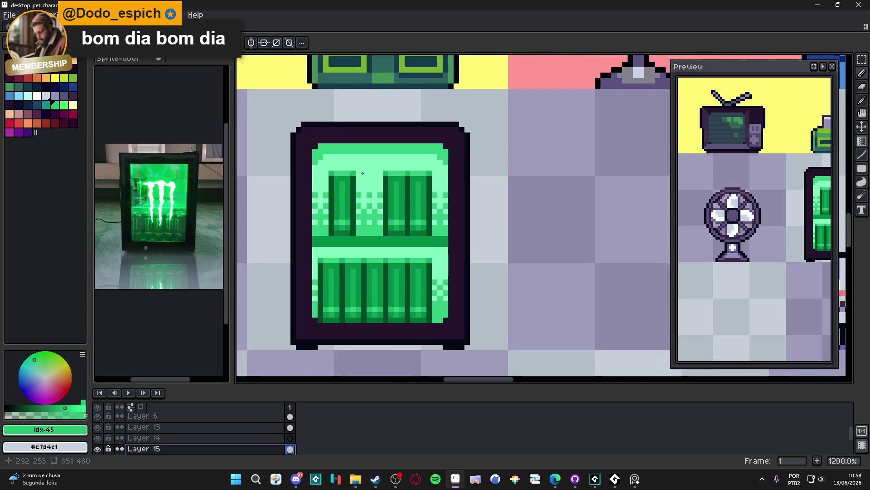
scroll(374, 179, down, 3)
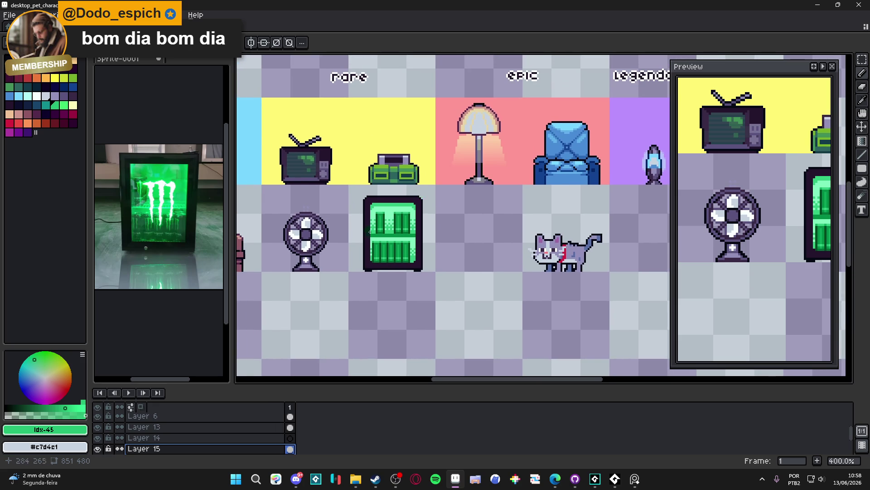
scroll(377, 226, up, 2)
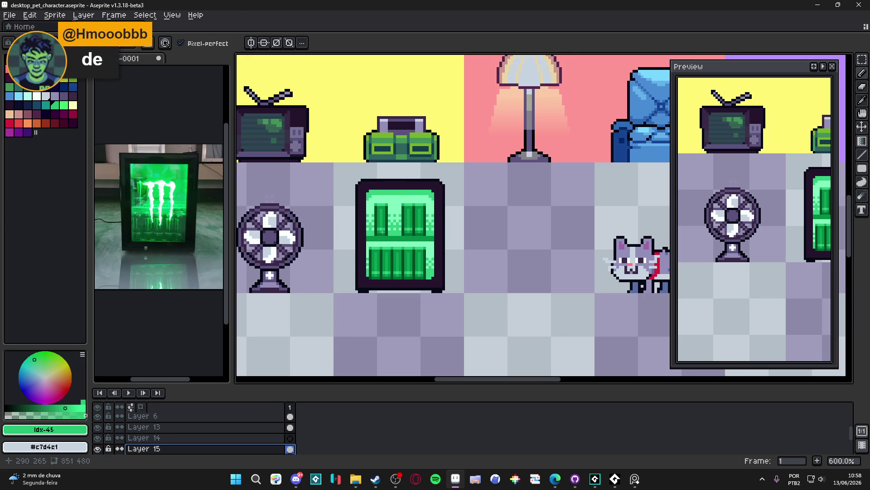
scroll(168, 442, down, 2)
right_click(169, 430)
click(207, 437)
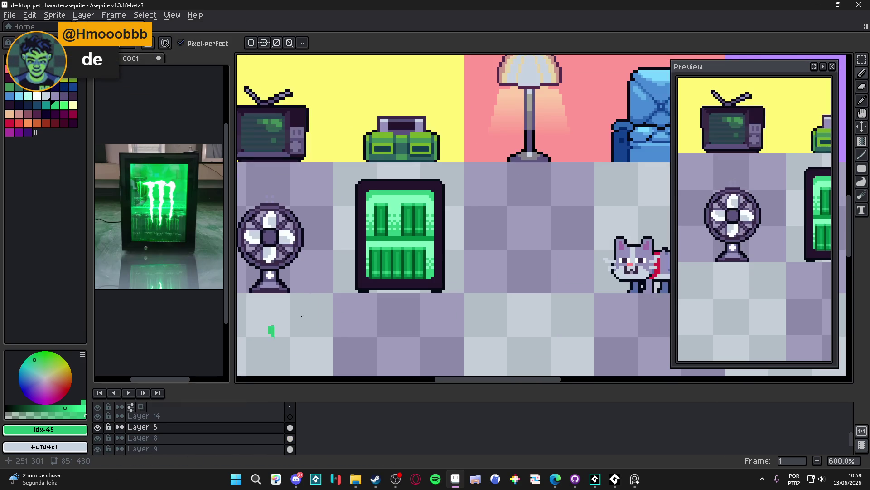
scroll(403, 221, up, 3)
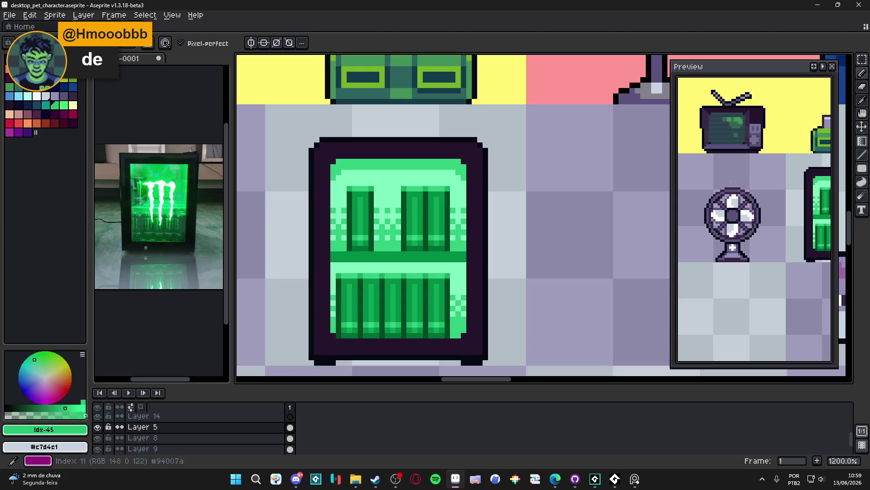
click(37, 96)
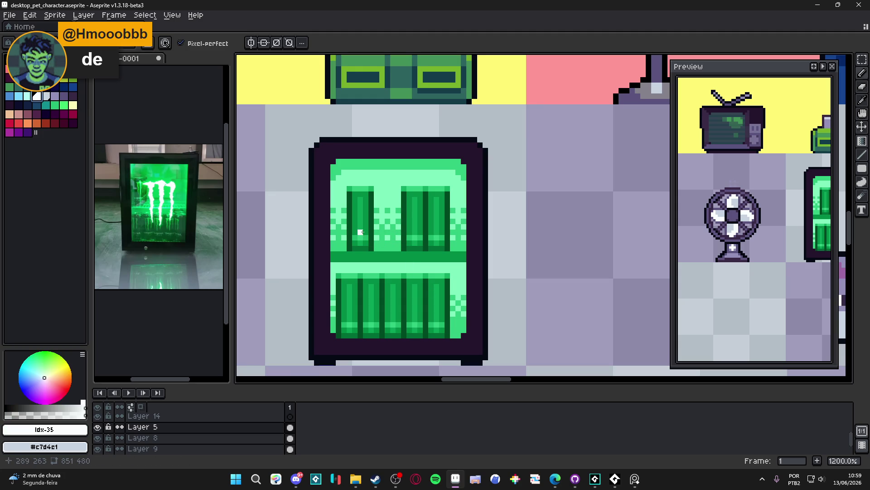
Undo a white test stroke, then paint a lavender vertical handle down the fridge's left edge.
mouse_move(355, 216)
mouse_down()
mouse_move(385, 247)
mouse_move(420, 194)
mouse_up()
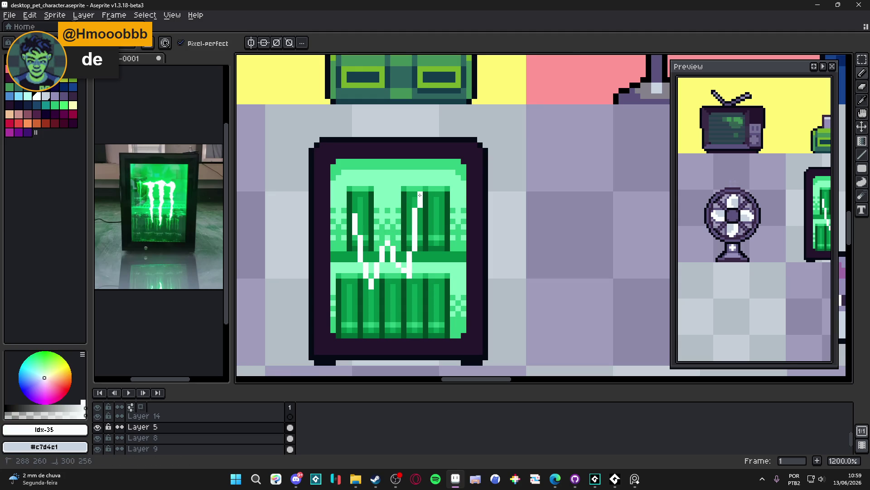
scroll(421, 193, down, 3)
scroll(411, 242, up, 3)
key(ctrl+z)
scroll(362, 236, down, 1)
scroll(352, 237, up, 1)
alt+click(346, 227)
alt+click(285, 213)
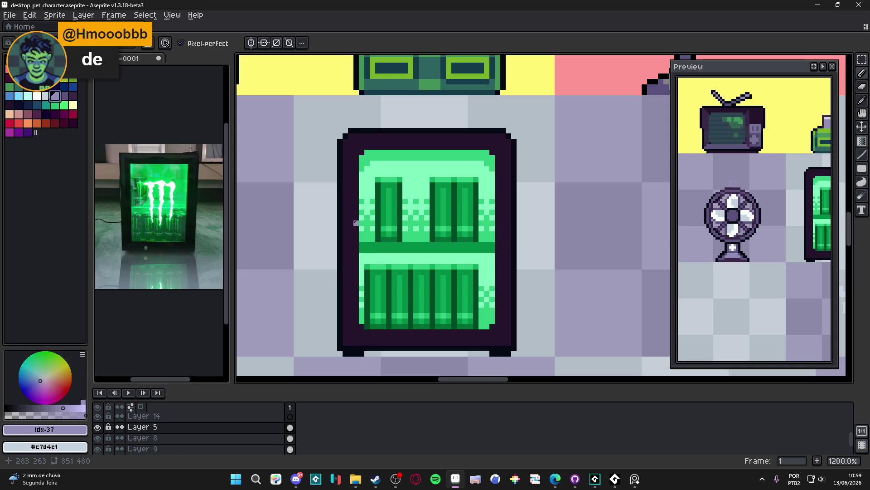
drag(354, 220, 354, 272)
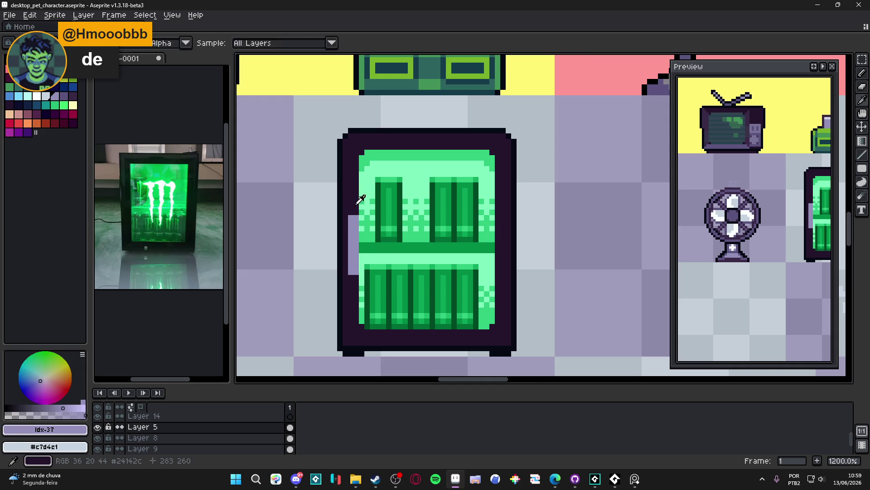
alt+click(361, 200)
scroll(361, 199, down, 2)
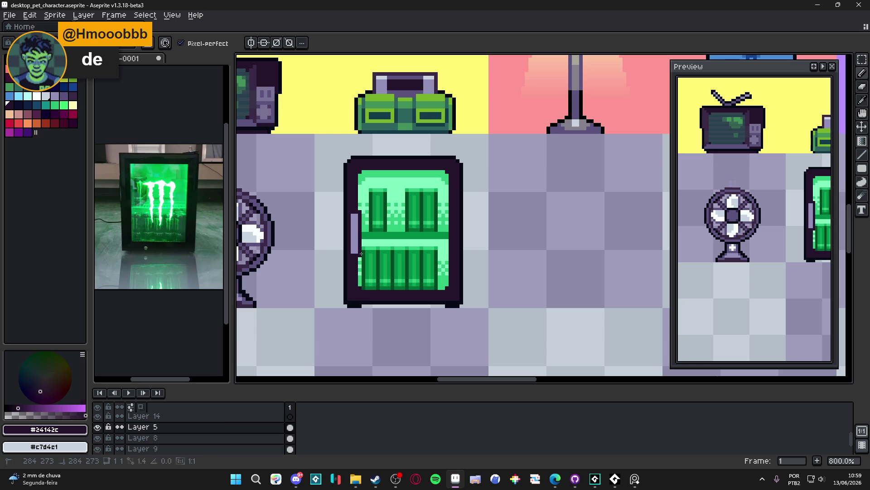
Eyedrop the fridge's light green #7cffbc, undo a trial bucket fill, and return to Pencil.
scroll(359, 204, down, 2)
scroll(362, 258, up, 2)
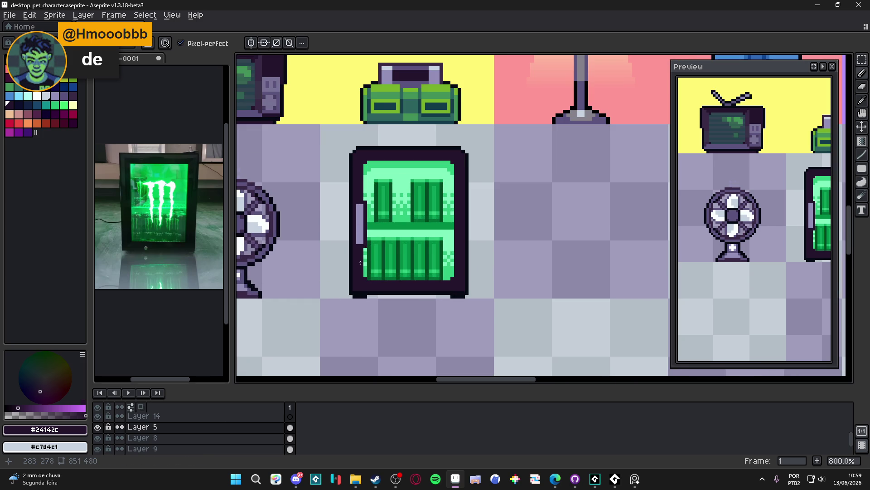
scroll(347, 202, down, 1)
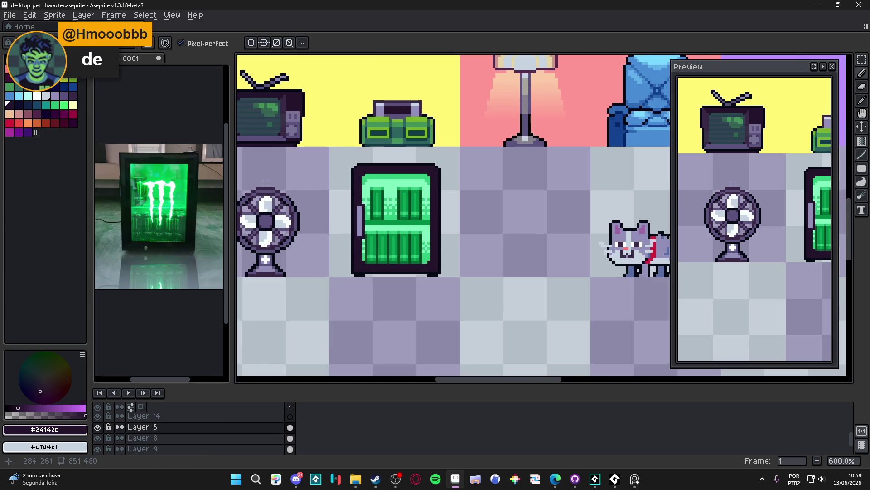
scroll(363, 205, up, 1)
scroll(369, 208, down, 1)
scroll(371, 213, up, 1)
scroll(374, 220, down, 1)
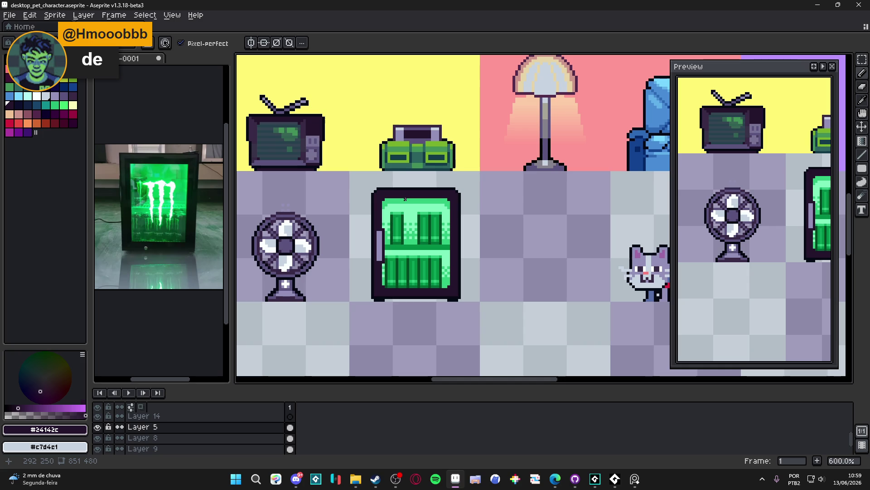
scroll(408, 203, up, 3)
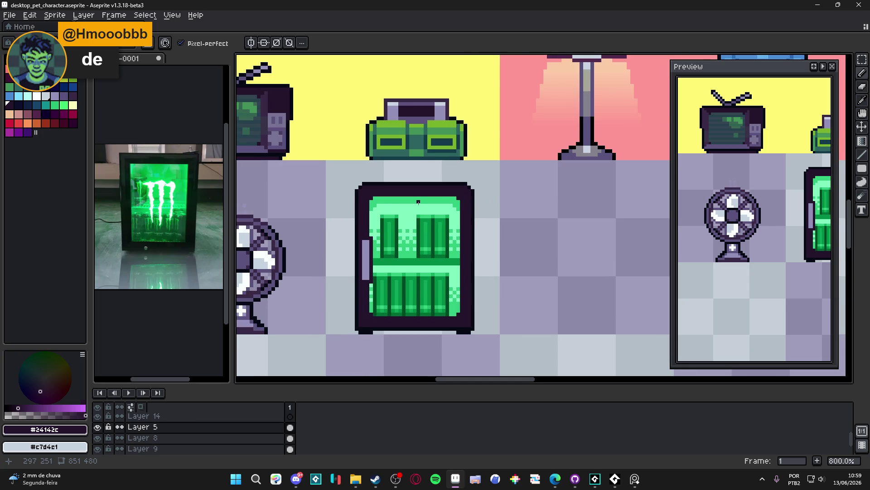
alt+click(400, 203)
key(g)
click(408, 207)
key(ctrl+z)
key(b)
scroll(428, 208, down, 3)
scroll(428, 209, up, 3)
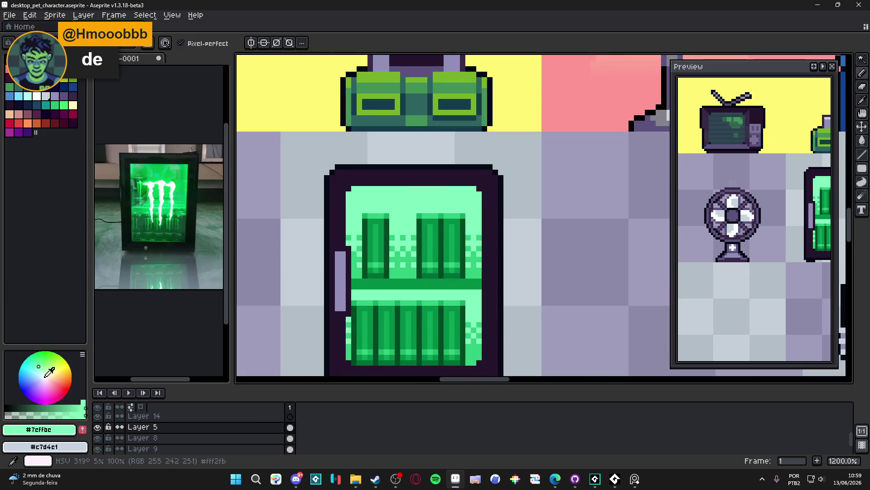
Draw two pale green highlight lines across the interior's top and fill the top-right corner.
click(44, 371)
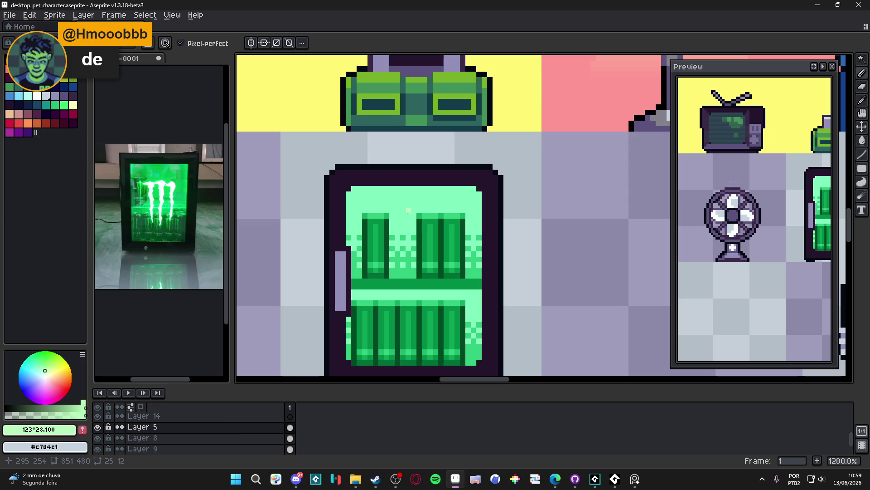
drag(383, 192, 457, 195)
drag(438, 199, 353, 194)
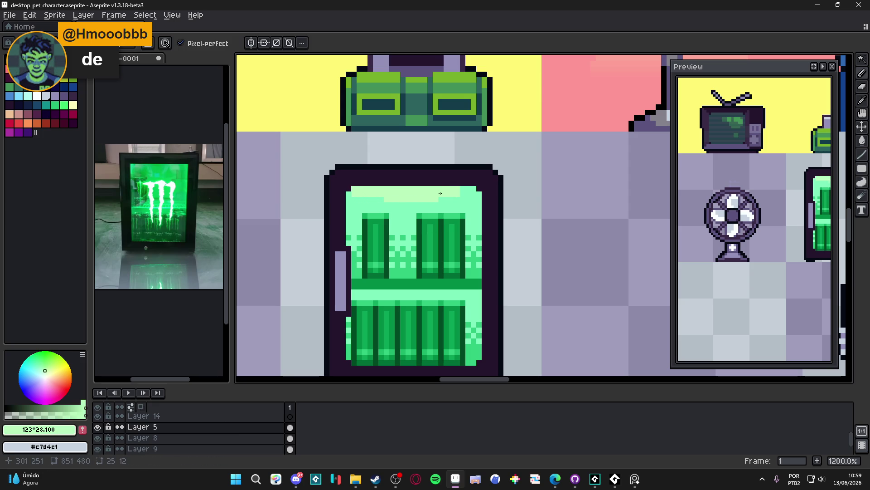
click(463, 194)
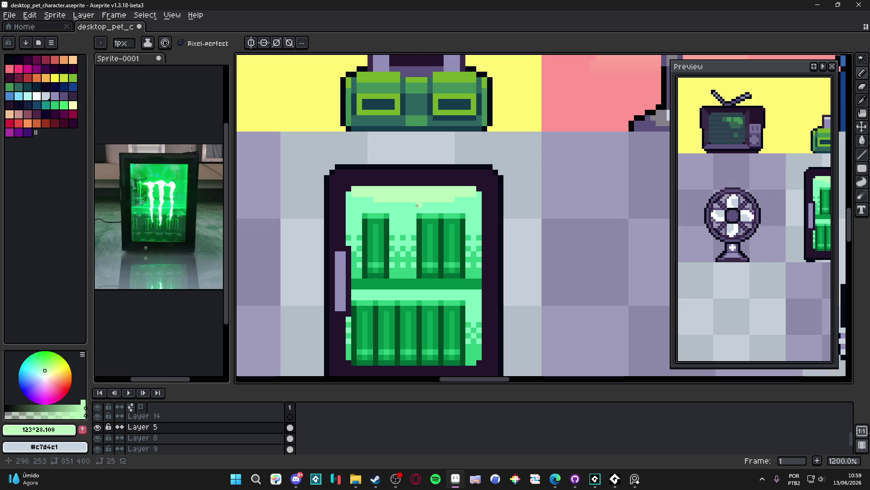
scroll(416, 206, down, 4)
scroll(462, 210, up, 3)
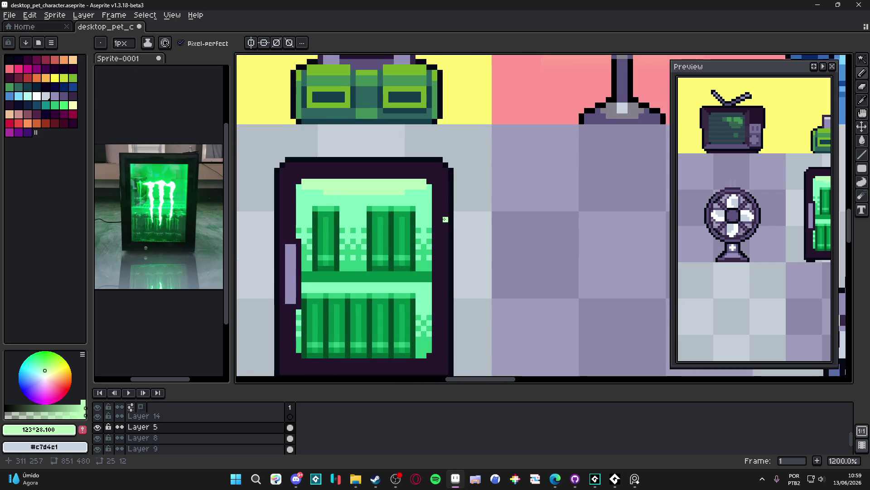
scroll(463, 227, down, 2)
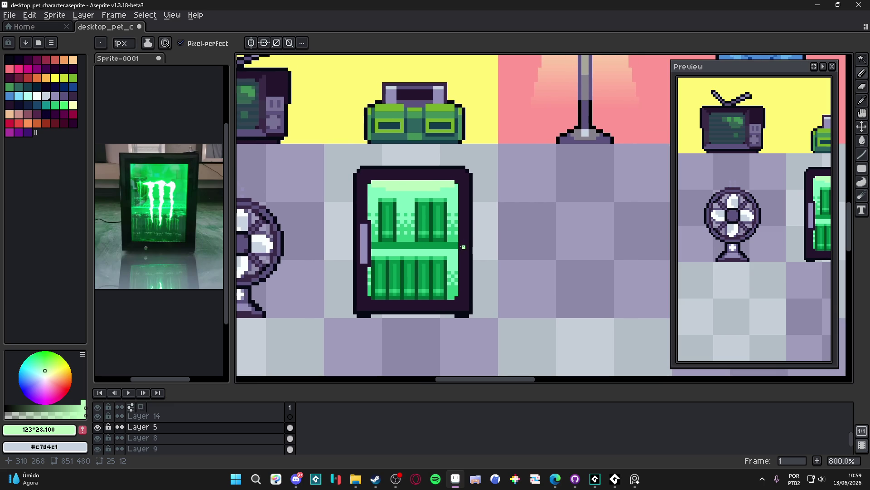
scroll(463, 246, up, 1)
scroll(416, 225, down, 1)
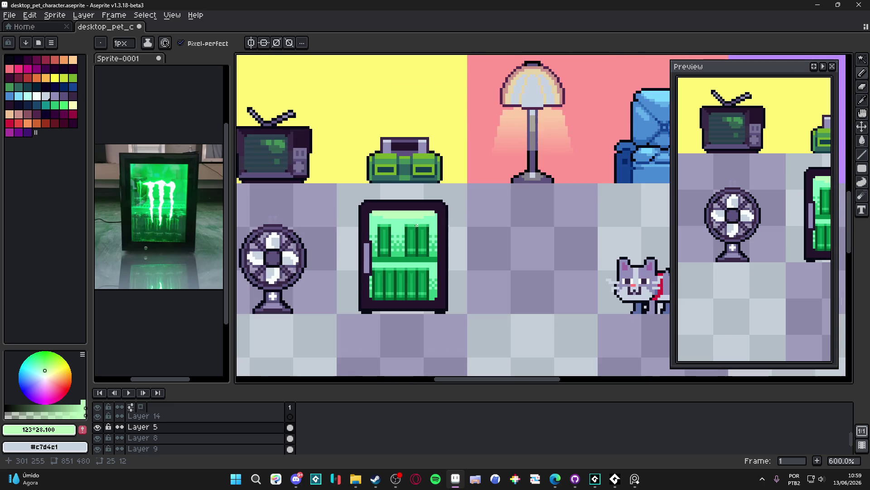
scroll(428, 209, up, 4)
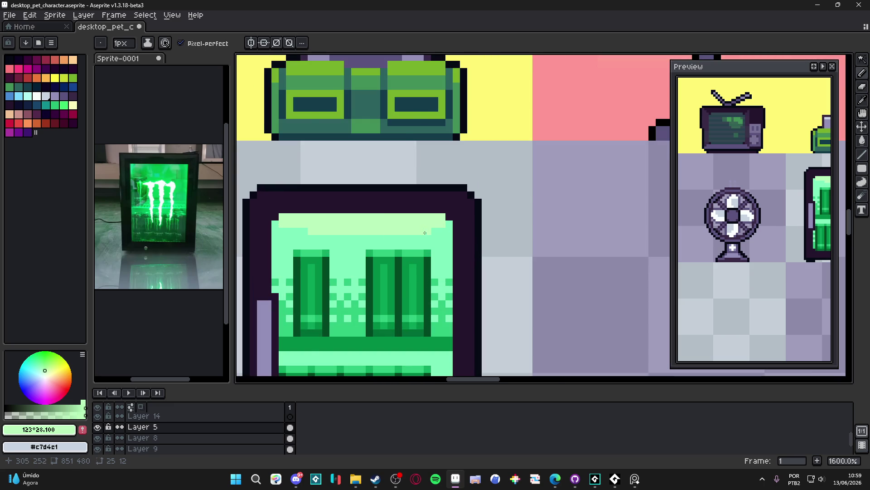
scroll(423, 233, down, 4)
scroll(392, 257, up, 1)
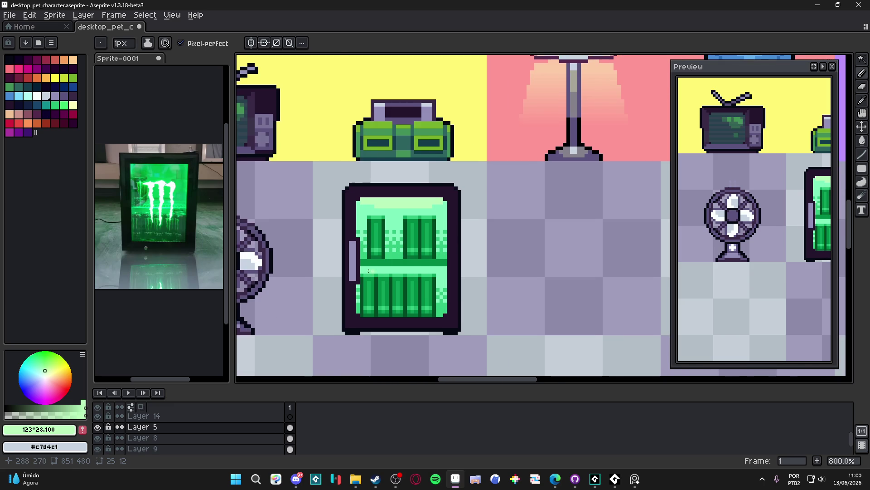
scroll(381, 252, up, 3)
scroll(377, 271, down, 4)
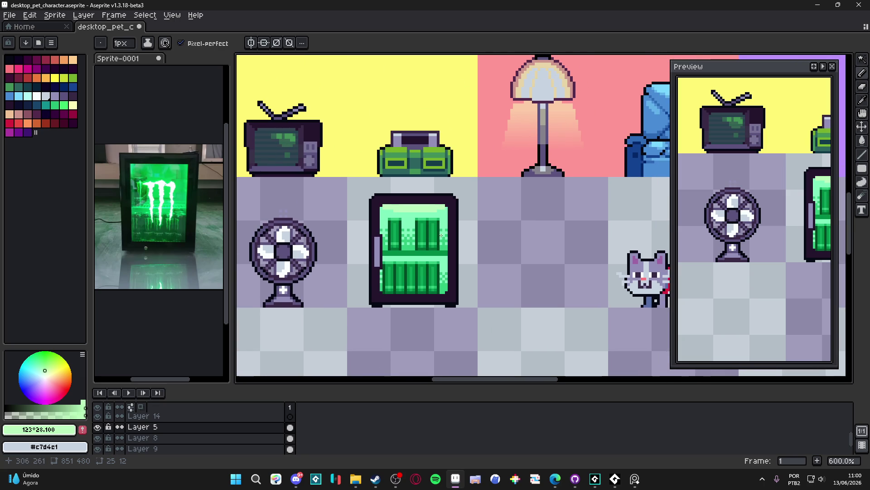
scroll(449, 217, down, 1)
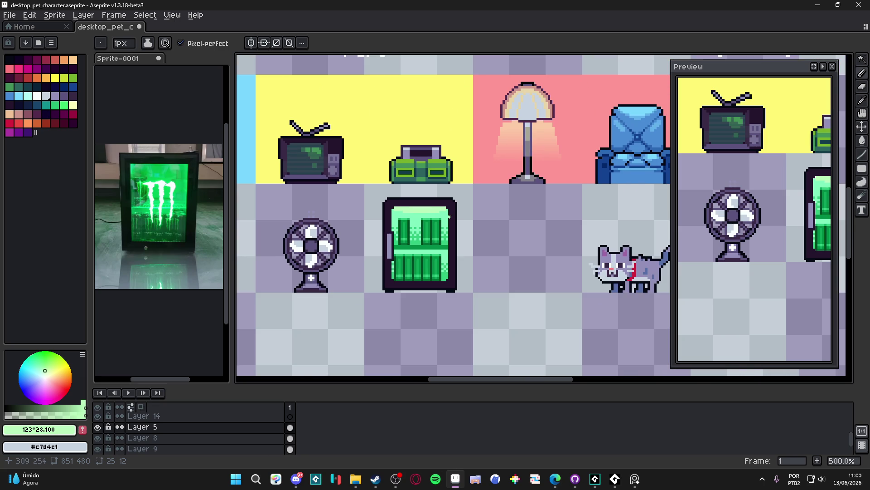
alt+click(449, 216)
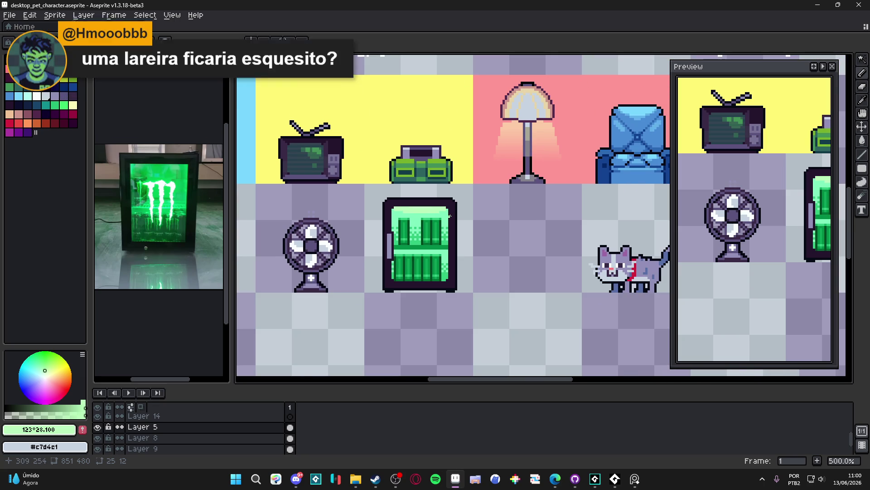
Undo the last pencil stroke on the fridge.
scroll(446, 217, up, 7)
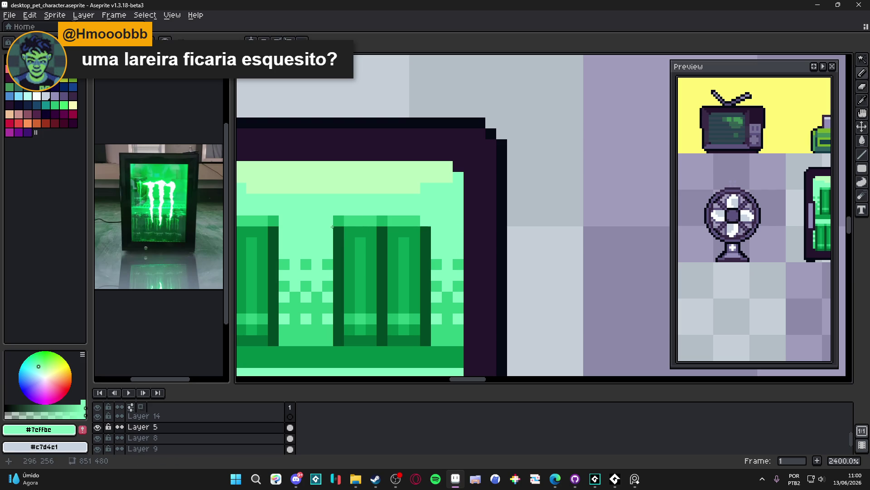
scroll(342, 221, down, 4)
scroll(358, 258, up, 2)
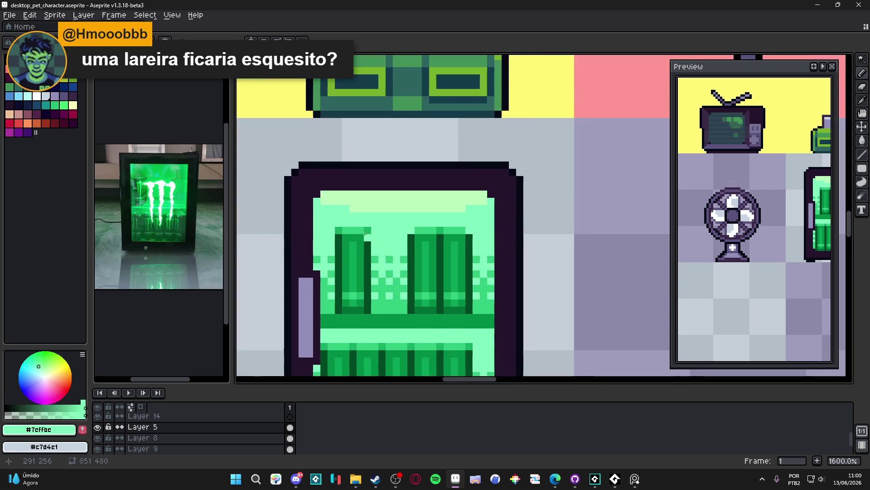
scroll(344, 236, down, 4)
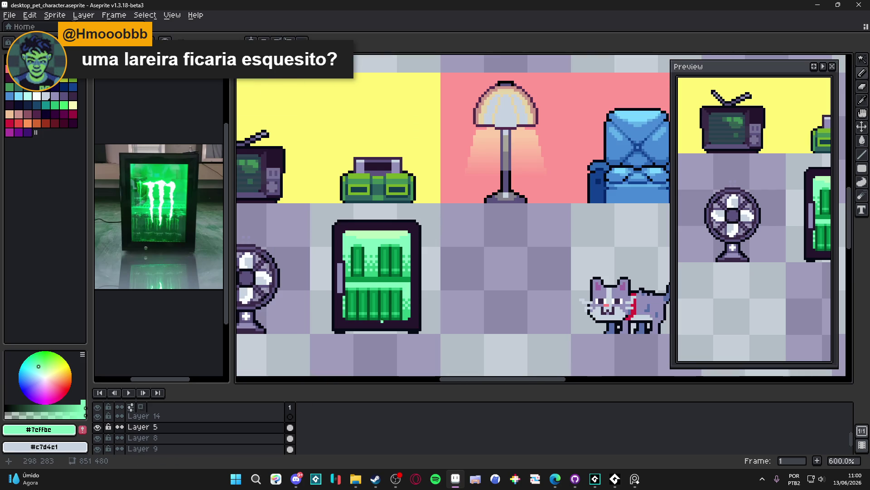
key(ctrl+z)
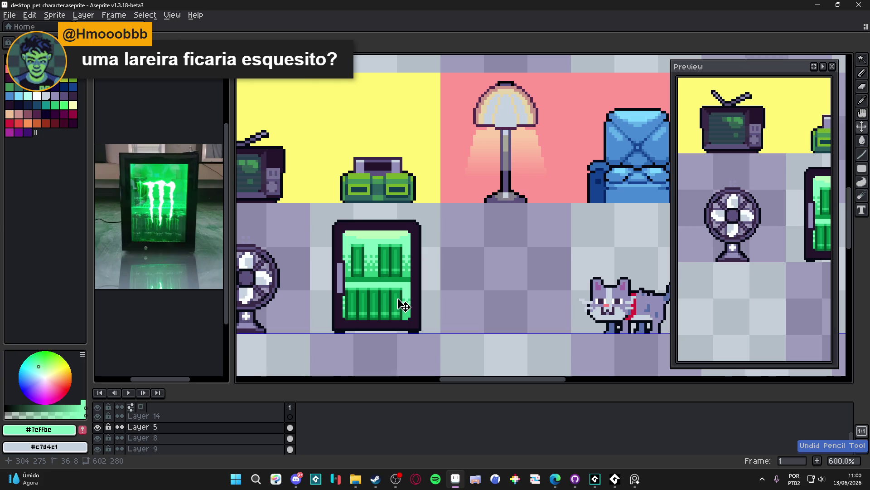
Sample the cans' dark green #008b45 as the drawing colour.
scroll(400, 296, down, 2)
scroll(418, 299, up, 2)
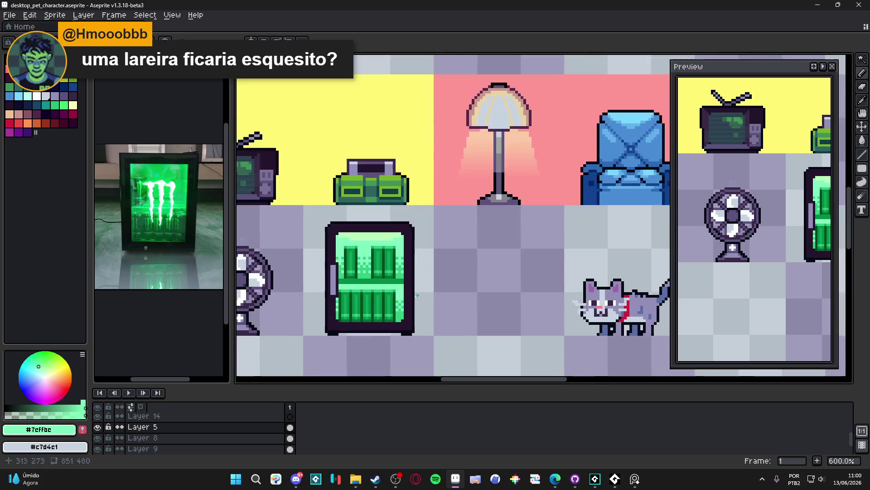
scroll(417, 295, up, 1)
scroll(408, 288, up, 6)
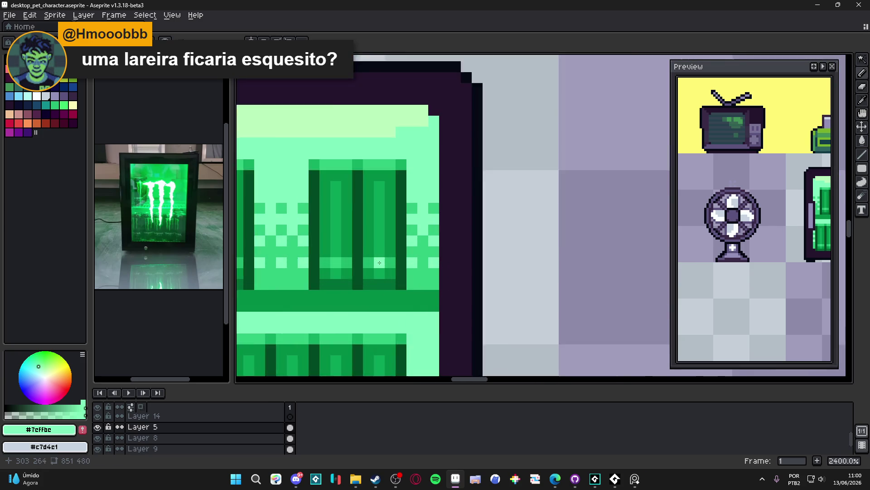
alt+click(381, 269)
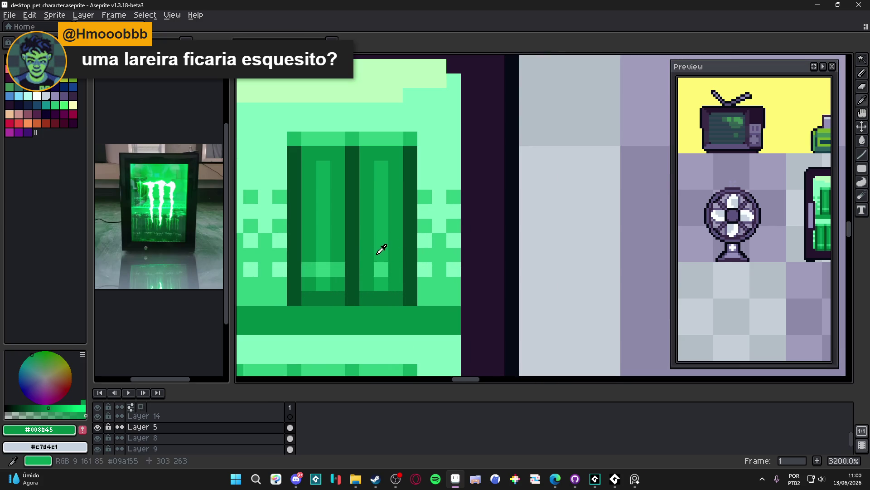
alt+click(380, 253)
alt+click(323, 269)
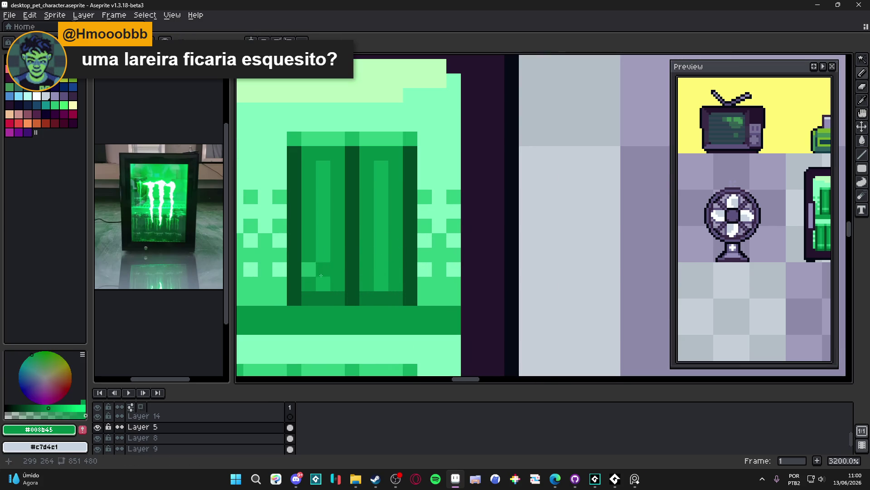
scroll(344, 271, down, 6)
scroll(367, 289, down, 1)
drag(367, 289, 443, 287)
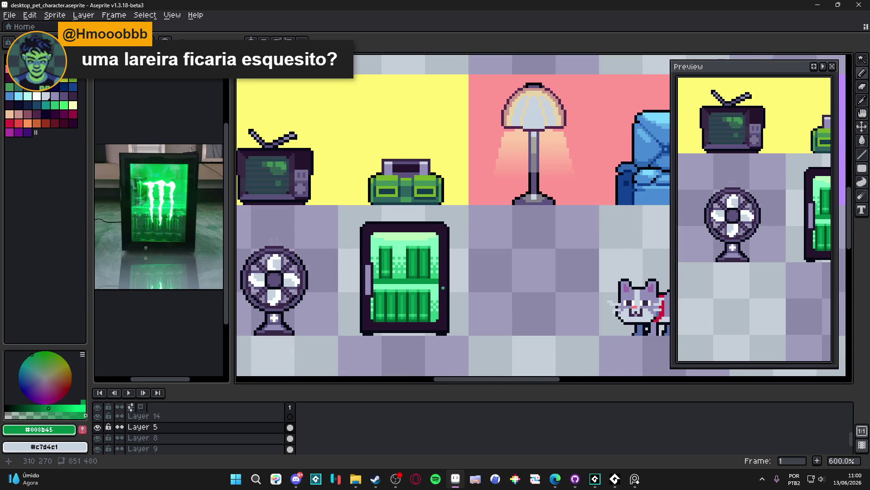
scroll(443, 288, up, 6)
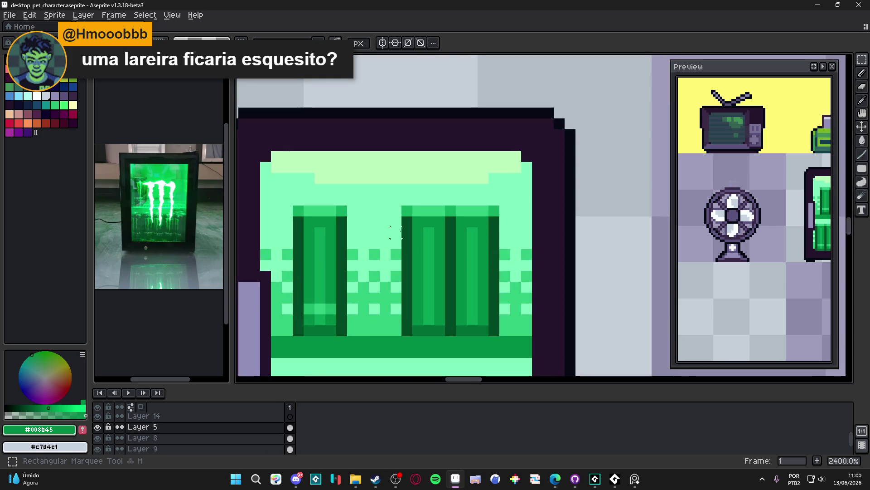
Select the right top-shelf can, then undo edits until the cans line up.
drag(407, 210, 463, 346)
key(ctrl+d)
key(b)
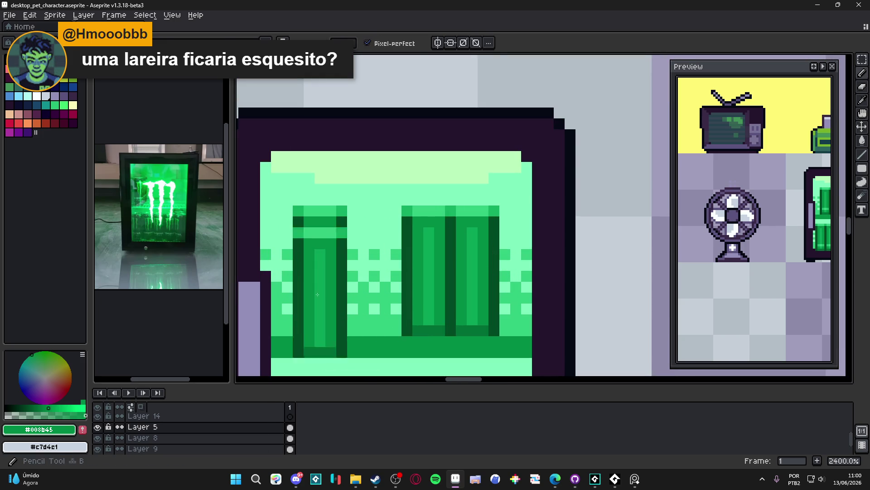
scroll(356, 316, up, 1)
scroll(390, 273, down, 3)
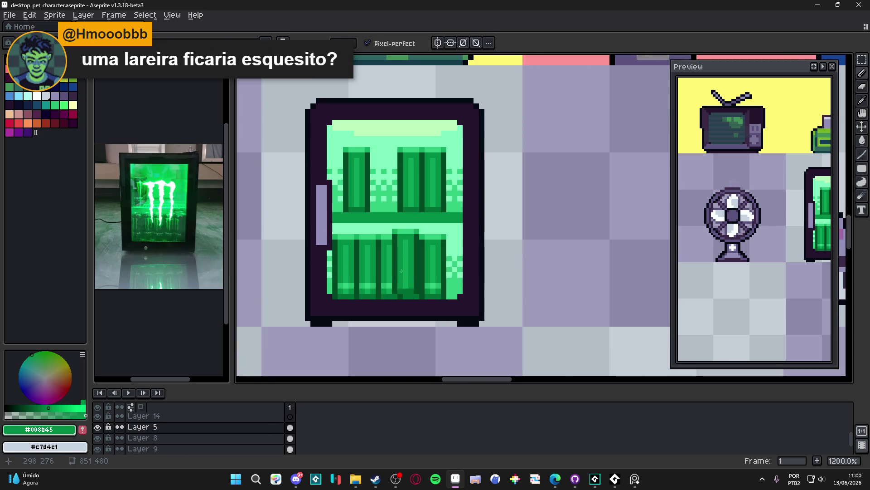
scroll(391, 272, up, 1)
key(ctrl+z)
key(ctrl+z)
key(ctrl+z)
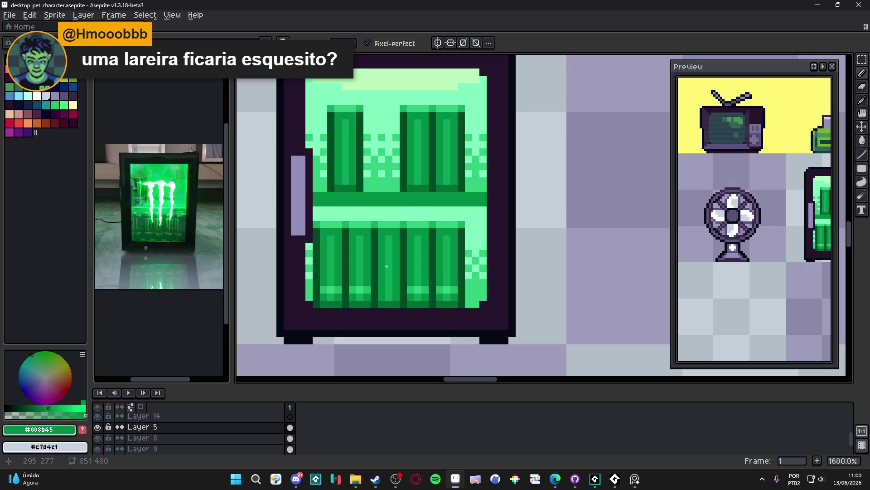
key(ctrl+z)
key(ctrl+z)
key(ctrl+z)
key(ctrl+z)
key(ctrl+z)
key(ctrl+y)
key(ctrl+y)
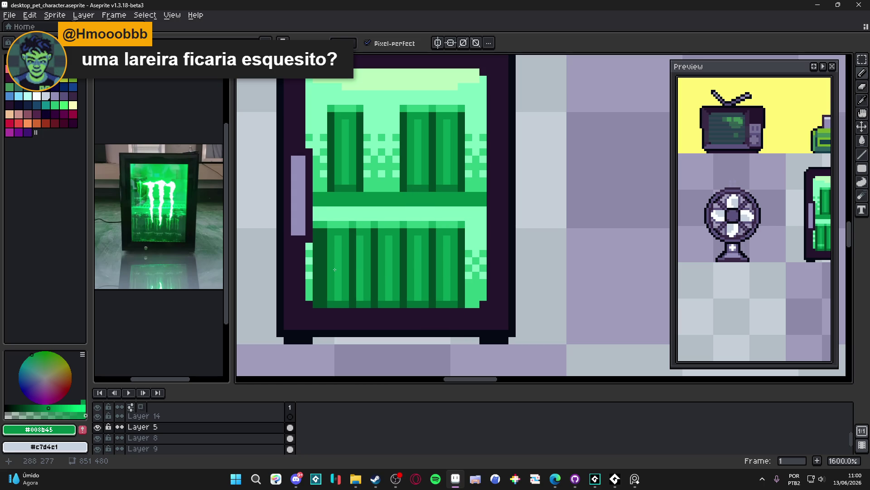
Undo moving the bottom-middle can and sample the lighter can green #09a155.
scroll(387, 277, down, 4)
drag(388, 276, 440, 263)
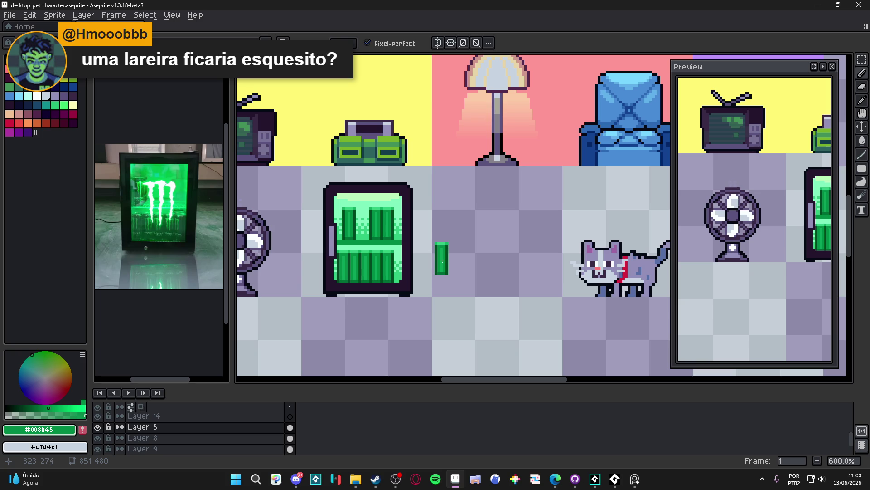
drag(442, 261, 444, 260)
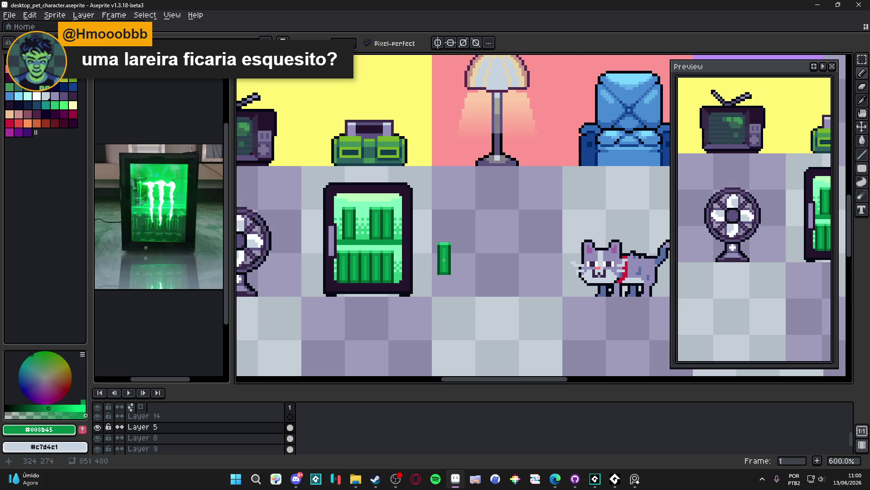
key(ctrl+z)
scroll(399, 252, up, 6)
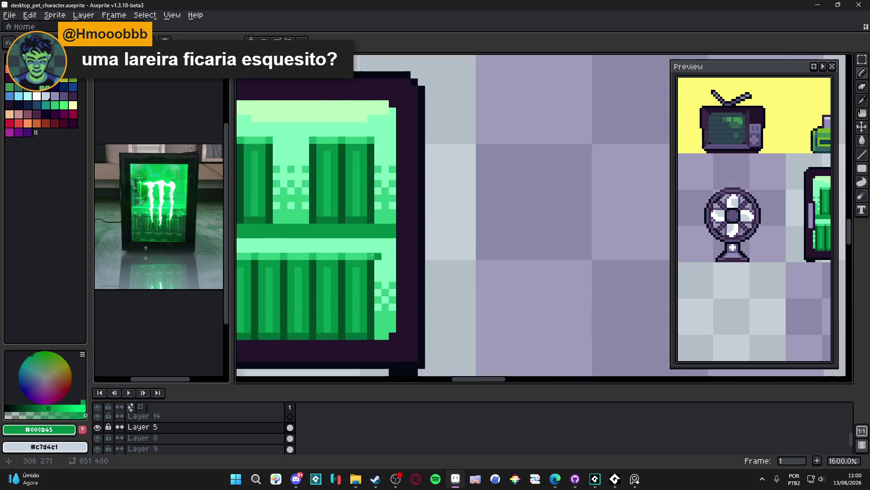
alt+click(311, 277)
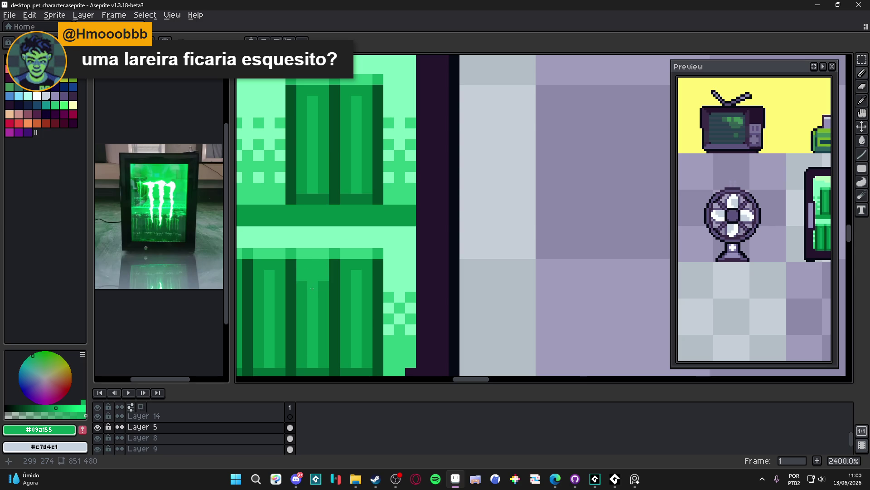
scroll(311, 288, down, 6)
key(ctrl+z)
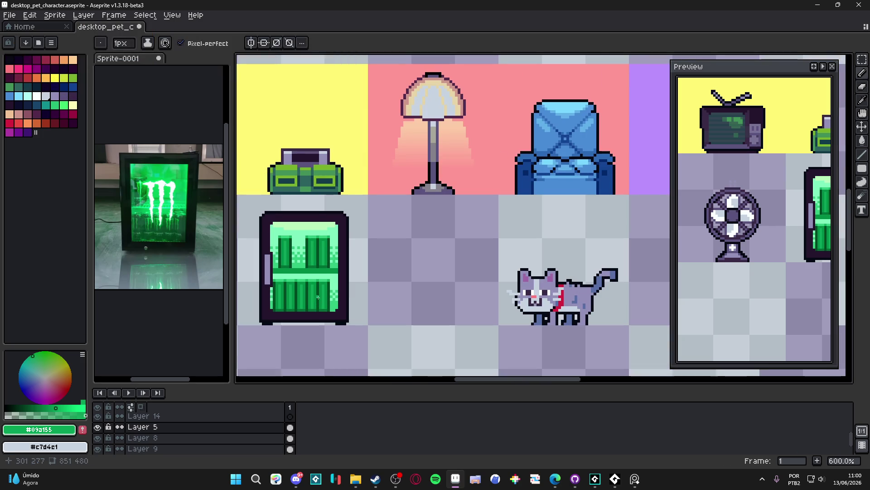
scroll(317, 304, up, 4)
alt+click(314, 300)
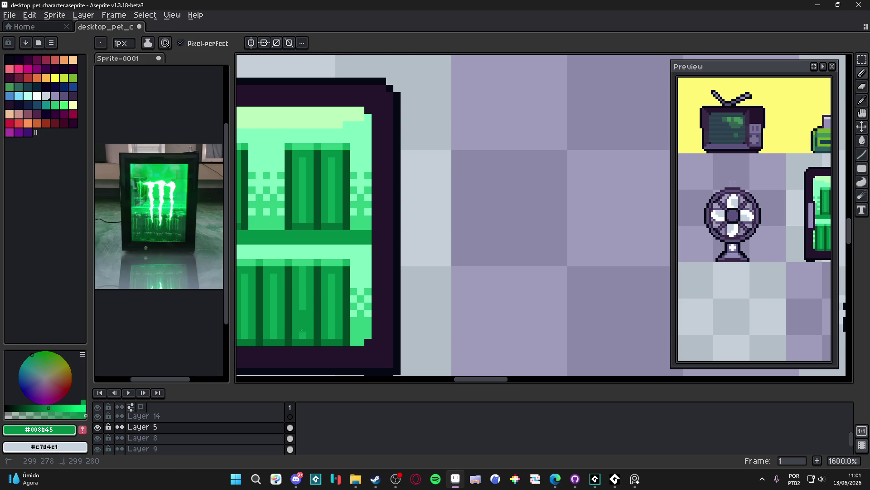
scroll(301, 333, down, 3)
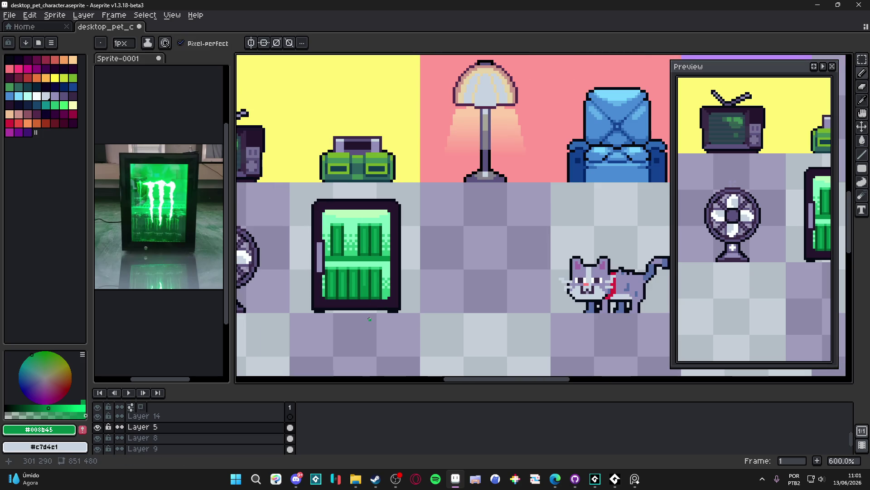
scroll(369, 268, up, 4)
alt+click(358, 266)
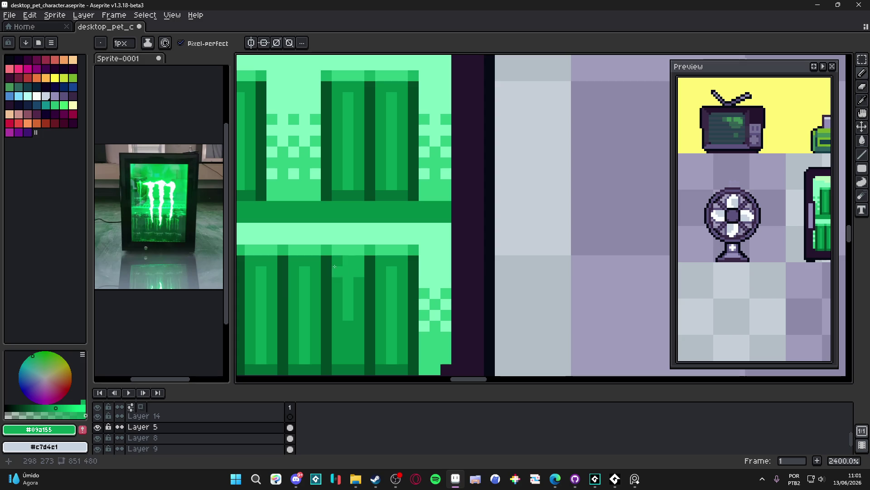
scroll(332, 273, down, 4)
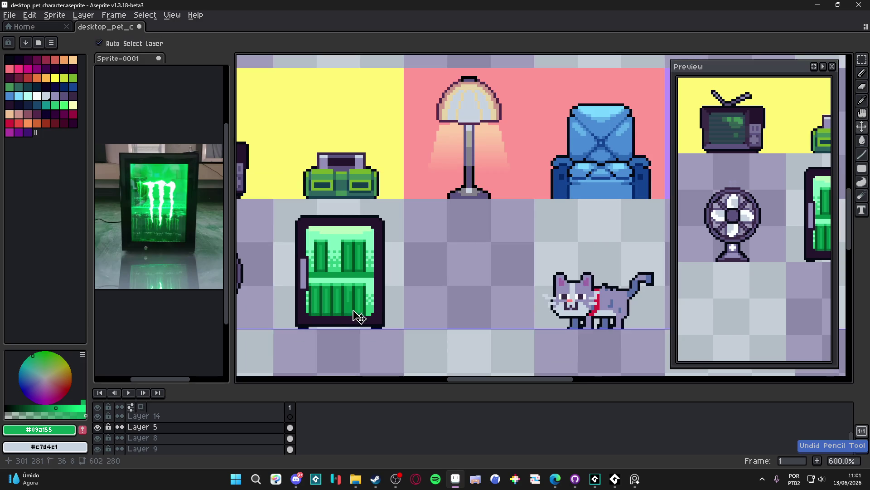
scroll(355, 316, up, 4)
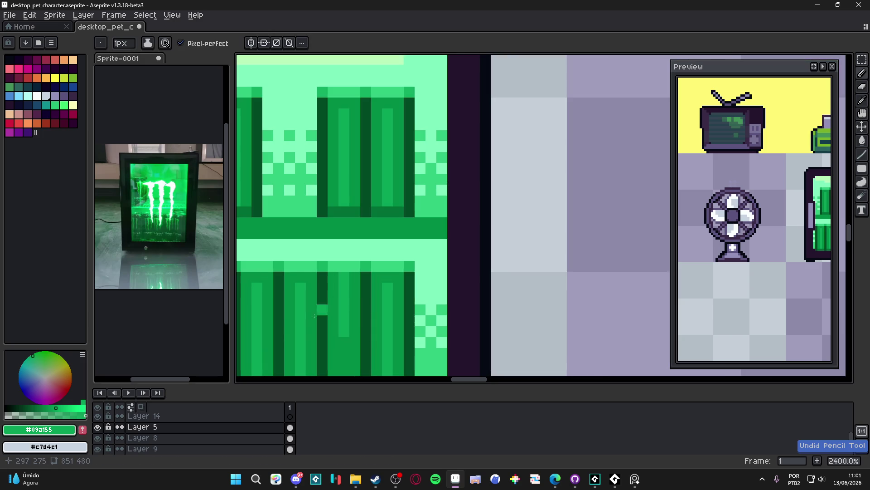
click(41, 415)
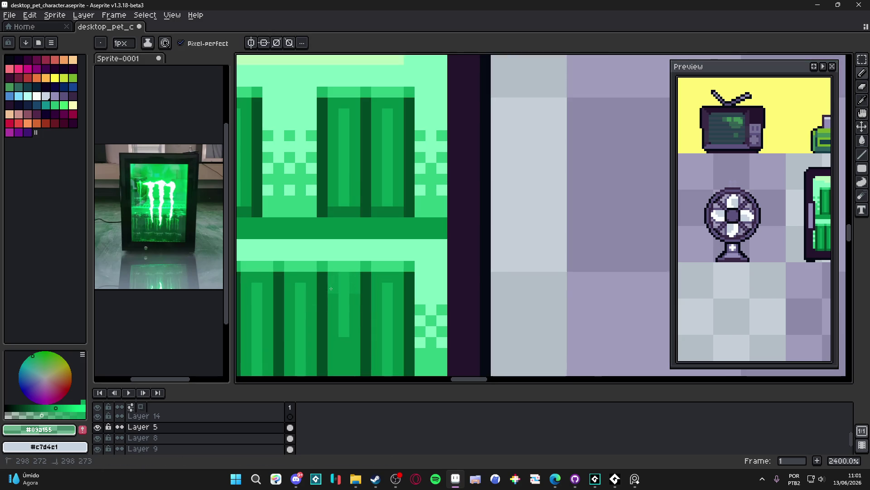
scroll(331, 289, down, 4)
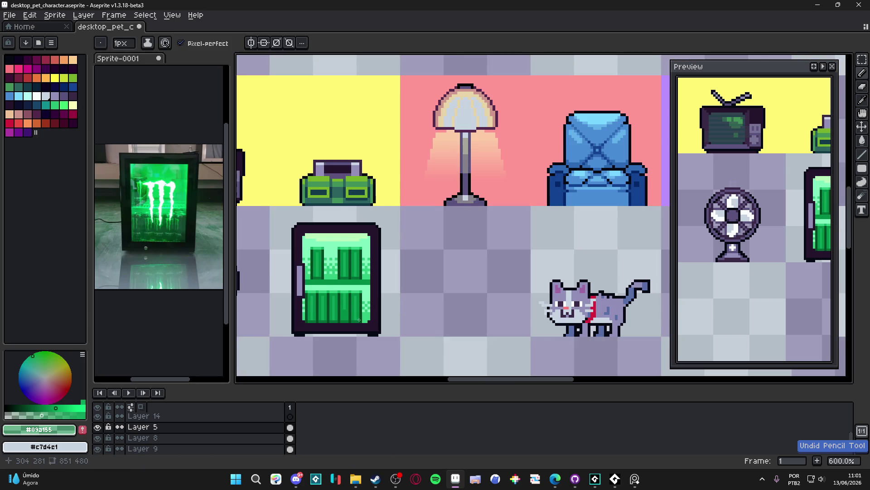
scroll(362, 317, up, 2)
key(m)
scroll(381, 268, up, 3)
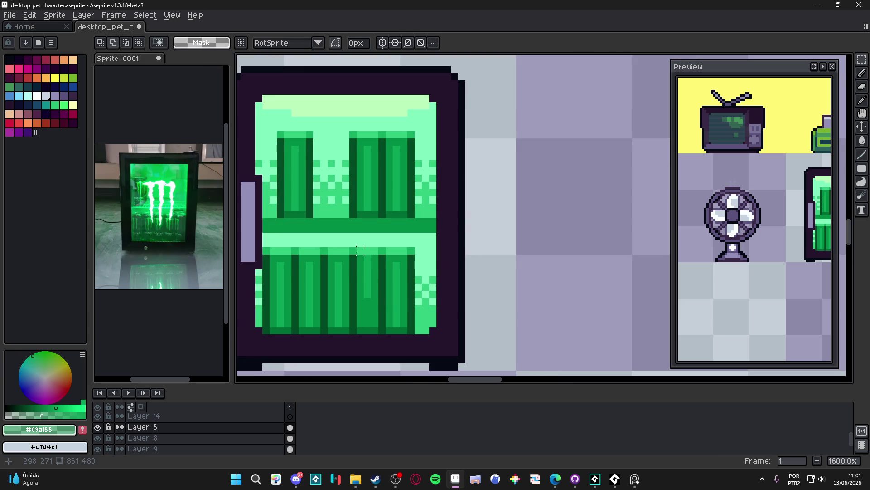
drag(353, 251, 376, 333)
key(ctrl+b)
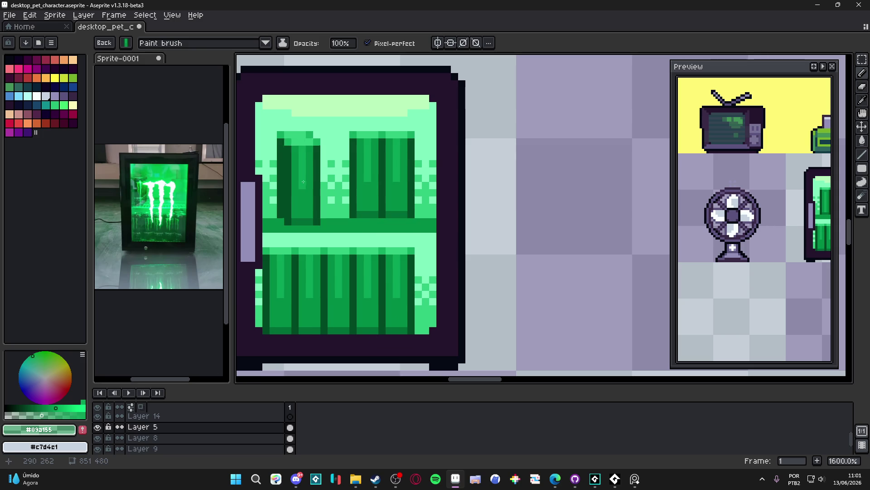
scroll(389, 237, down, 4)
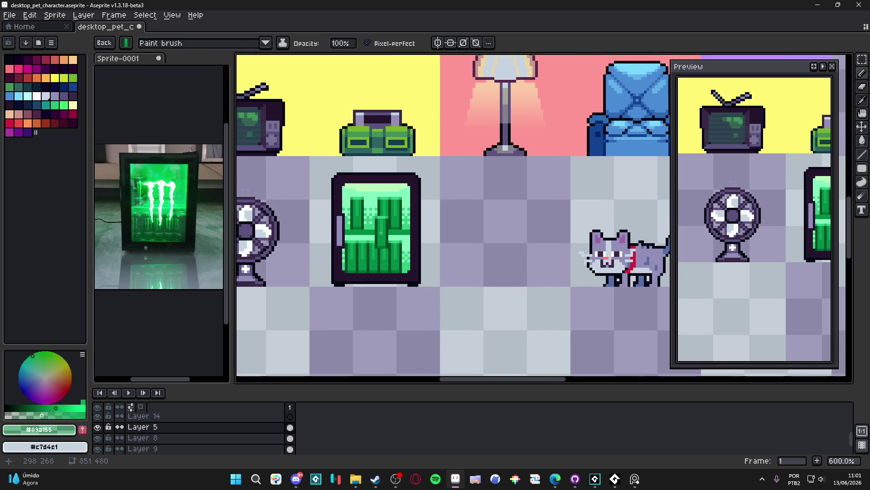
key(Escape)
scroll(346, 220, up, 6)
scroll(346, 220, down, 5)
scroll(346, 220, up, 1)
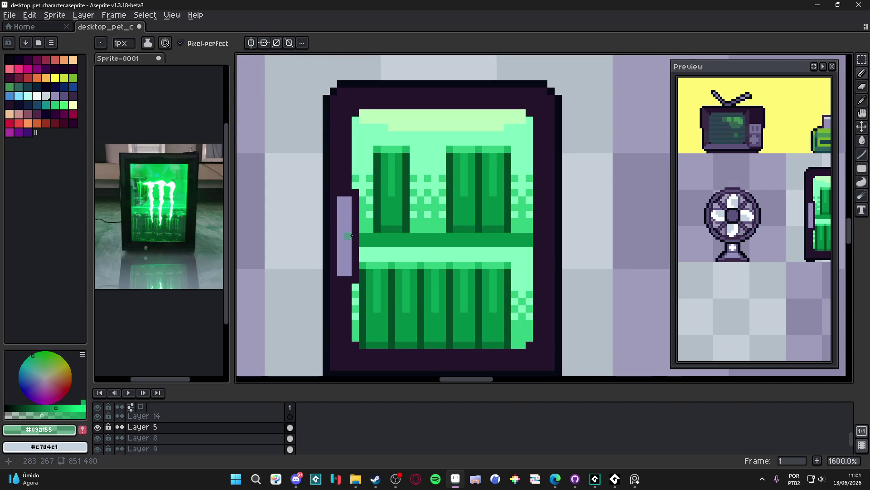
scroll(349, 229, down, 5)
scroll(356, 258, up, 1)
scroll(356, 258, down, 1)
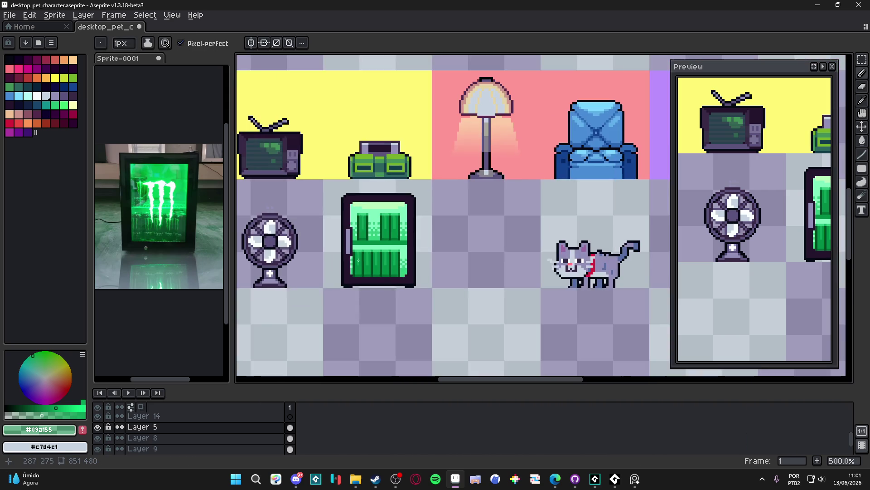
scroll(363, 249, up, 4)
key(g)
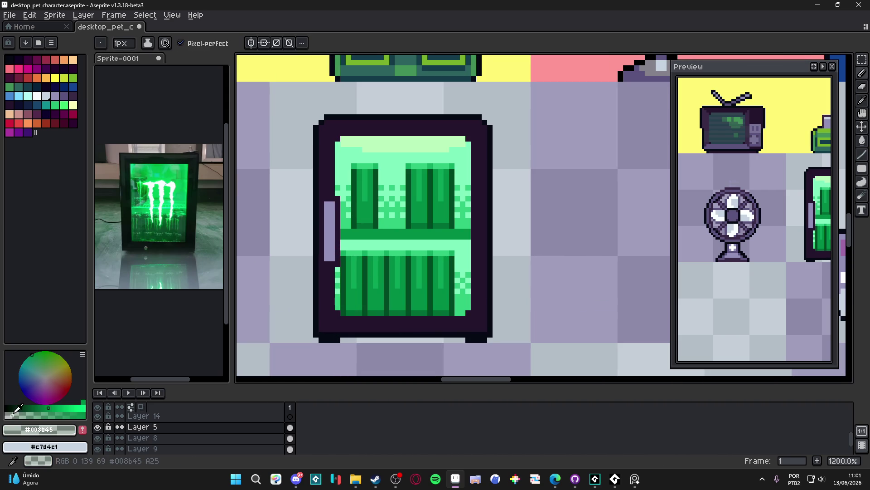
scroll(290, 265, down, 5)
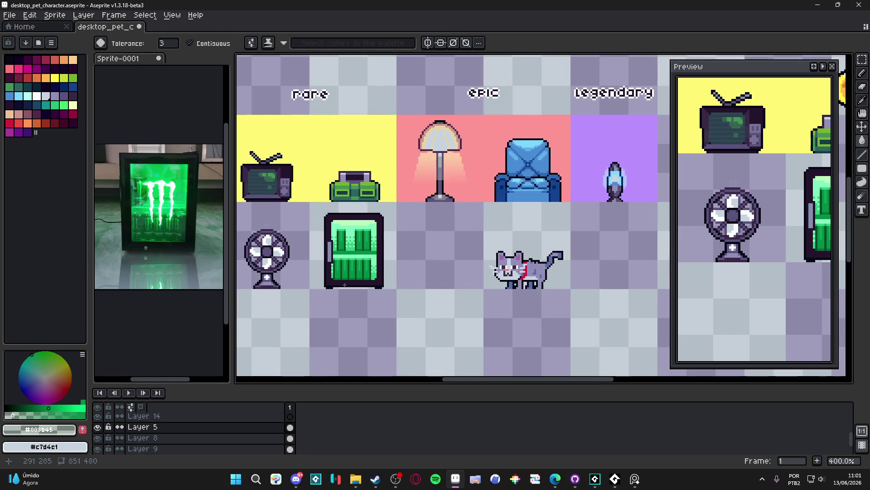
scroll(338, 258, up, 3)
scroll(340, 244, down, 1)
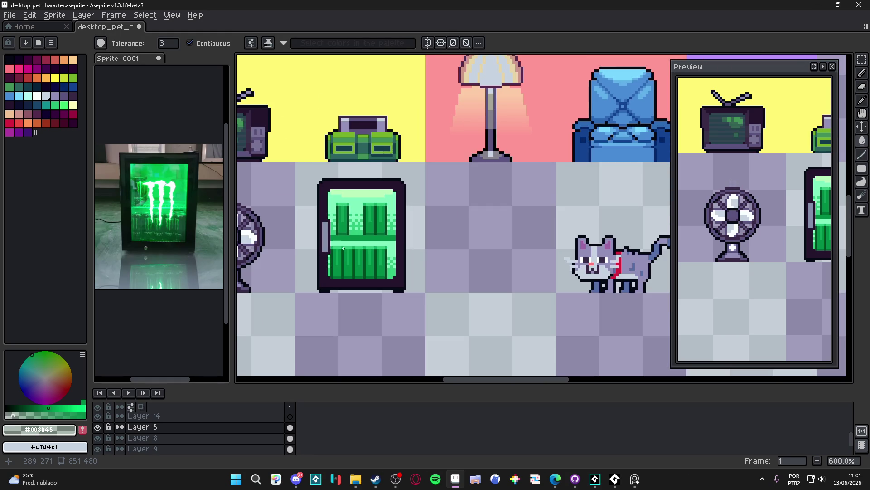
scroll(332, 237, down, 1)
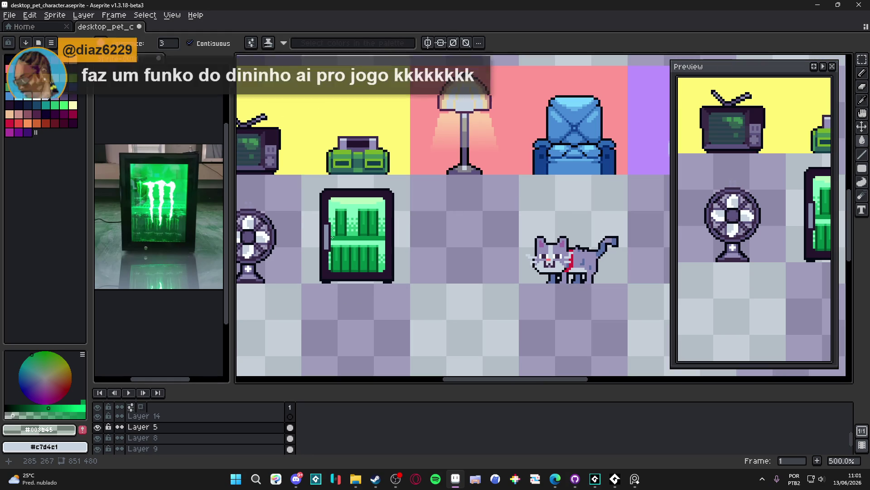
scroll(333, 236, up, 1)
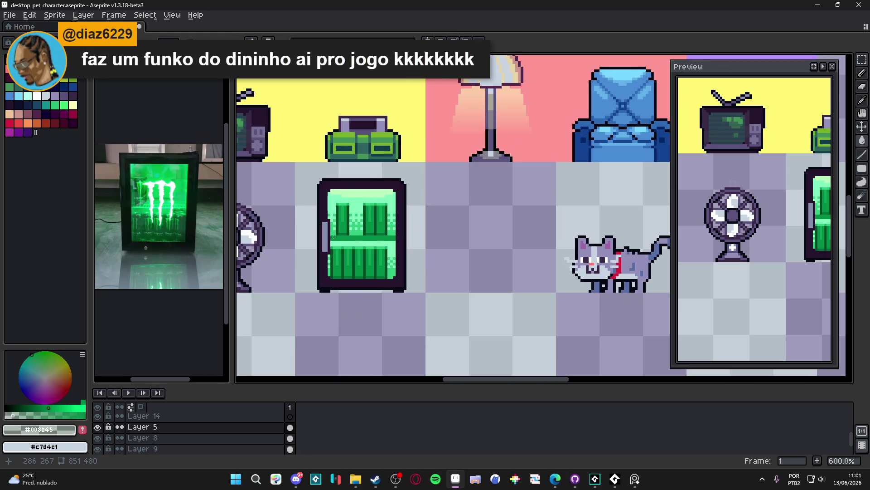
scroll(334, 236, down, 2)
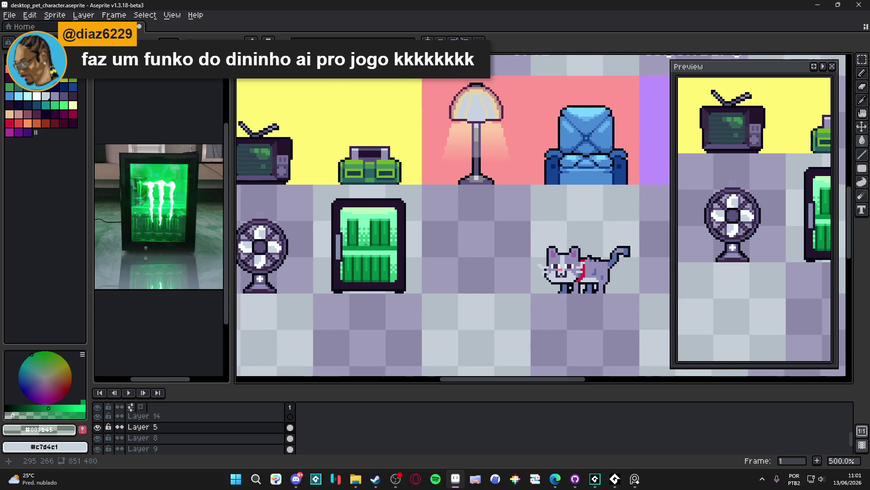
scroll(366, 244, down, 1)
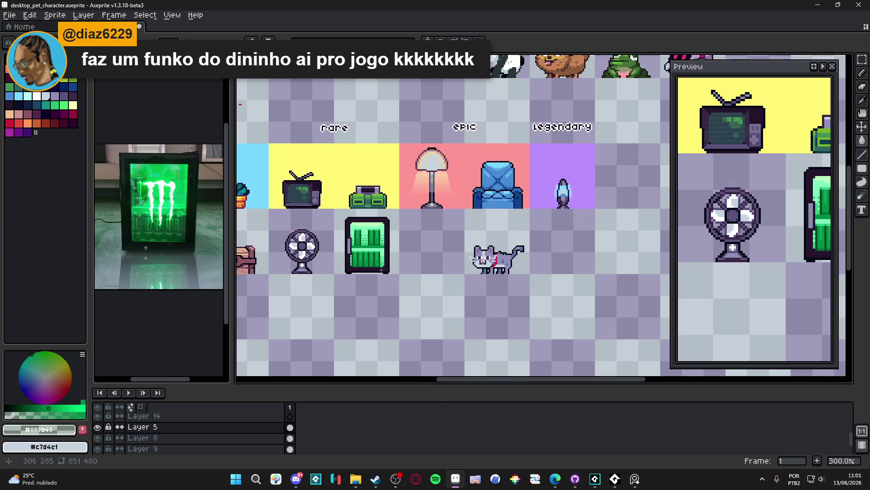
scroll(480, 303, down, 1)
scroll(479, 303, up, 1)
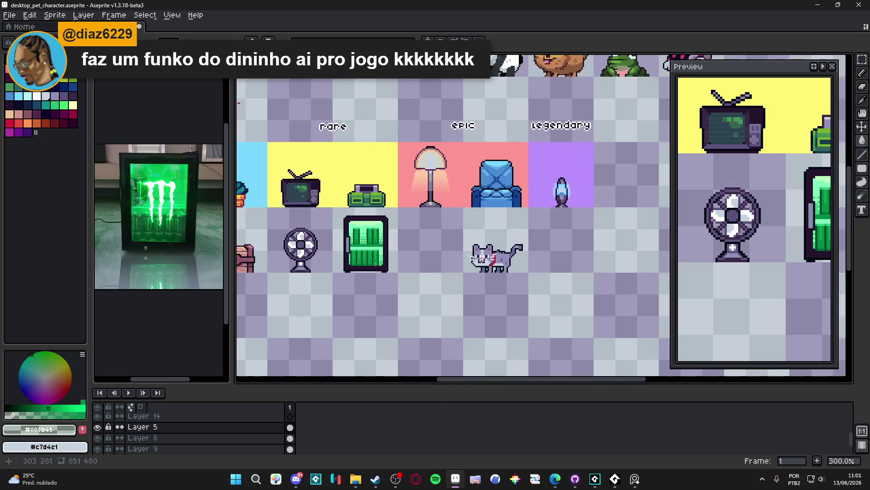
scroll(480, 304, down, 1)
scroll(387, 272, left, 2)
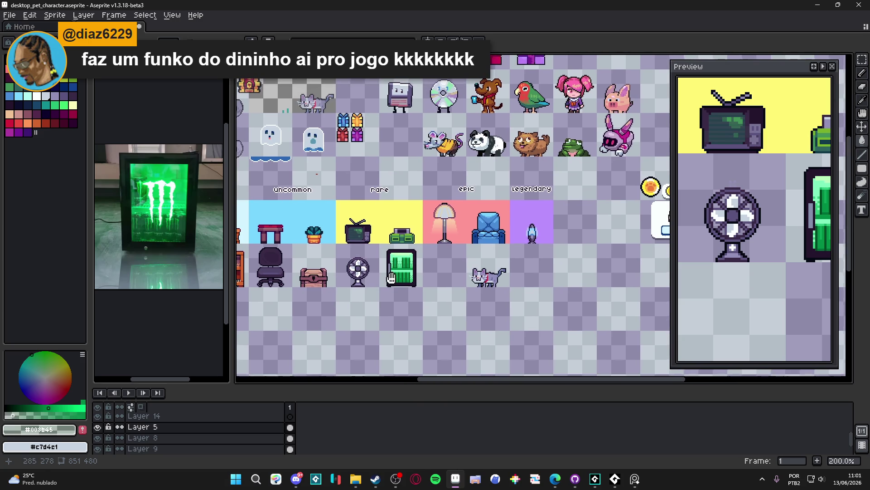
scroll(422, 281, down, 1)
click(355, 479)
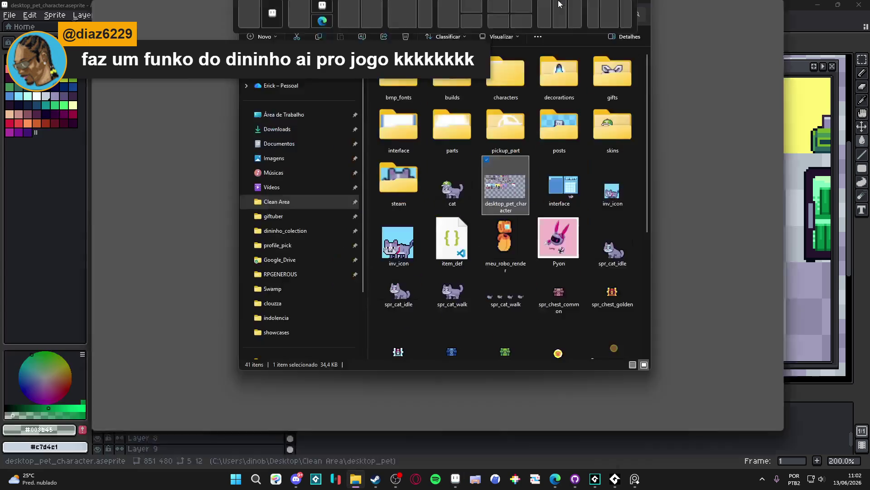
Open dininho_colection in a new Explorer tab and look inside the rewards folder.
key(ctrl+t)
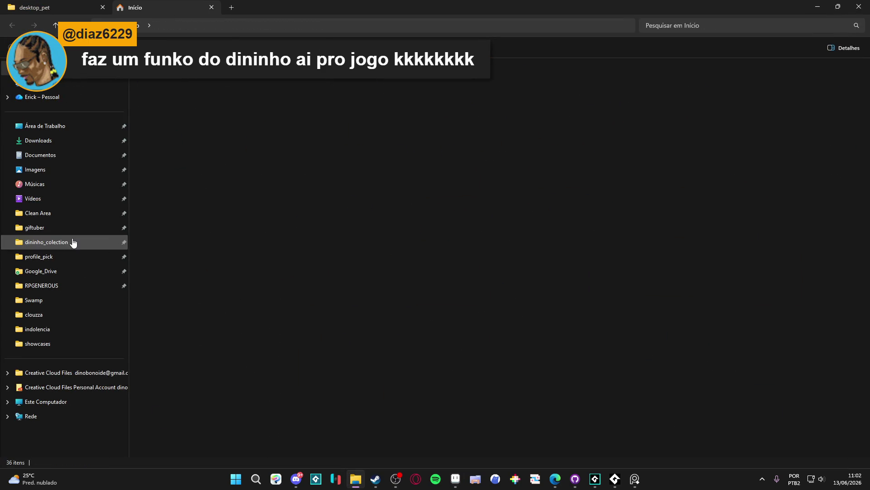
click(72, 242)
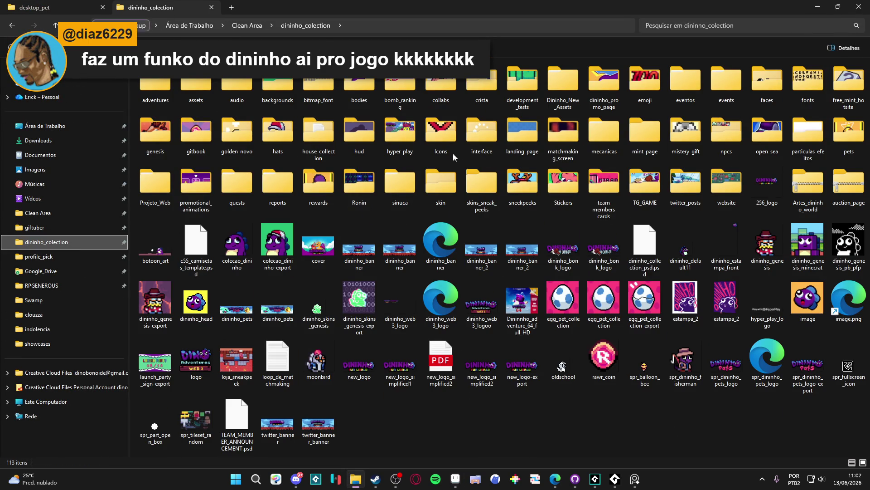
key(Tab)
key(i)
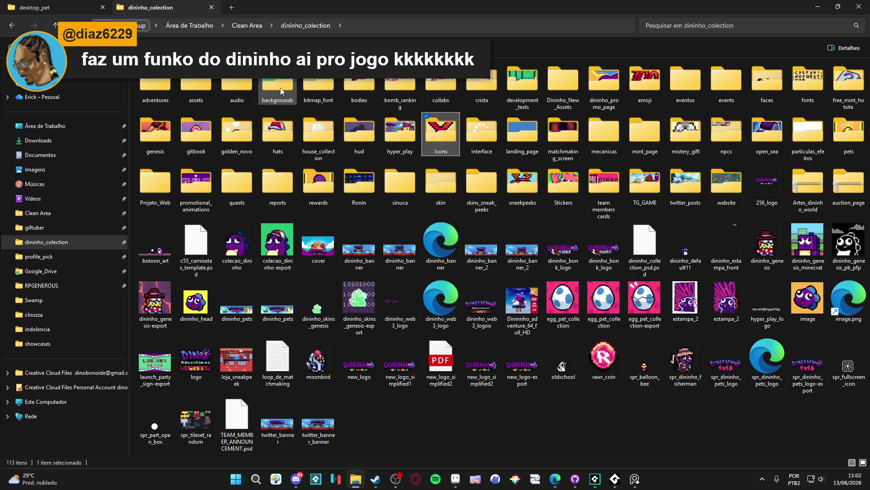
double_click(311, 187)
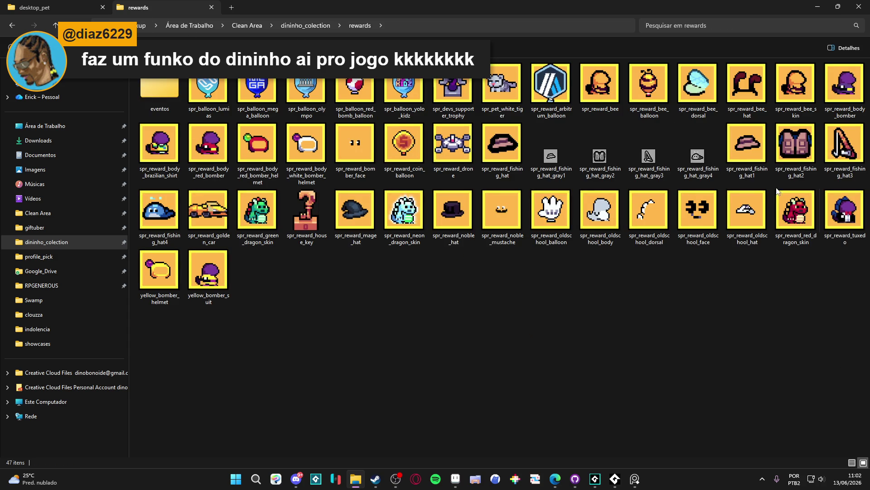
click(12, 28)
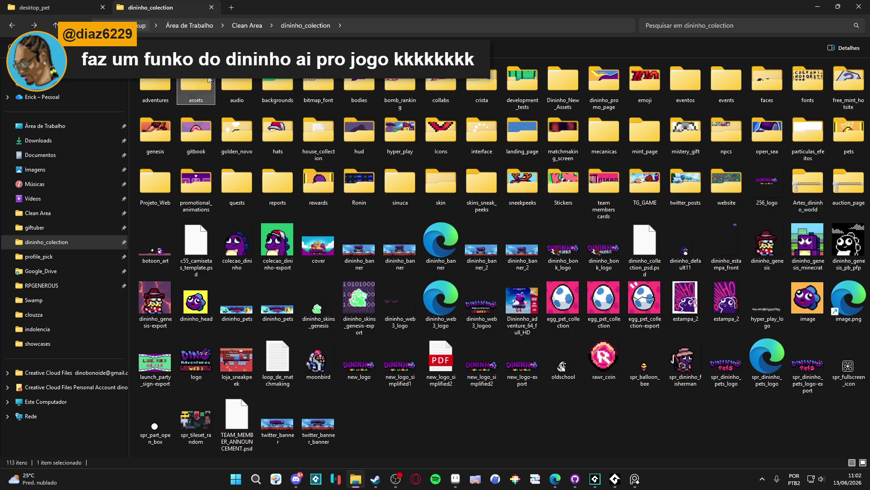
Browse down the nested assets sprite folders, then return to dininho_colection.
double_click(204, 98)
double_click(151, 85)
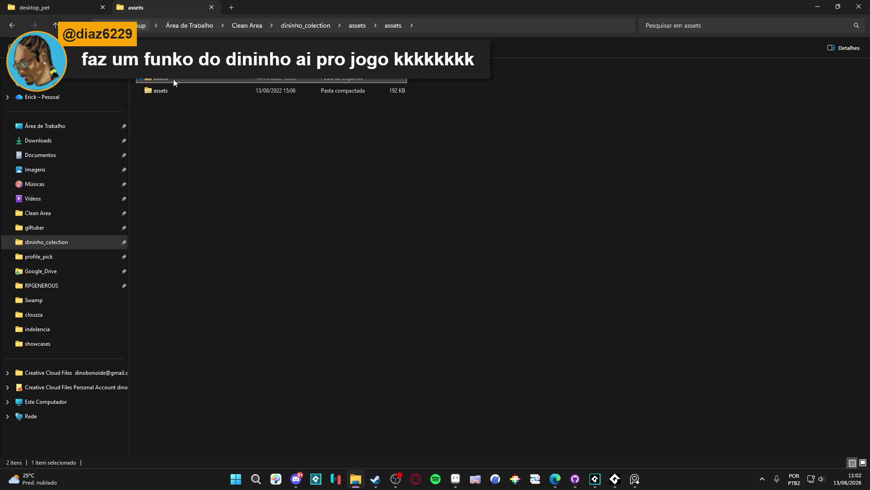
double_click(163, 80)
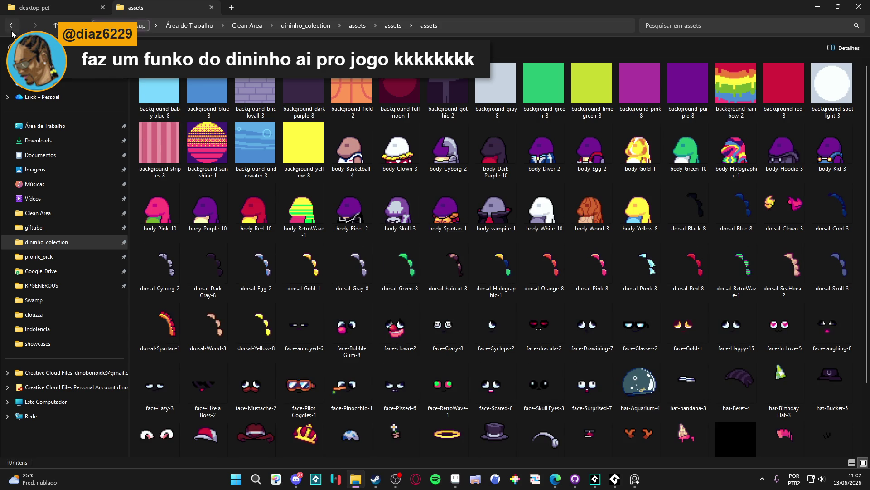
click(12, 28)
click(12, 29)
click(12, 28)
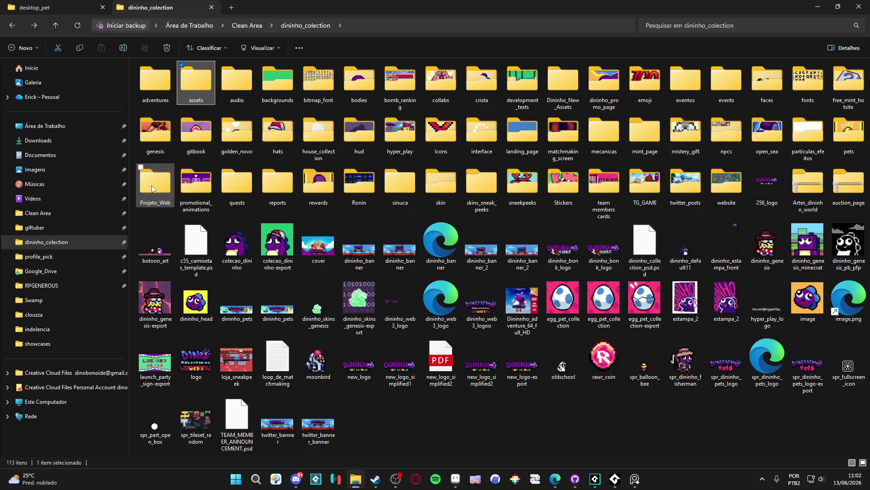
Search dininho_colection for 'house_item' and open the first result's file location.
click(692, 25)
text(house_item)
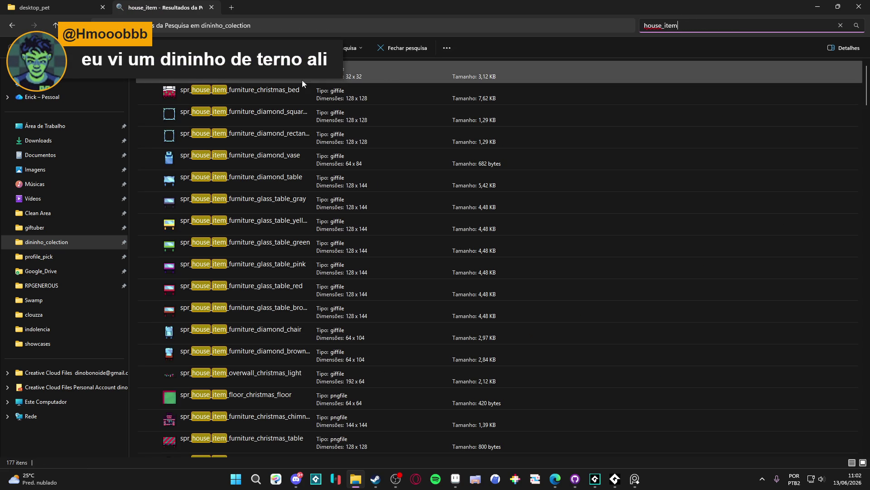
right_click(302, 80)
click(270, 80)
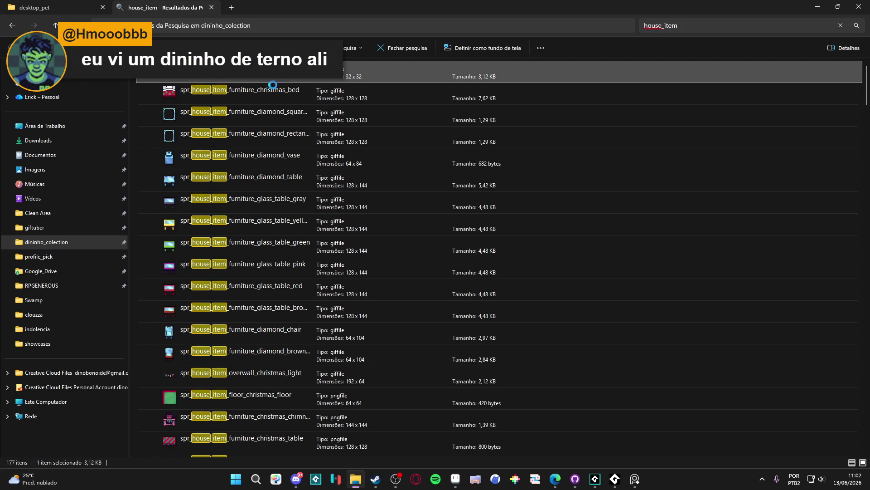
right_click(270, 80)
click(320, 352)
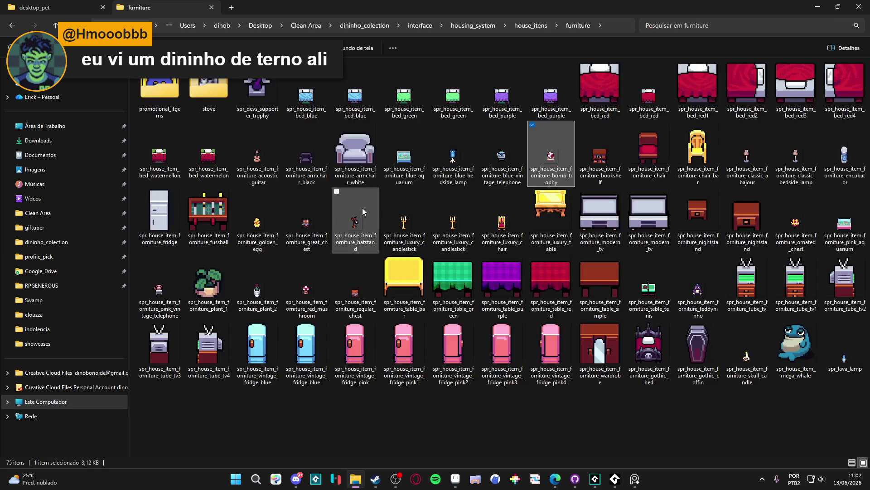
Preview the teddyninho plush sprite, then bring Aseprite back to the front.
click(701, 288)
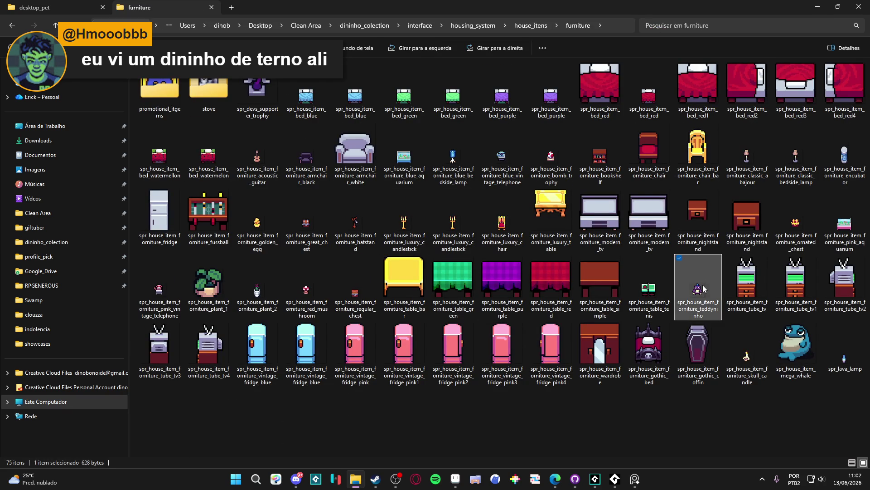
double_click(704, 288)
click(651, 21)
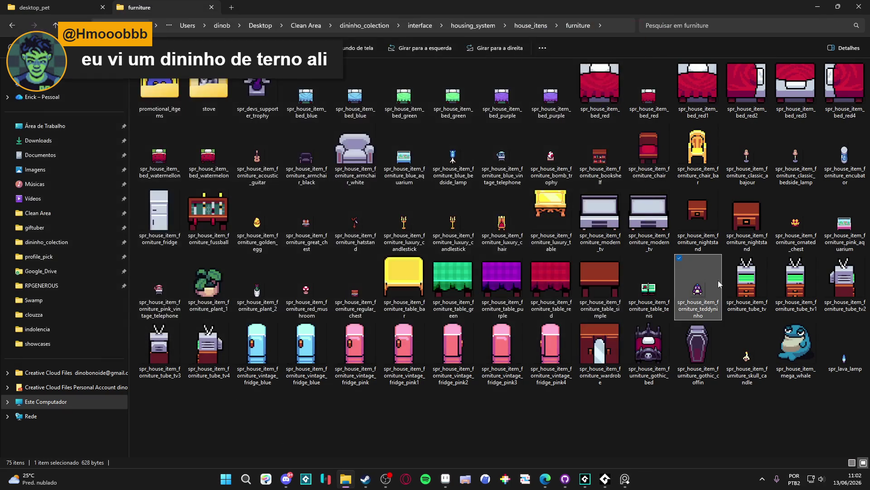
click(446, 478)
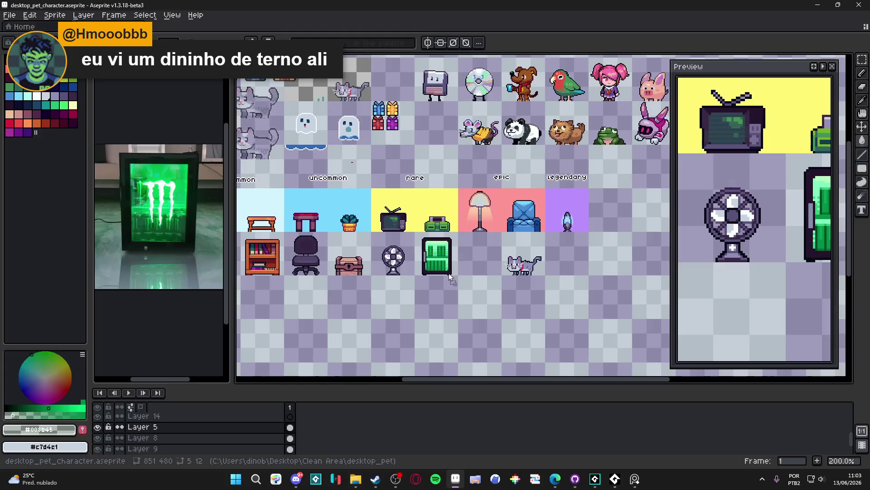
Open the teddyninho PNG and copy the whole dino plush sprite.
drag(534, 28, 472, 122)
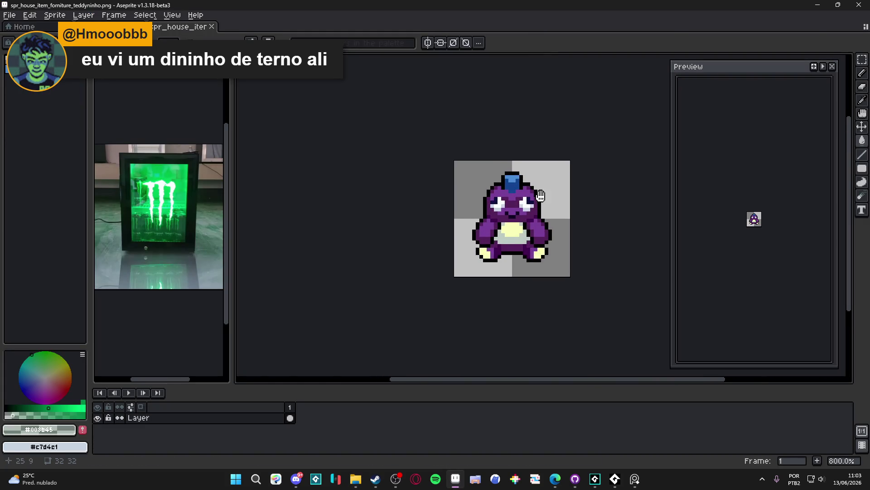
key(ctrl+a)
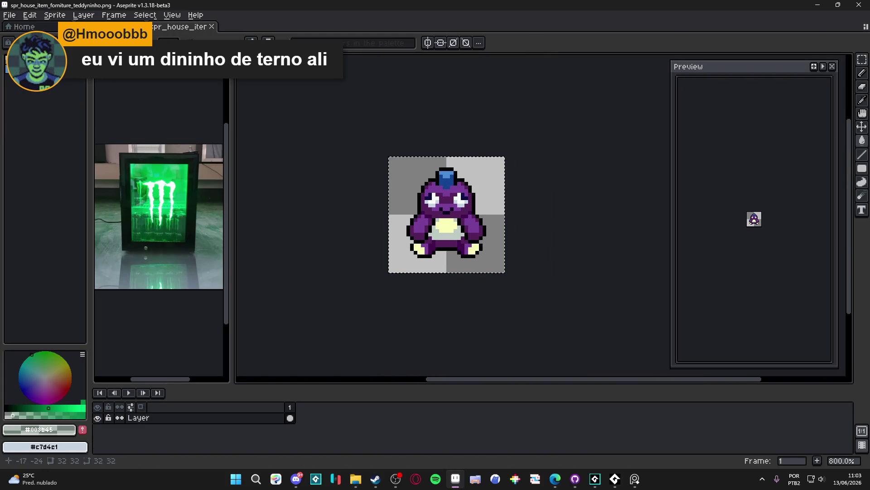
key(ctrl+Tab)
Paste the purple dino onto the sheet and place it between the green fridge and the cat.
scroll(430, 288, up, 3)
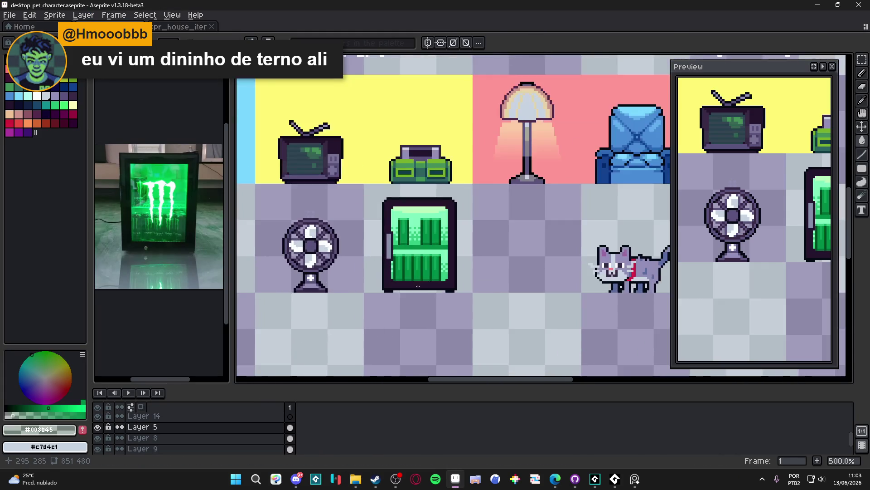
key(ctrl+v)
drag(548, 224, 547, 277)
scroll(561, 278, down, 3)
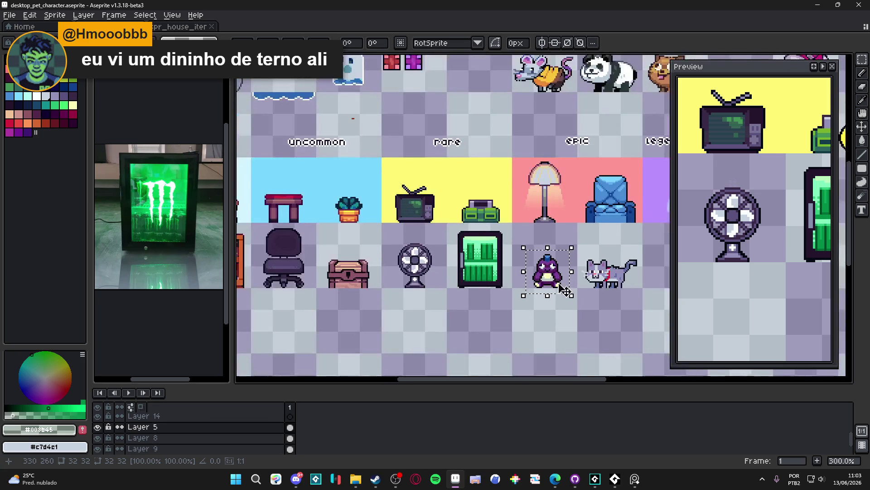
drag(542, 269, 541, 255)
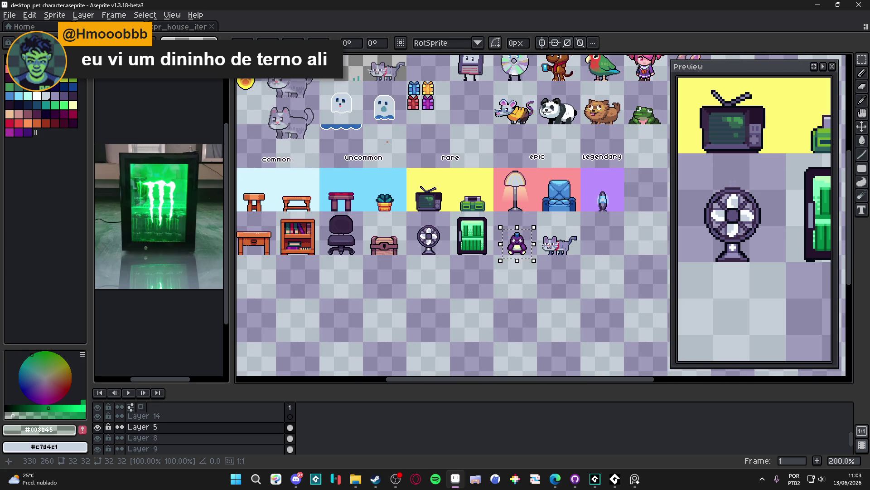
drag(517, 245, 480, 253)
key(ctrl+d)
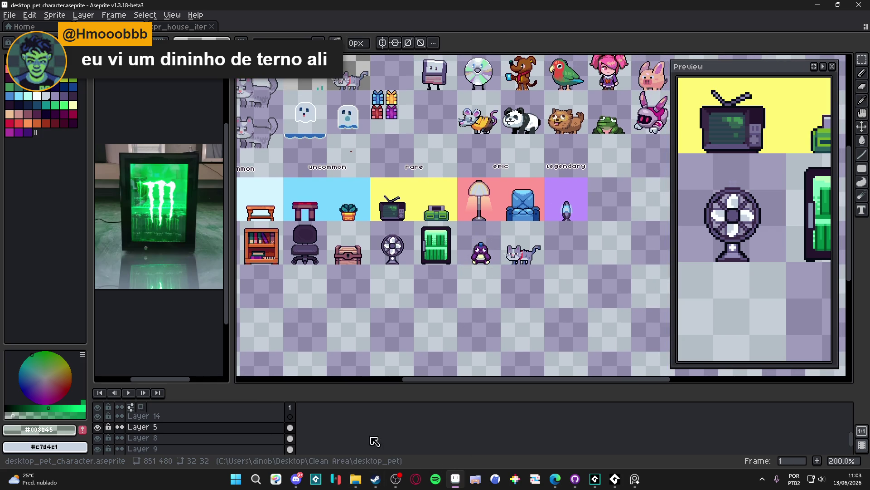
scroll(480, 260, up, 3)
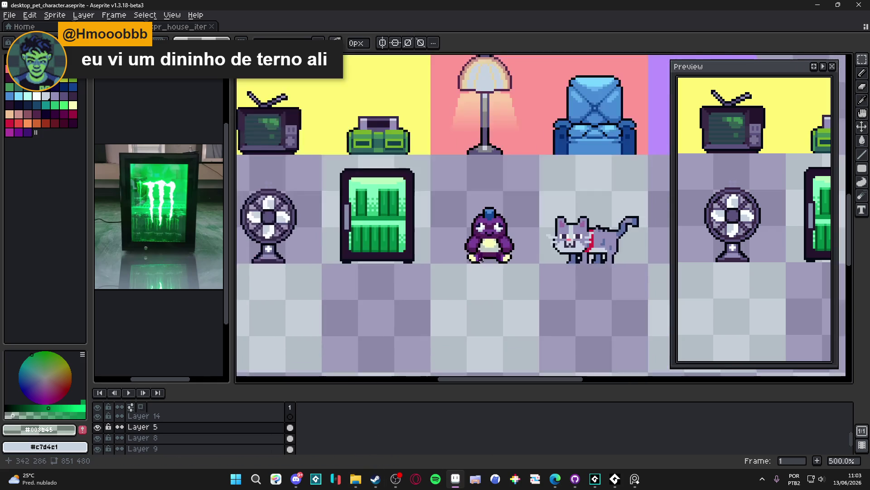
Paint a light green strip down the left edge of the fridge door.
scroll(484, 257, up, 1)
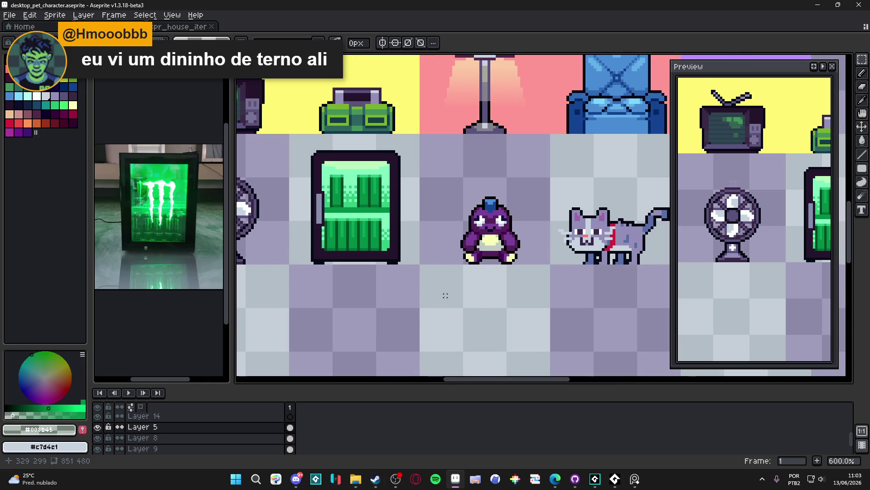
scroll(446, 295, down, 3)
scroll(448, 263, up, 7)
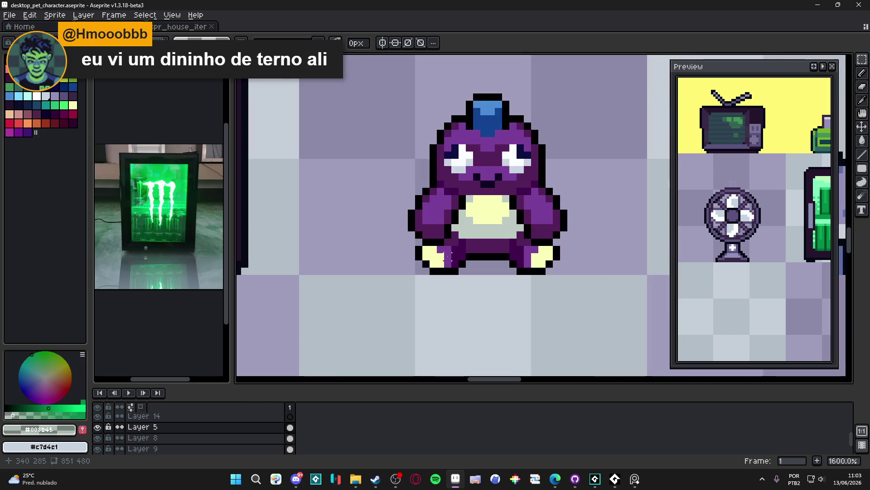
scroll(448, 256, down, 6)
scroll(447, 257, down, 2)
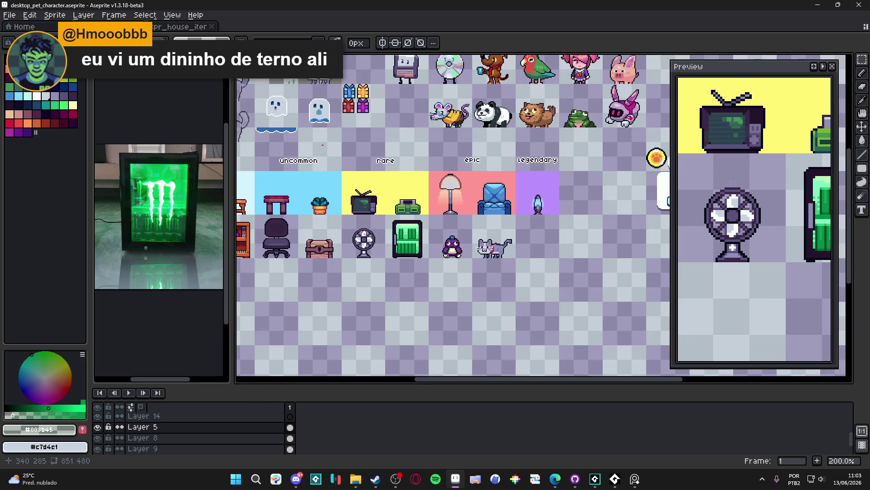
scroll(447, 254, up, 3)
scroll(462, 248, right, 1)
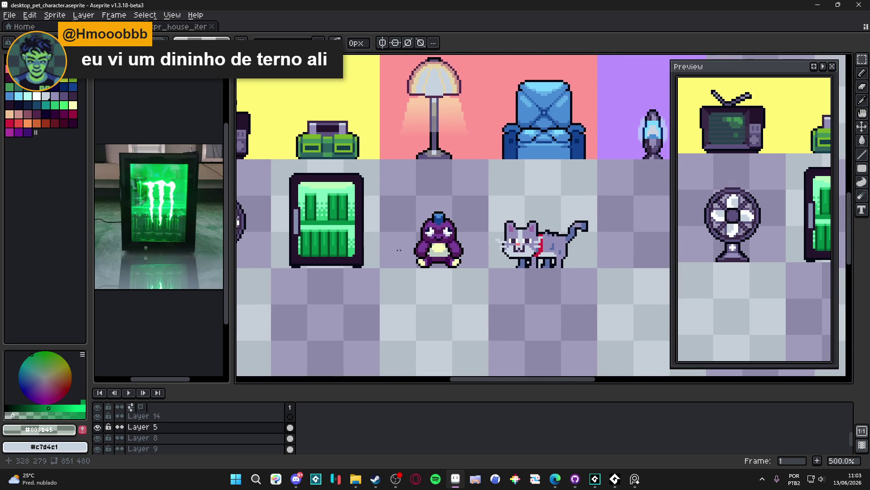
scroll(396, 251, up, 1)
scroll(267, 196, up, 3)
alt+click(289, 205)
click(289, 205)
drag(290, 211, 292, 233)
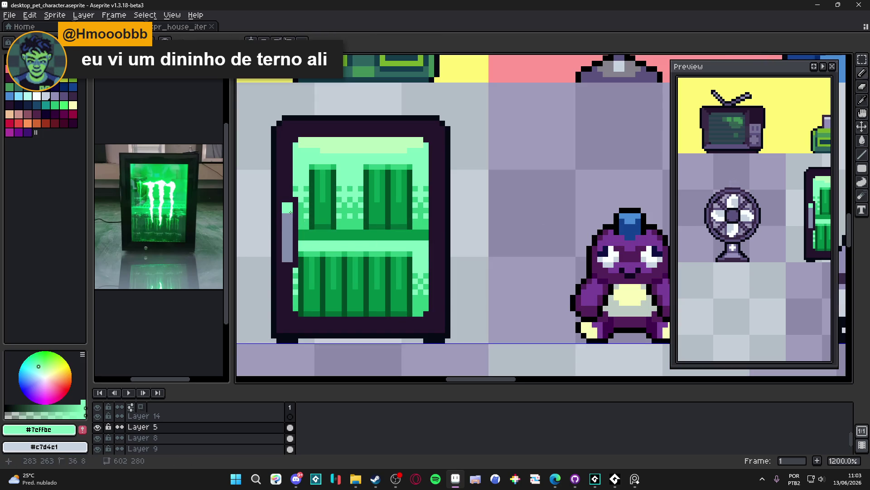
Move the dino's right foot and retouch it using the black outline and purple body colours.
scroll(293, 233, down, 5)
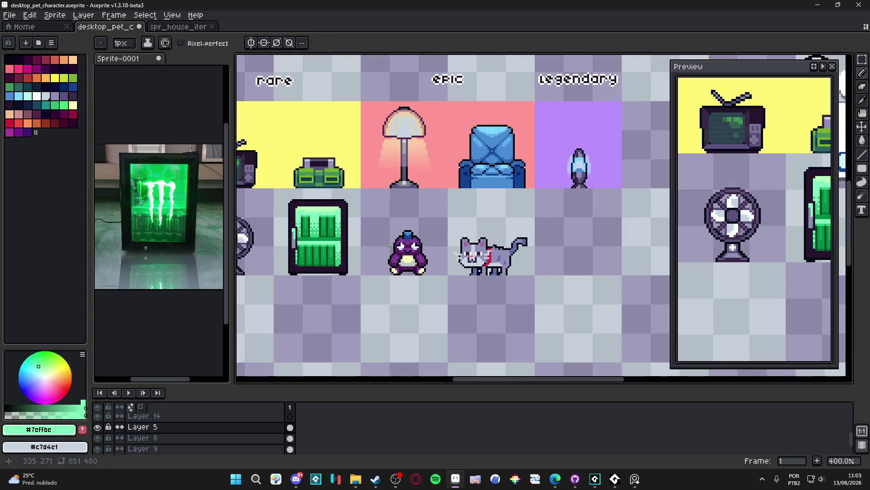
scroll(292, 236, up, 3)
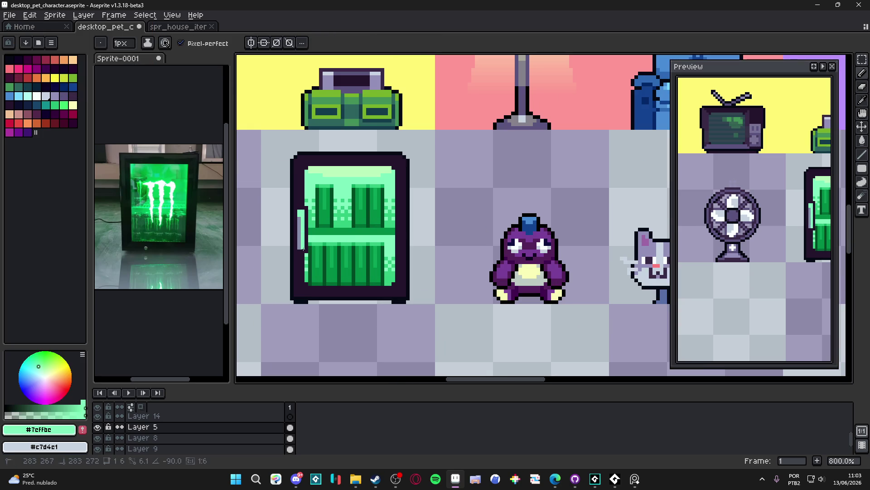
scroll(303, 249, down, 3)
drag(433, 251, 417, 248)
scroll(420, 247, up, 5)
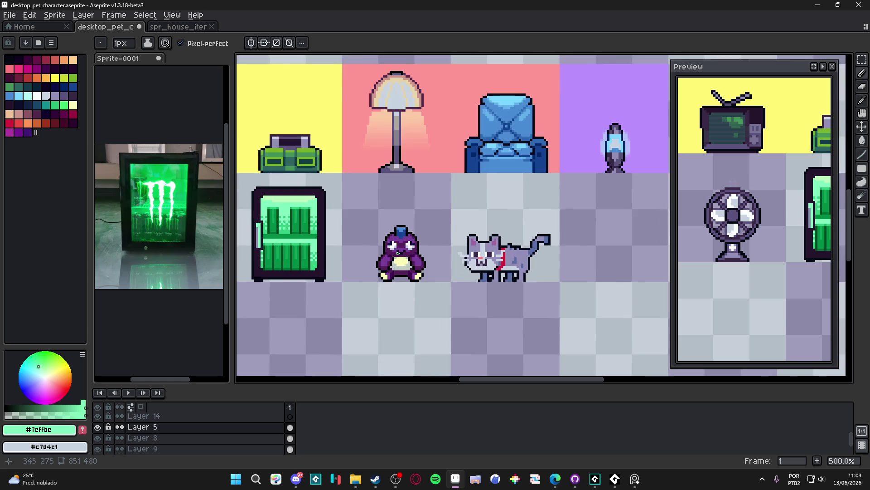
key(m)
scroll(428, 273, up, 3)
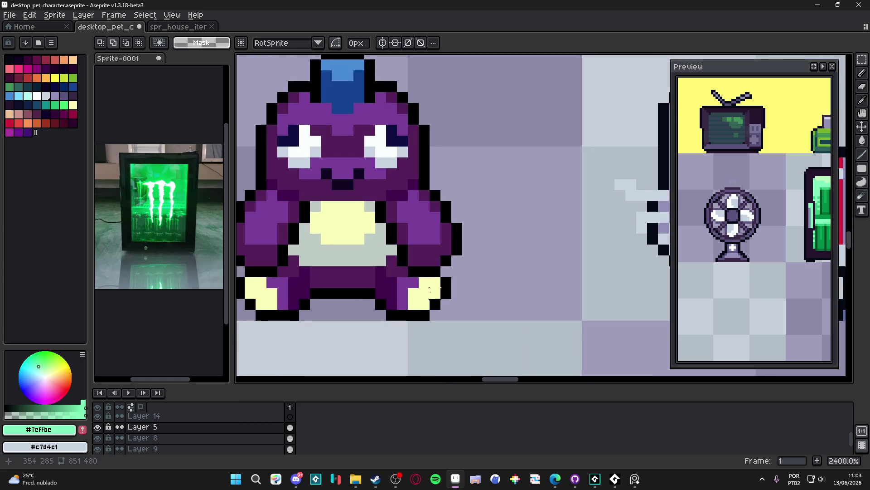
alt+click(431, 288)
mouse_move(451, 276)
mouse_down()
mouse_move(386, 320)
mouse_move(419, 289)
mouse_up()
key(b)
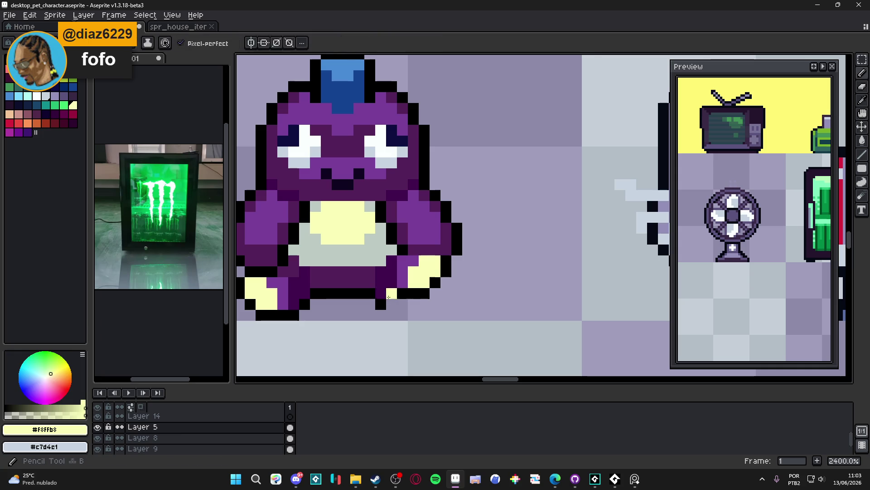
alt+click(388, 297)
key(e)
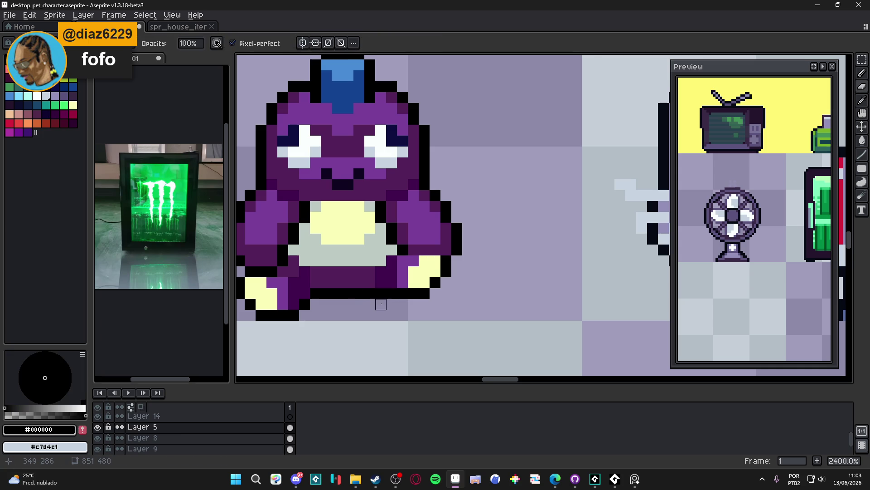
scroll(381, 304, down, 2)
scroll(406, 308, up, 2)
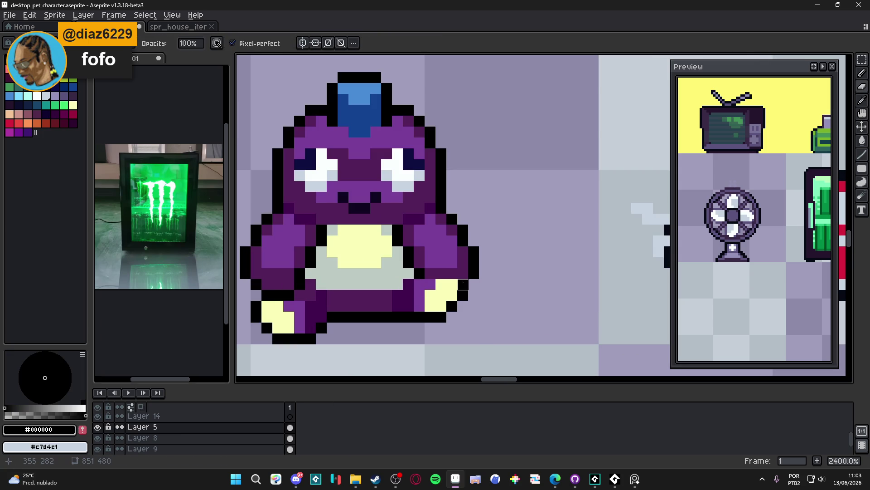
key(b)
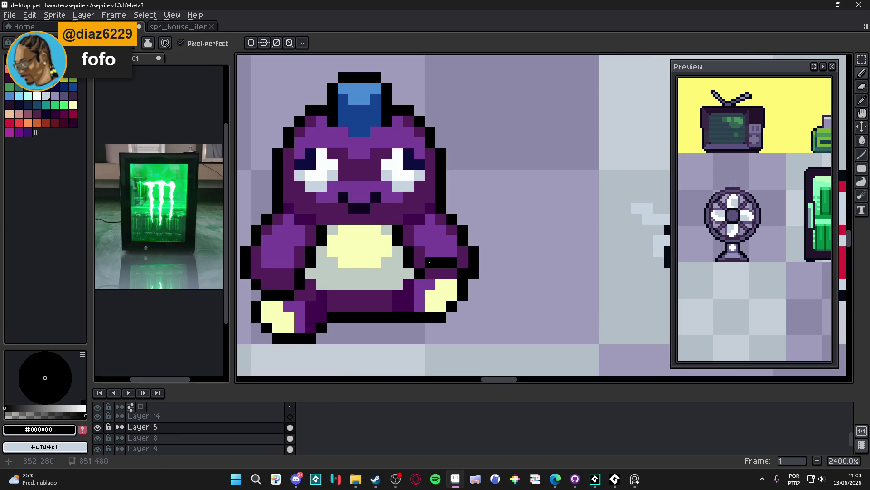
alt+click(440, 273)
scroll(440, 272, down, 3)
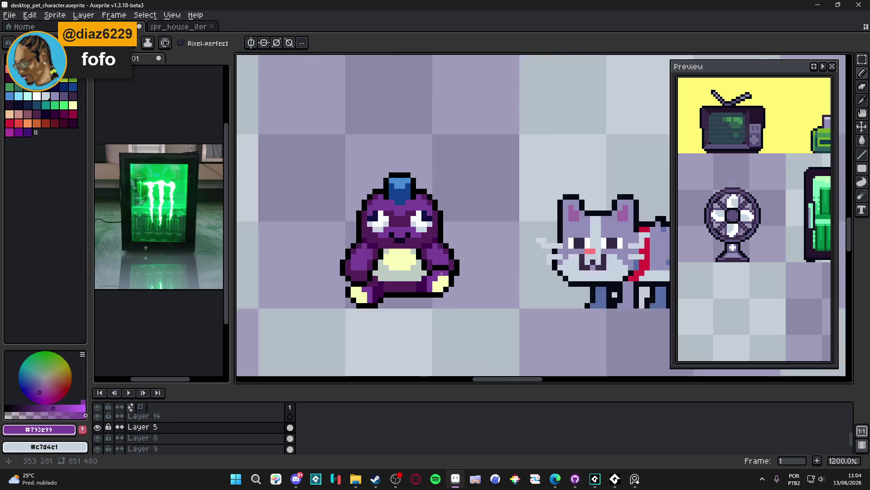
scroll(431, 274, up, 1)
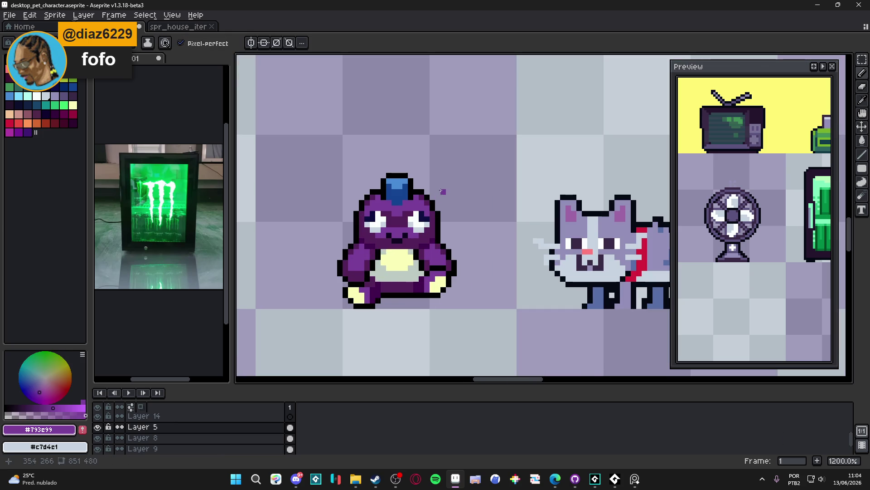
Clear the dino's left portion, then reselect the dino, reposition it and commit.
key(m)
drag(278, 152, 388, 347)
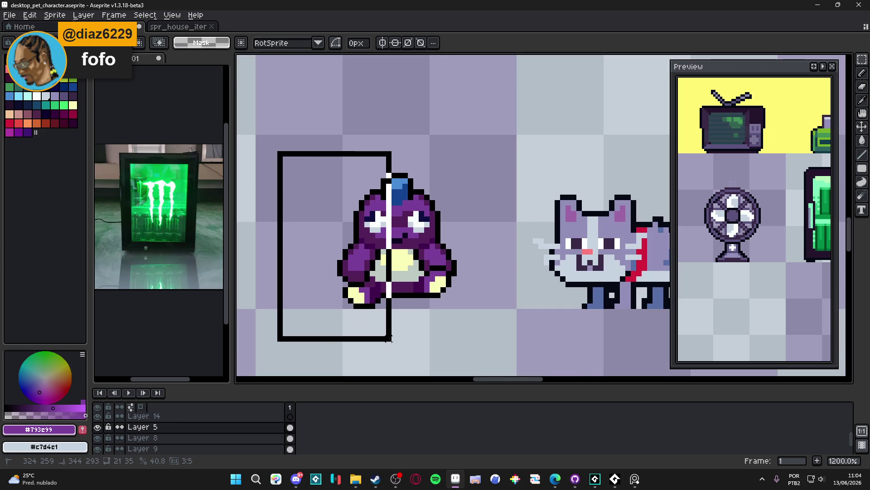
key(Delete)
mouse_move(494, 118)
mouse_down()
mouse_move(421, 317)
mouse_move(394, 319)
mouse_move(389, 270)
mouse_move(368, 269)
mouse_up()
key(ctrl+d)
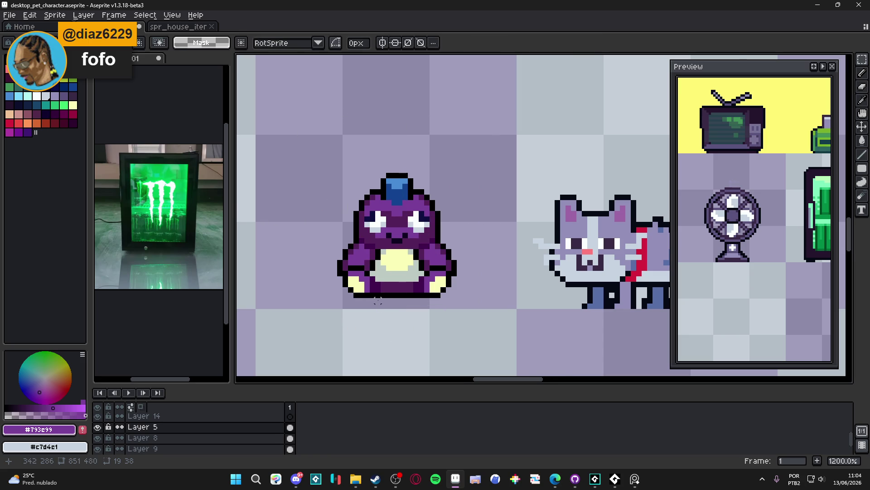
scroll(377, 301, down, 3)
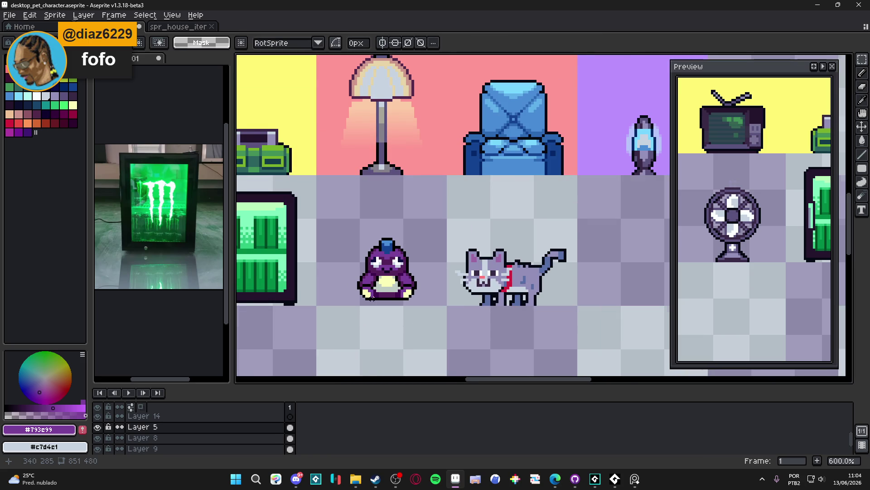
Move the dino's 48x48 cell slightly left and down and commit it.
scroll(372, 298, down, 2)
scroll(372, 298, up, 1)
drag(323, 237, 364, 277)
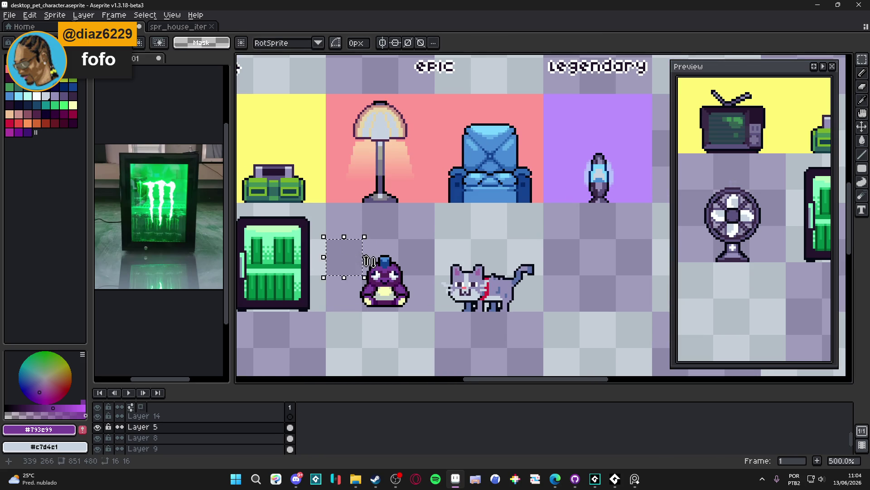
double_click(345, 233)
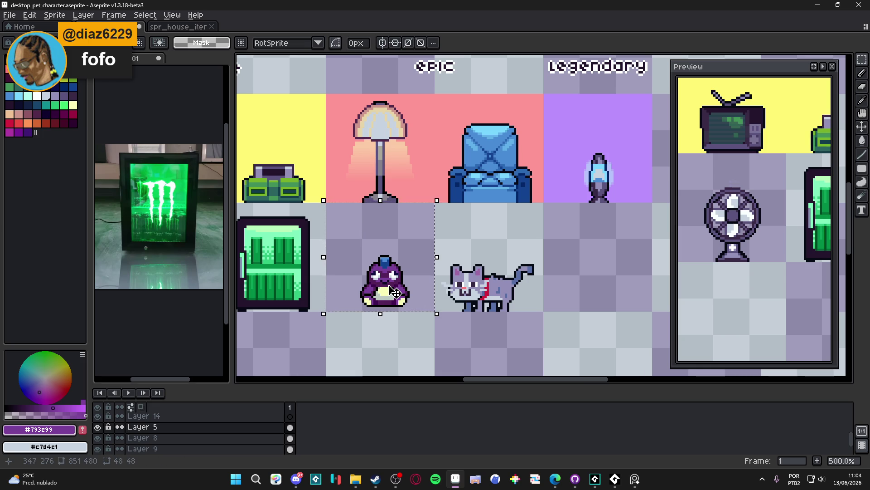
drag(394, 292, 380, 303)
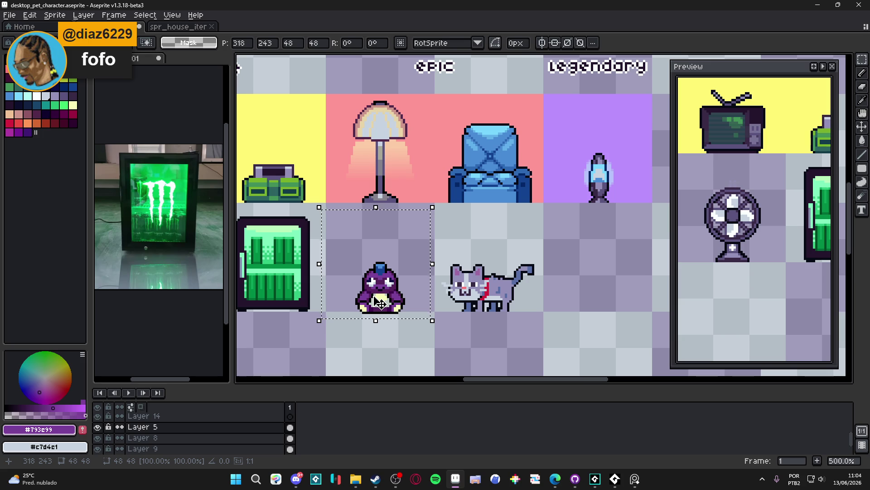
key(ctrl+d)
Add a black outline pixel at the base of the dino.
scroll(397, 305, up, 5)
key(b)
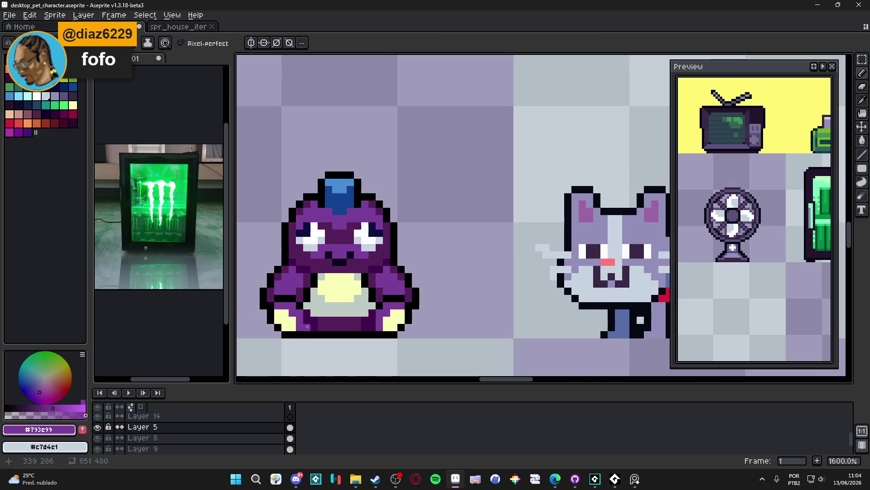
alt+click(307, 329)
click(315, 327)
scroll(366, 327, down, 5)
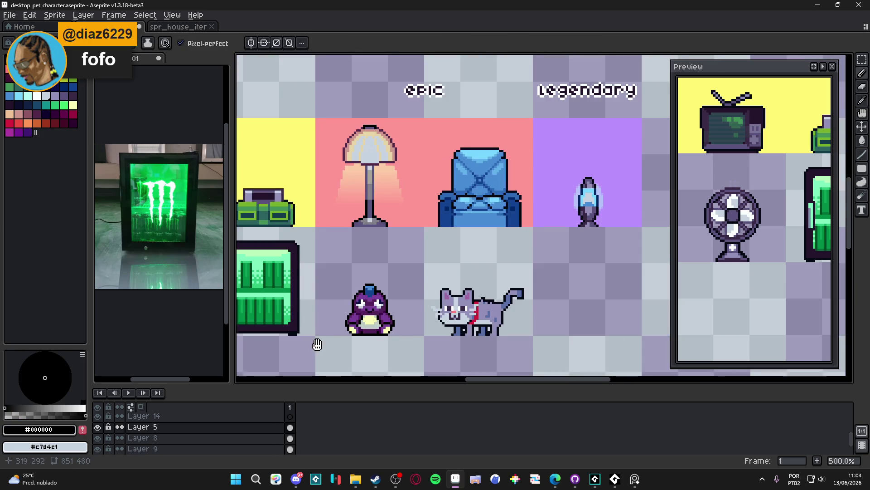
scroll(316, 334, down, 1)
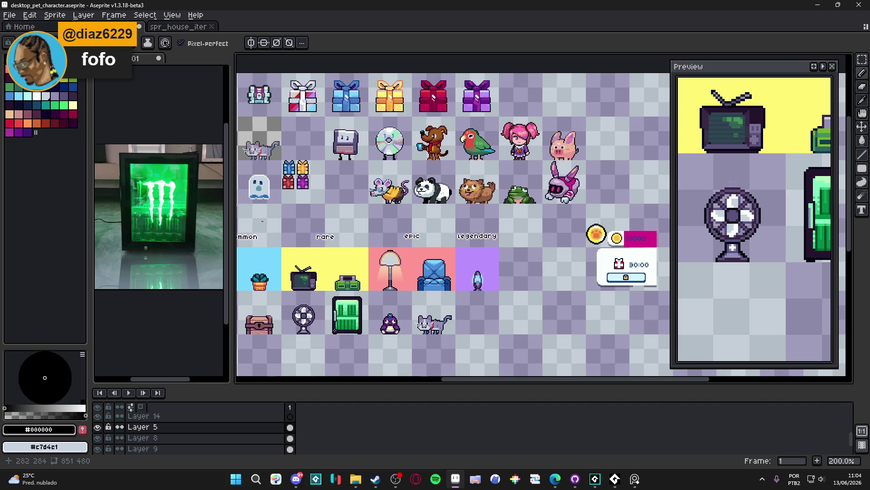
scroll(342, 311, up, 1)
scroll(630, 219, down, 1)
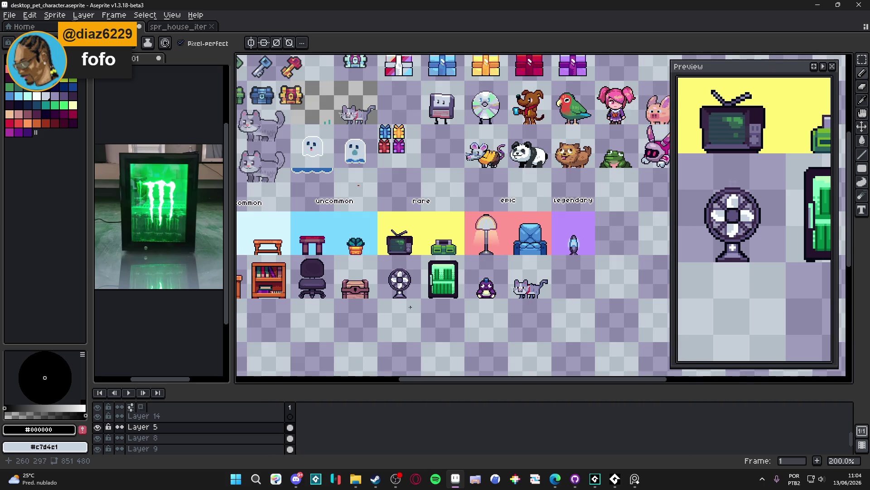
scroll(409, 307, down, 1)
scroll(430, 299, up, 1)
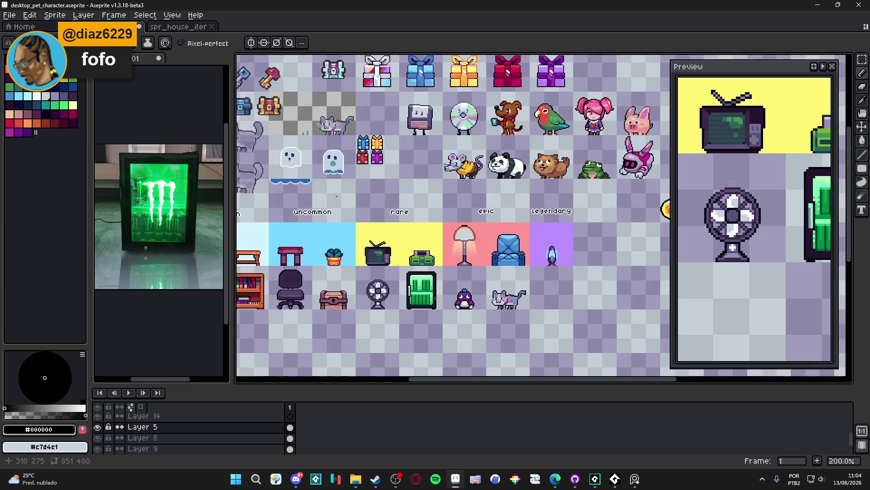
scroll(457, 288, down, 1)
scroll(447, 283, up, 1)
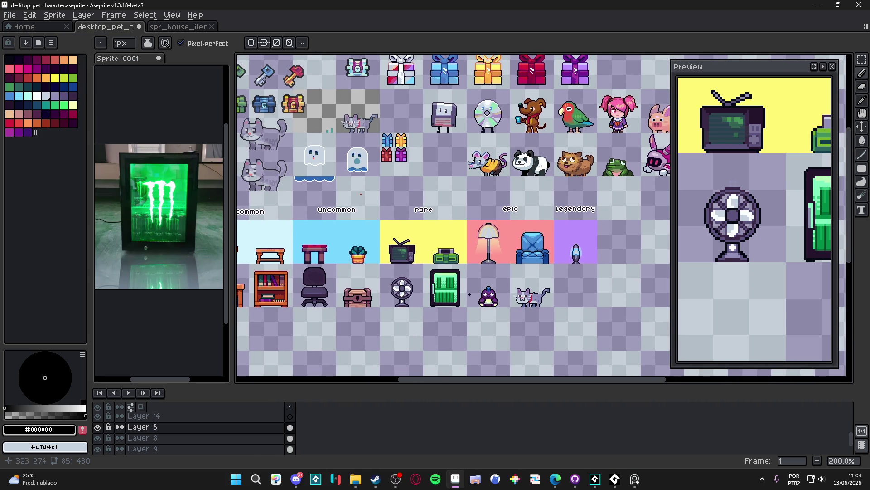
Save desktop_pet_character.aseprite and close the fridge reference photo without saving.
drag(470, 294, 477, 289)
key(ctrl+s)
mouse_move(487, 319)
mouse_down()
mouse_move(426, 301)
mouse_move(523, 291)
mouse_move(499, 266)
mouse_up()
scroll(500, 266, up, 2)
key(ctrl+w)
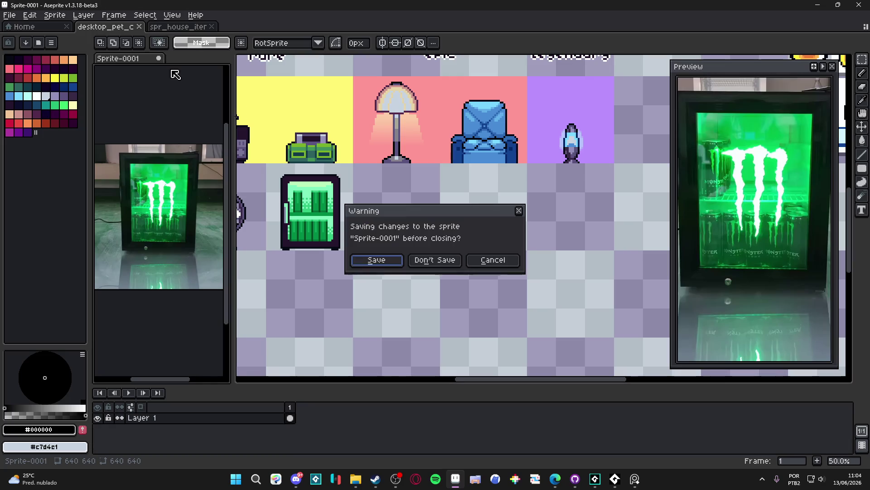
click(436, 263)
Select the cat's 48x48 cell and nudge it right under the lava lamp.
scroll(344, 236, down, 2)
scroll(393, 226, up, 2)
drag(388, 176, 458, 258)
key(shift+Right)
key(shift+Right)
key(shift+Right)
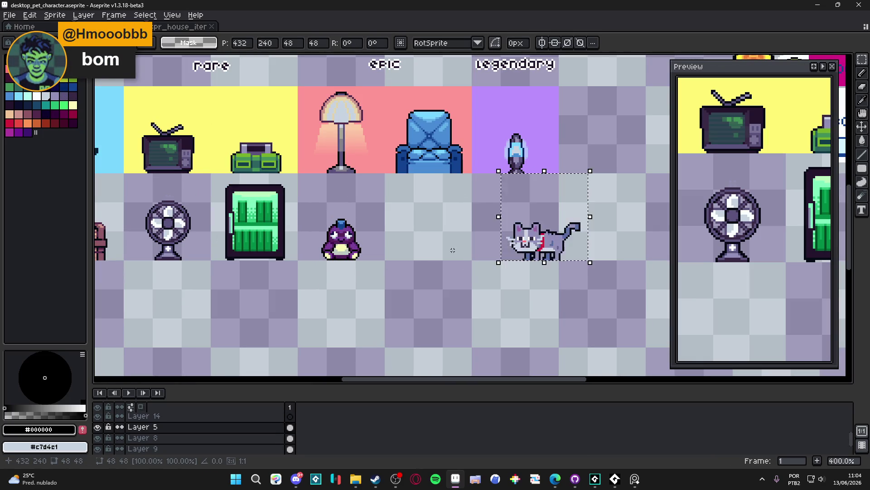
Reselect the grey cat with some margin and shift it 48 pixels right.
key(ctrl+d)
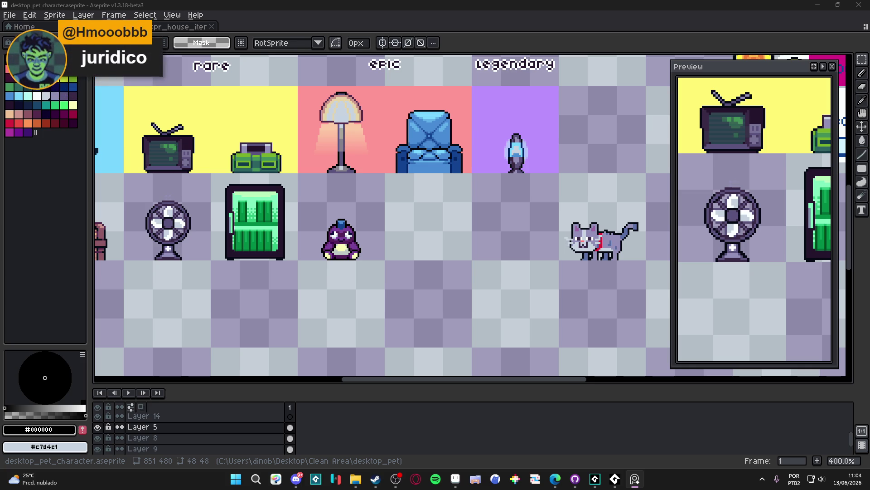
scroll(447, 255, down, 3)
scroll(447, 255, up, 2)
drag(521, 210, 462, 196)
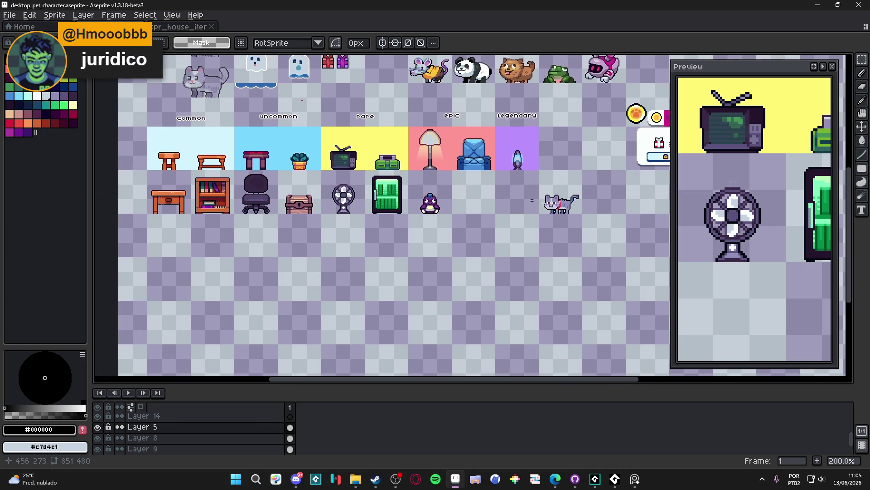
drag(550, 199, 537, 182)
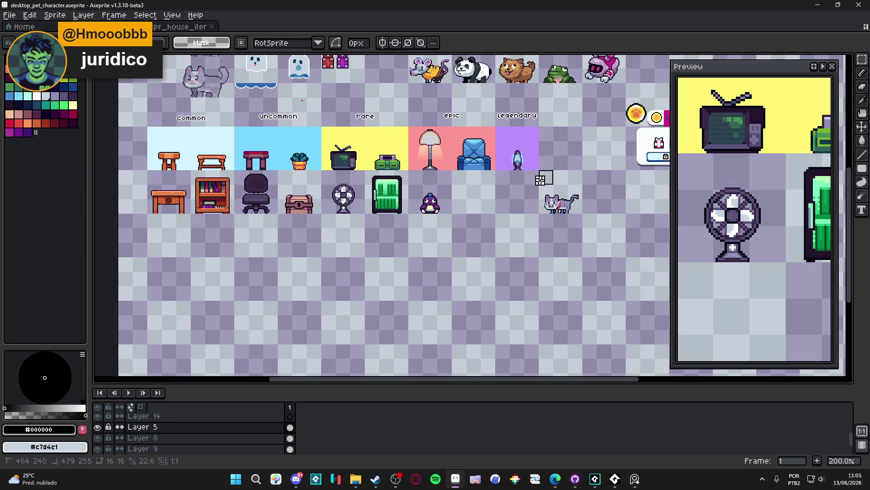
scroll(410, 176, up, 4)
scroll(445, 156, down, 4)
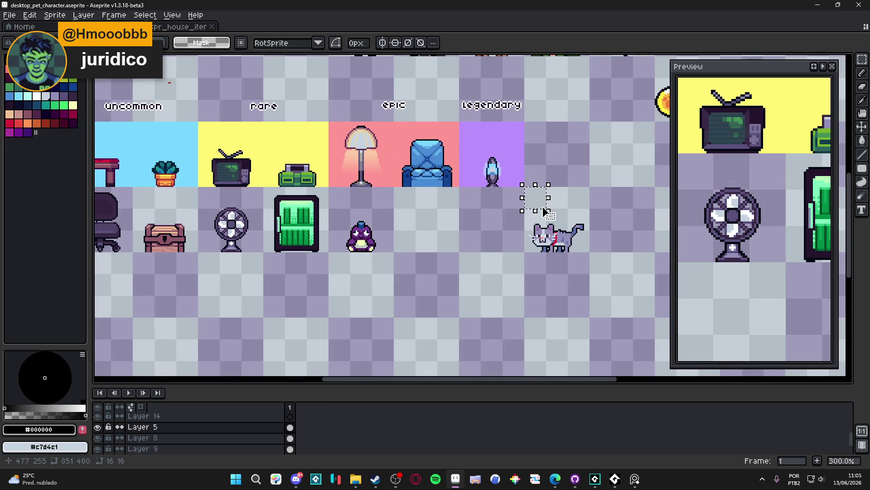
mouse_move(524, 186)
mouse_down()
mouse_move(589, 272)
mouse_move(588, 229)
mouse_up()
scroll(589, 228, down, 2)
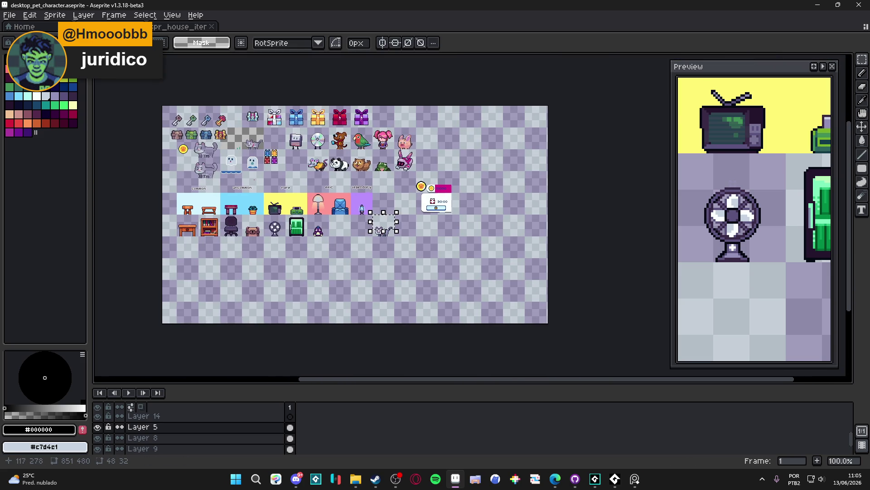
scroll(399, 230, up, 1)
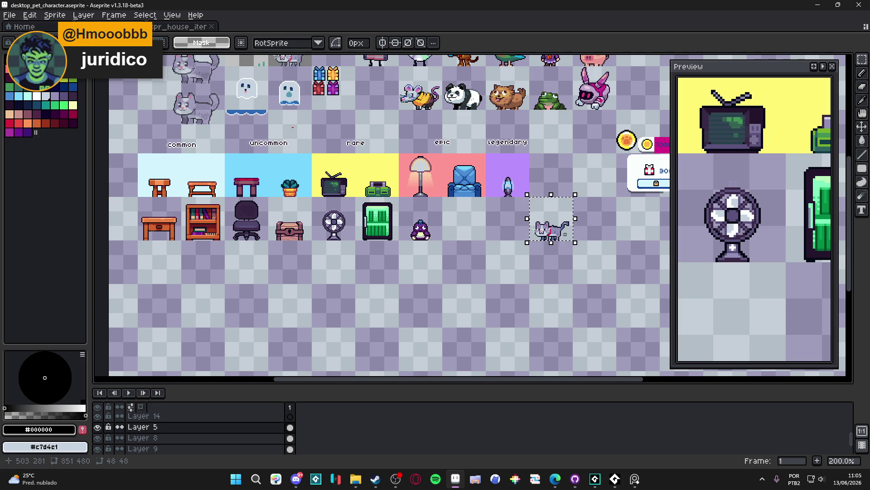
key(shift+Right)
key(shift+Right)
key(shift+Right)
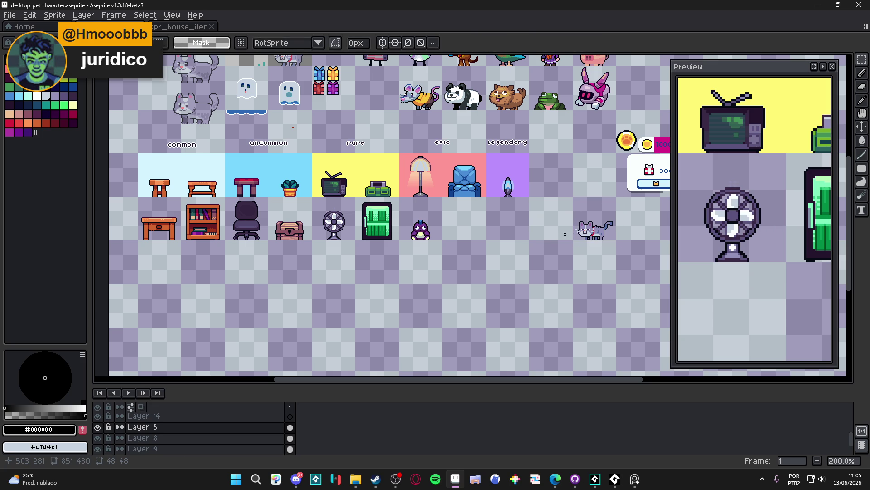
scroll(576, 233, up, 1)
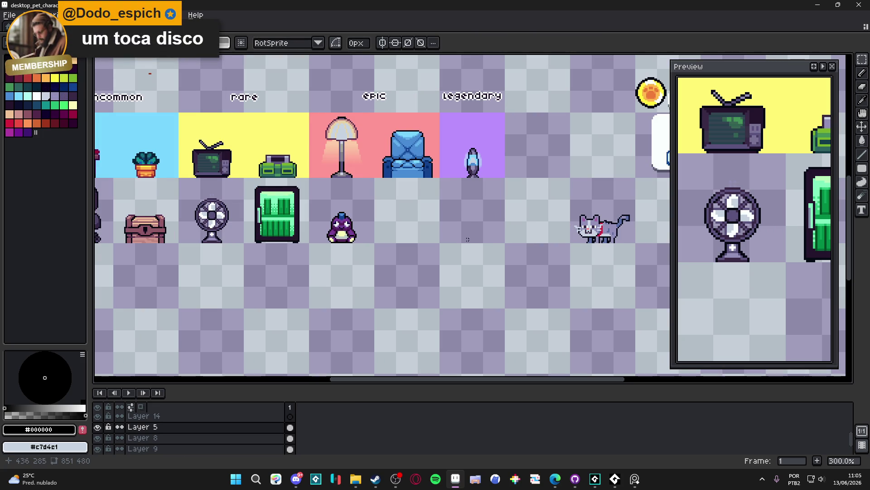
scroll(475, 240, down, 1)
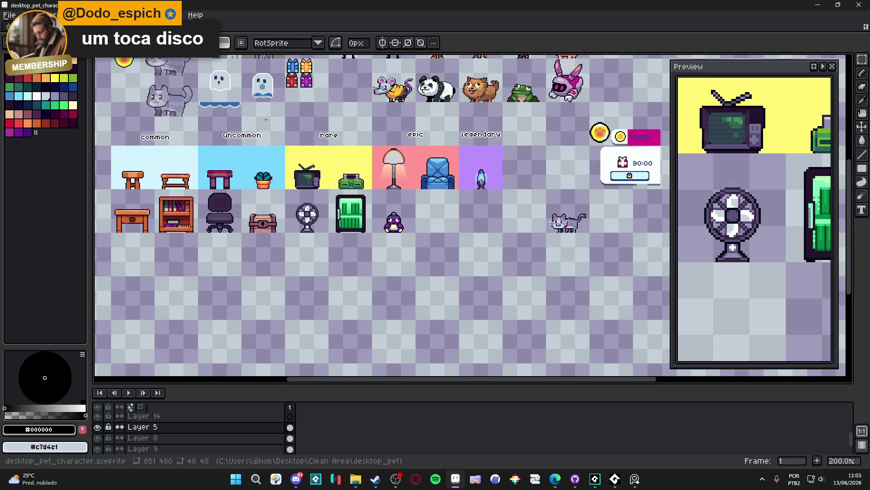
key(alt+Tab)
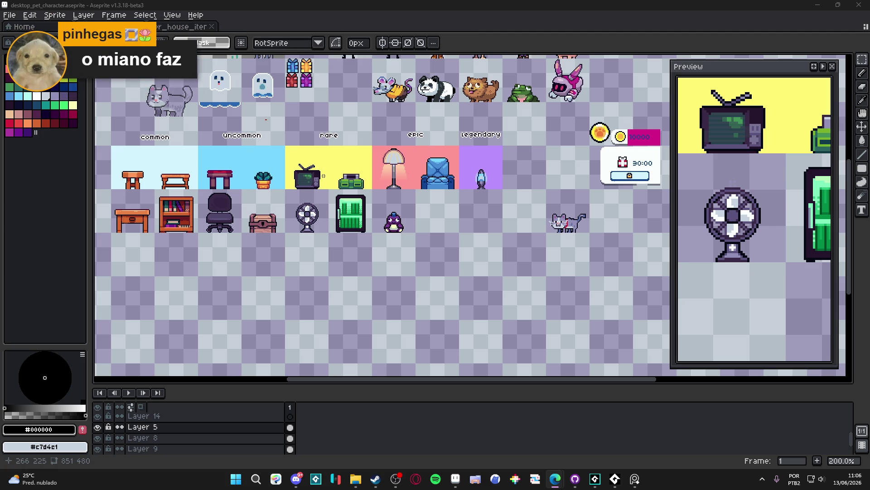
scroll(336, 187, up, 2)
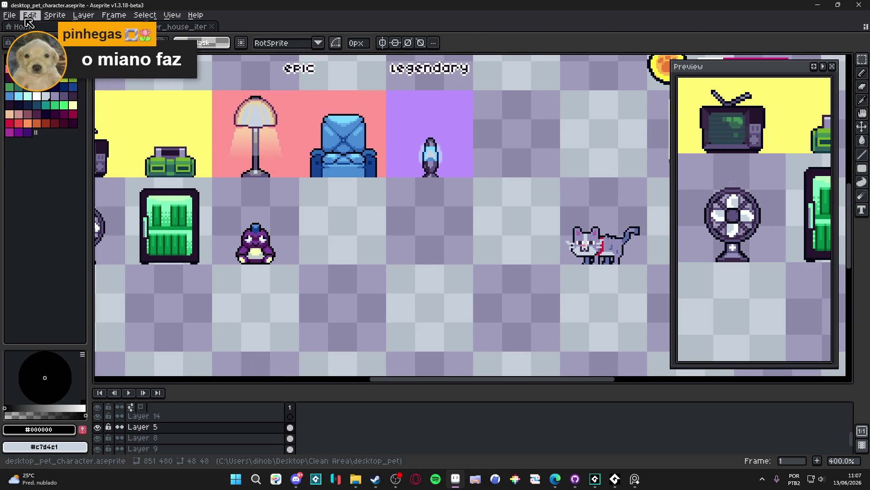
Create a new 650×650 sprite and paste the gramophone reference photo into it.
key(alt+f)
key(n)
click(399, 335)
key(ctrl+v)
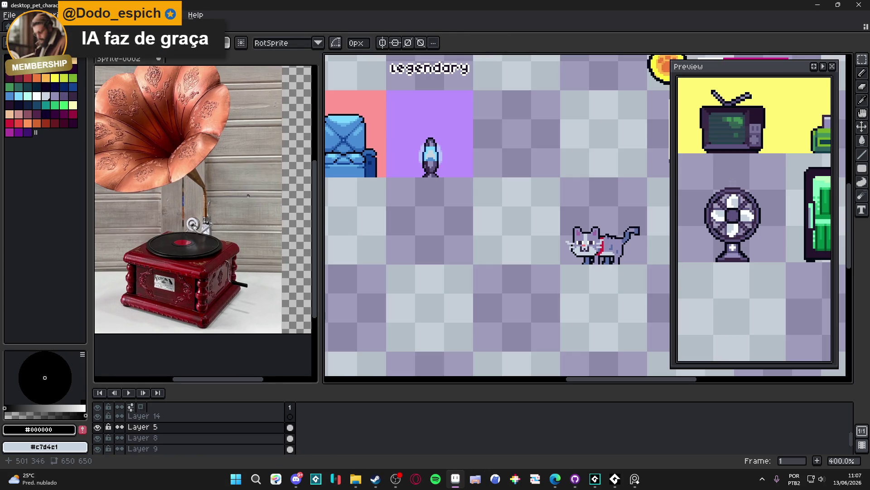
Frame the gramophone photo and widen the sprite sheet's editor pane.
scroll(202, 211, down, 2)
scroll(201, 211, up, 2)
drag(202, 211, 209, 213)
scroll(210, 214, down, 2)
drag(205, 179, 183, 140)
mouse_move(322, 184)
mouse_down()
mouse_move(225, 183)
mouse_move(239, 183)
mouse_up()
drag(187, 162, 171, 148)
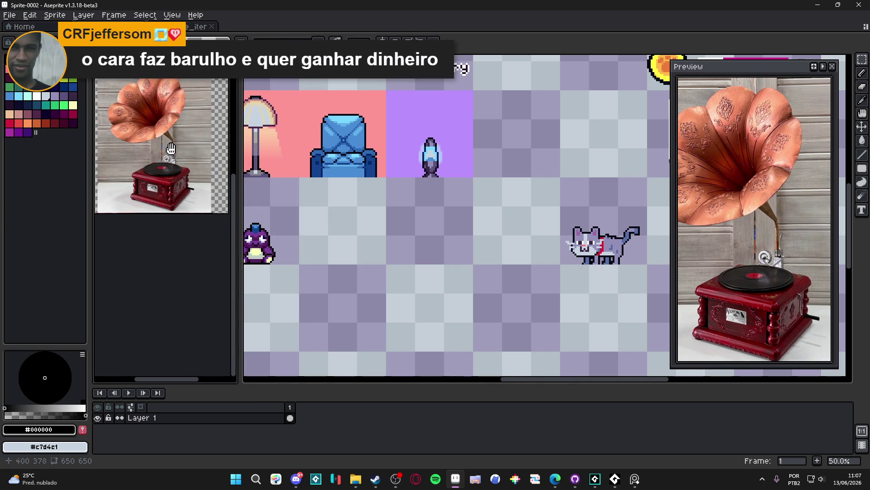
drag(239, 185, 218, 185)
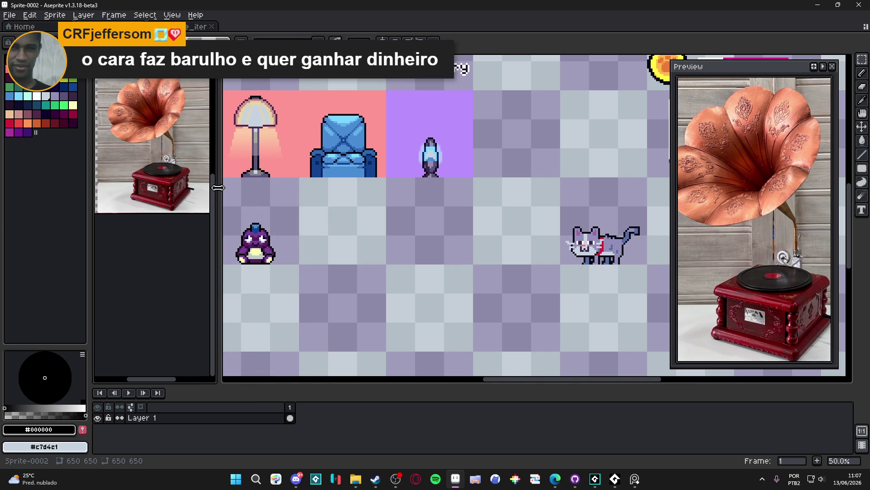
mouse_move(309, 204)
mouse_down()
mouse_move(331, 218)
mouse_move(352, 203)
mouse_up()
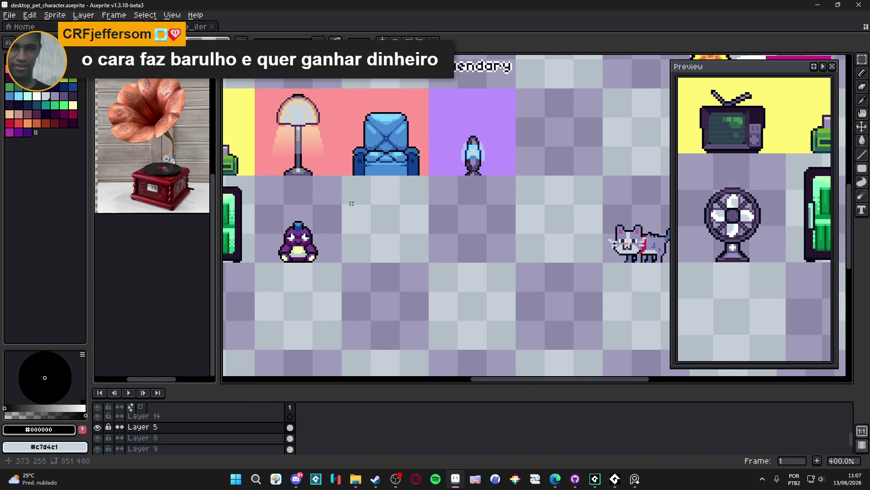
scroll(298, 237, up, 1)
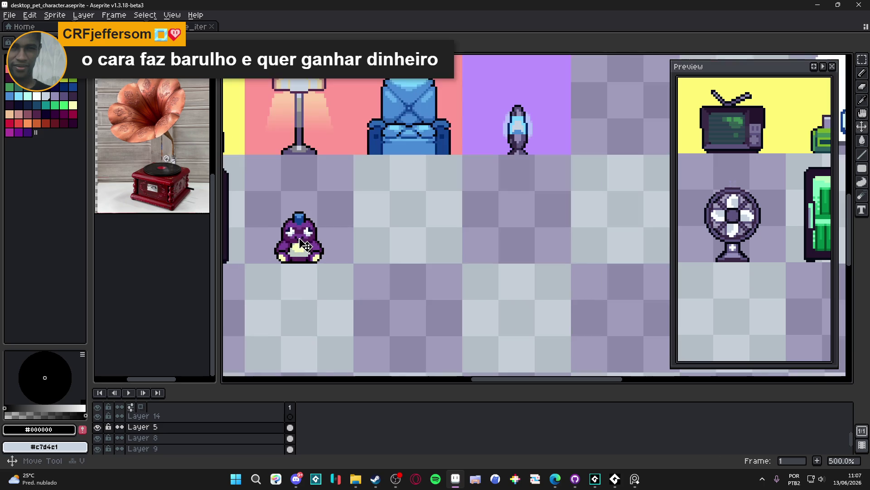
scroll(298, 237, up, 1)
scroll(194, 196, up, 1)
scroll(194, 195, down, 1)
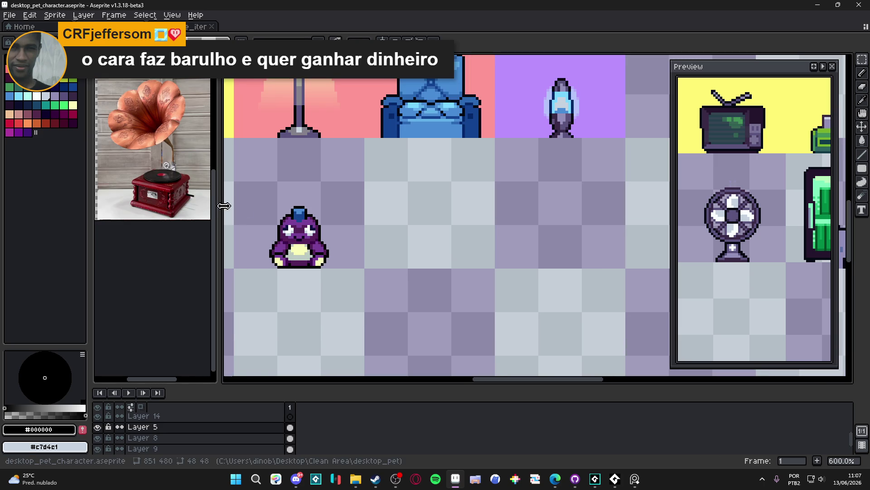
Enlarge the gramophone view and bring the empty area beside the dino into view.
drag(213, 205, 262, 205)
click(201, 209)
scroll(201, 209, up, 1)
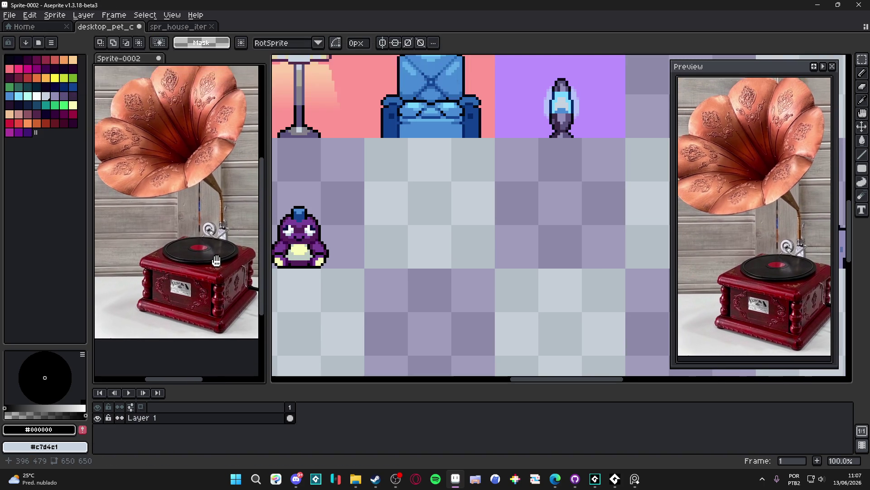
mouse_move(335, 262)
mouse_down()
mouse_move(380, 261)
mouse_move(338, 234)
mouse_up()
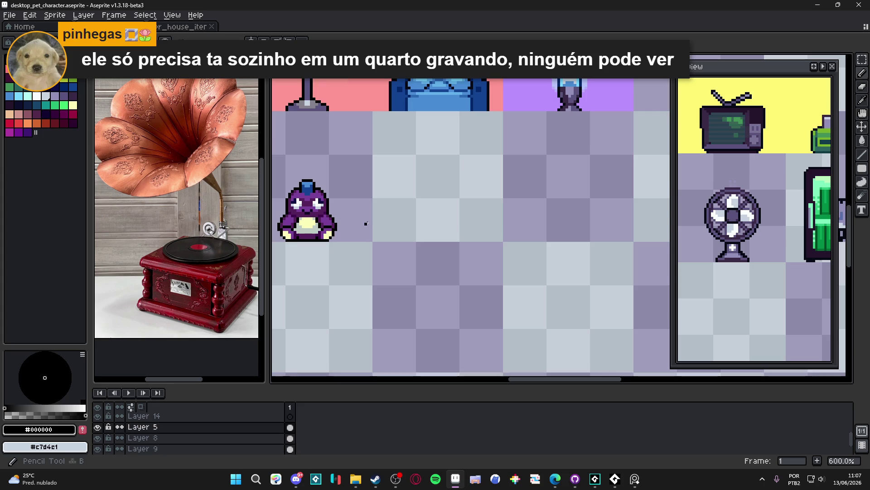
mouse_move(392, 215)
mouse_down()
mouse_move(374, 221)
mouse_move(373, 206)
mouse_move(392, 204)
mouse_move(393, 219)
mouse_move(489, 239)
mouse_move(433, 245)
mouse_up()
scroll(447, 250, down, 1)
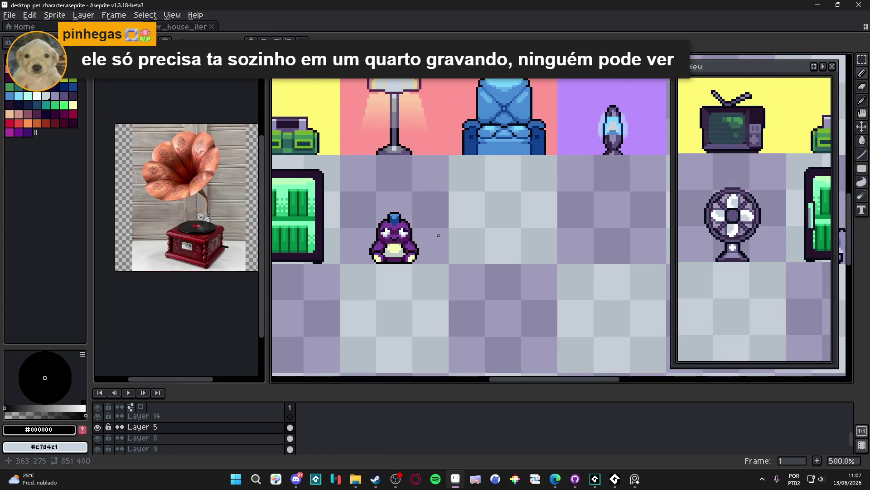
scroll(433, 244, up, 1)
Draw two horizontal dark-red lines in an empty cell as the gramophone's first strokes.
click(49, 124)
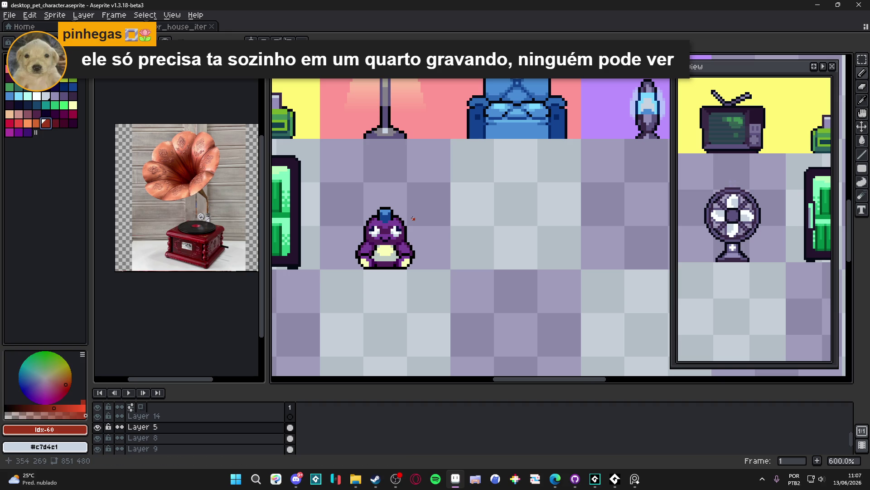
scroll(421, 229, up, 2)
scroll(433, 230, up, 2)
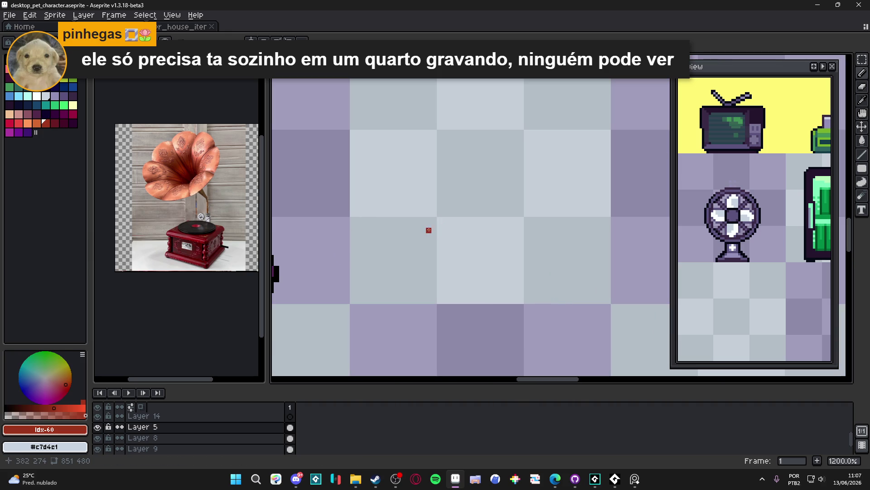
mouse_move(397, 217)
mouse_down()
mouse_move(570, 217)
mouse_move(571, 210)
mouse_move(569, 231)
mouse_move(373, 224)
mouse_move(388, 224)
mouse_up()
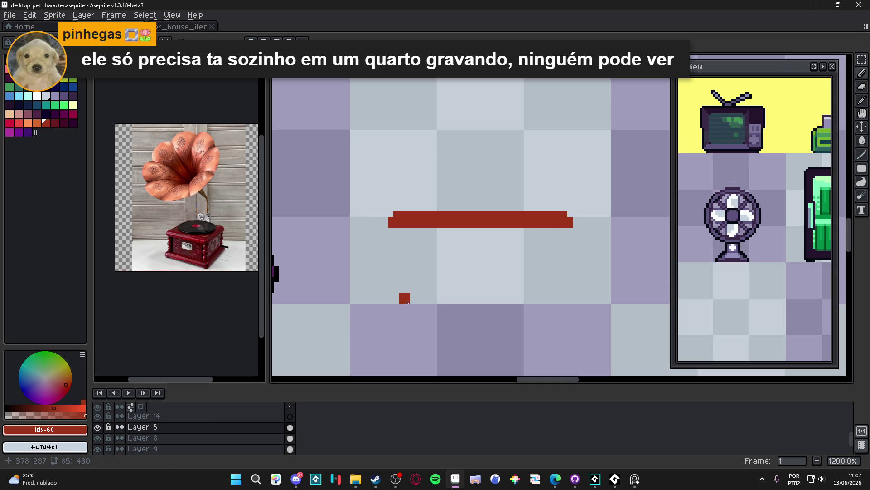
mouse_move(392, 300)
mouse_down()
mouse_move(574, 307)
mouse_move(572, 290)
mouse_move(572, 298)
mouse_up()
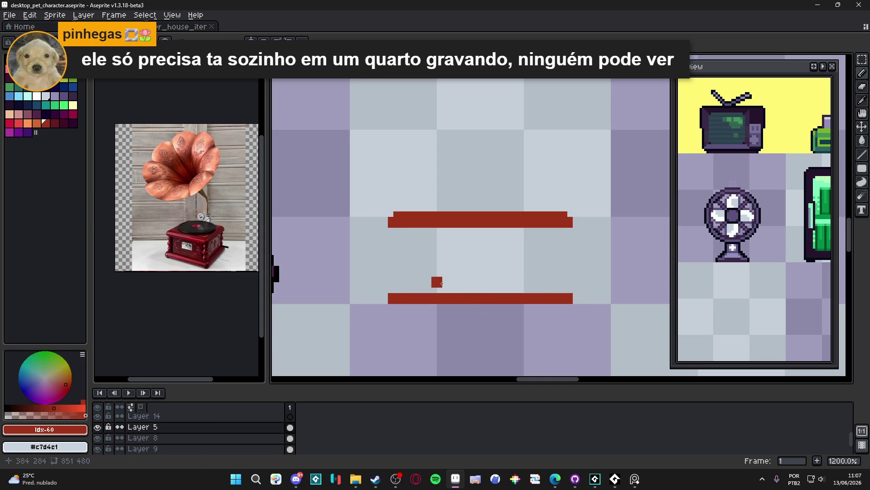
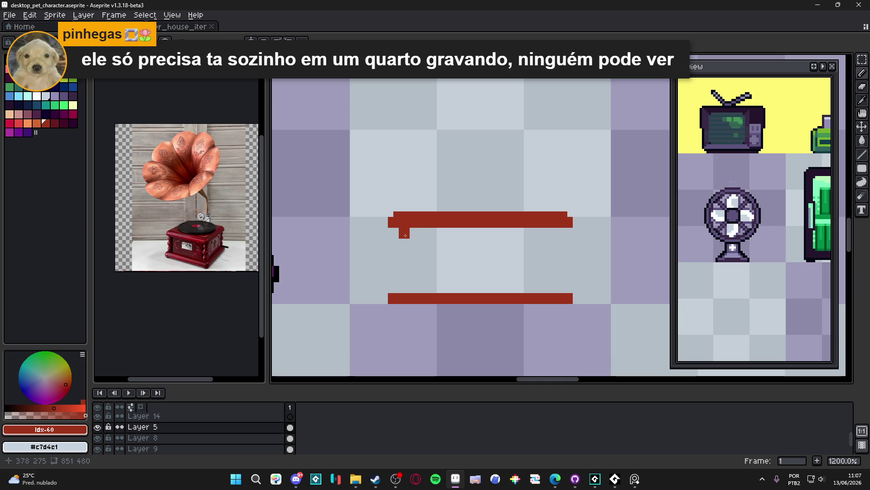
Pencil mirrored darker-red legs between the two red bars, widened at their bottoms.
scroll(413, 156, down, 7)
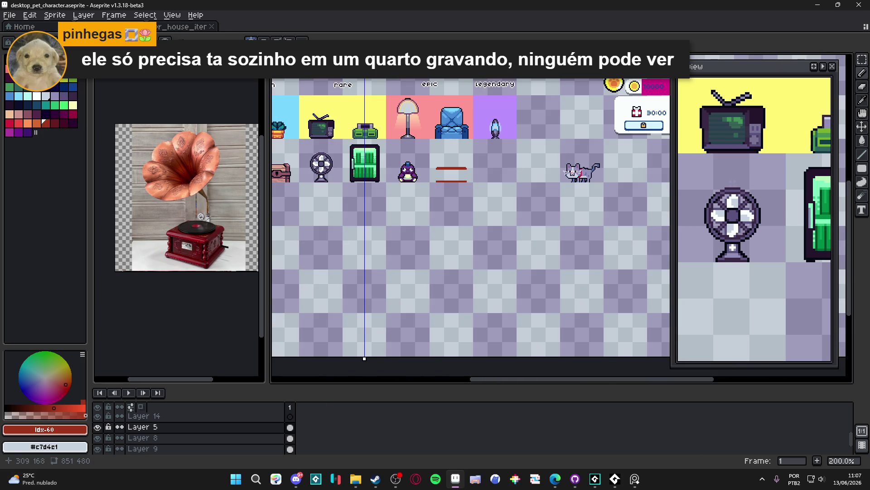
scroll(451, 150, up, 7)
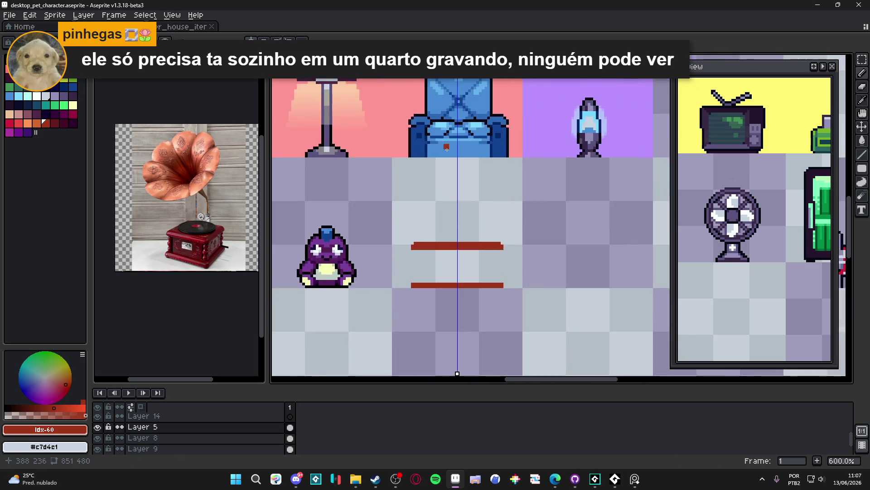
drag(451, 150, 458, 22)
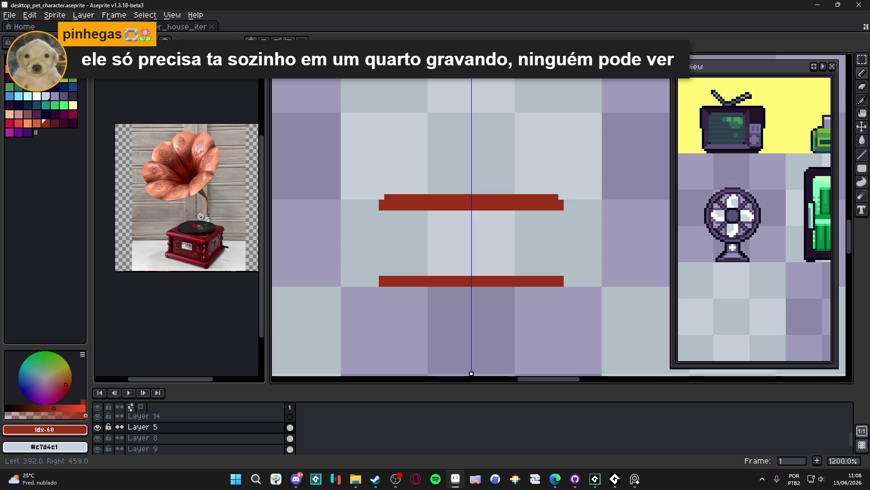
click(412, 159)
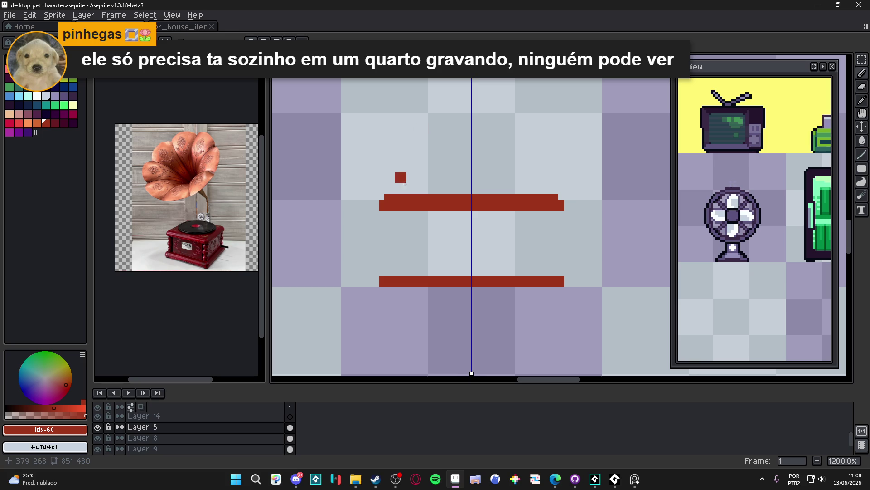
click(48, 119)
mouse_move(396, 216)
mouse_down()
mouse_move(386, 247)
mouse_move(395, 272)
mouse_up()
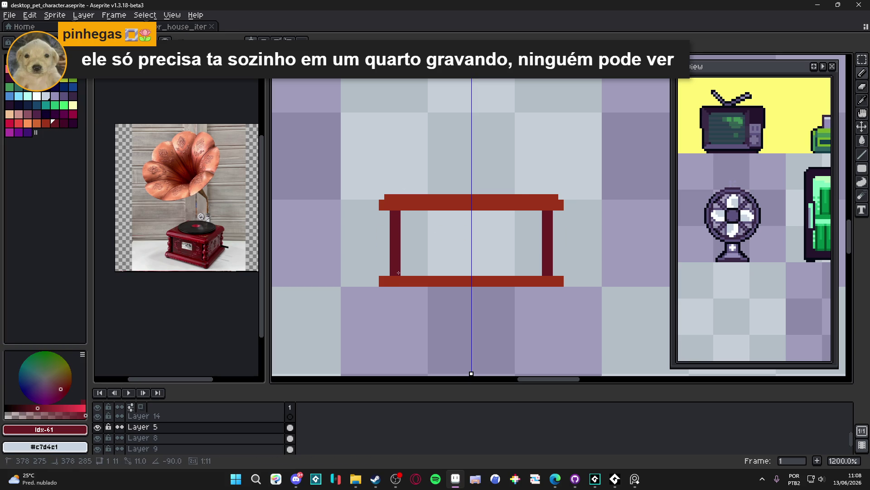
click(387, 218)
drag(387, 271, 387, 240)
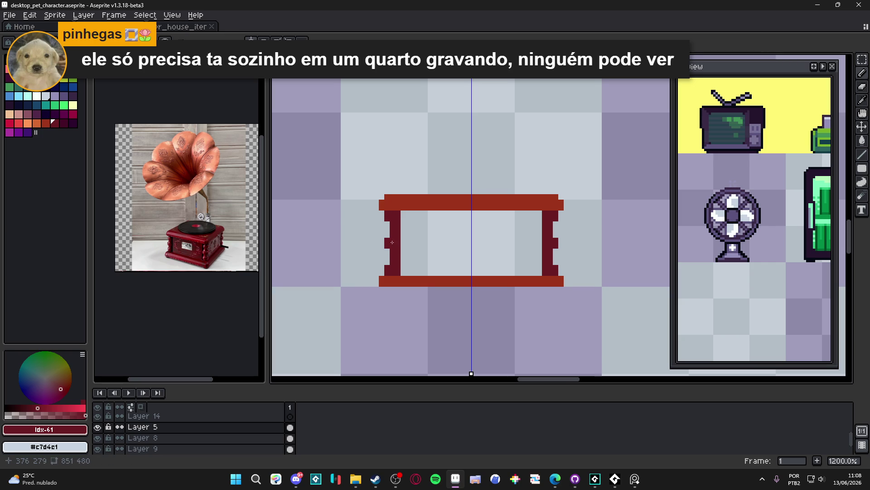
Paint a darker strip under the tabletop and 1px dark lines down the inner legs.
scroll(395, 227, right, 2)
key(bracketright)
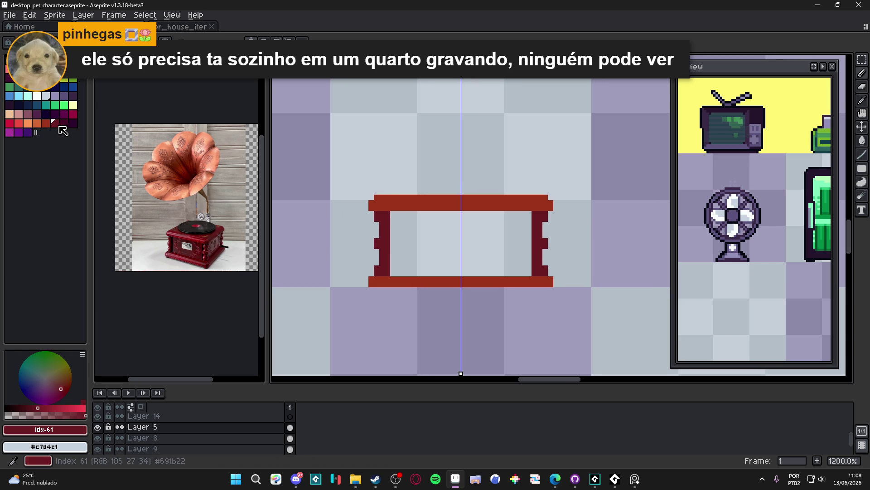
drag(396, 222, 455, 216)
key(minus)
scroll(398, 226, down, 1)
mouse_move(393, 223)
mouse_down()
mouse_move(393, 272)
mouse_move(393, 240)
mouse_move(393, 253)
mouse_up()
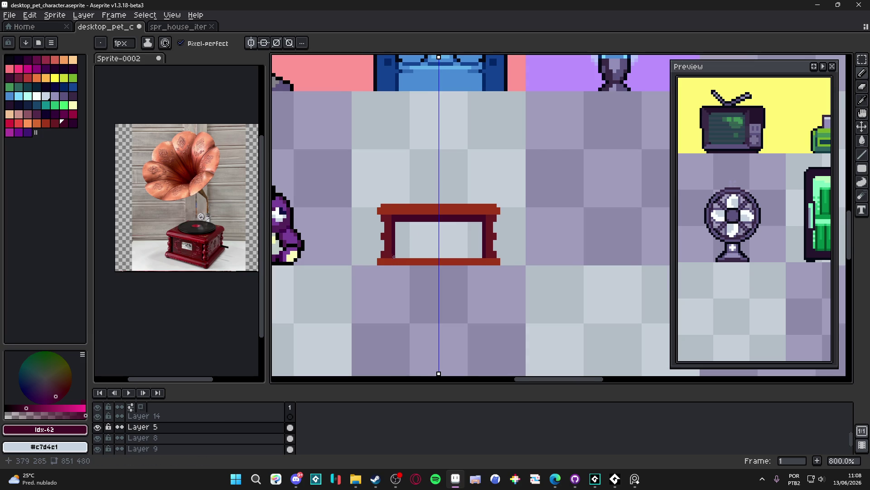
Paint-bucket the cabinet interior with deep red #691b22.
scroll(390, 232, up, 3)
key(g)
alt+click(370, 235)
click(410, 235)
scroll(410, 235, down, 2)
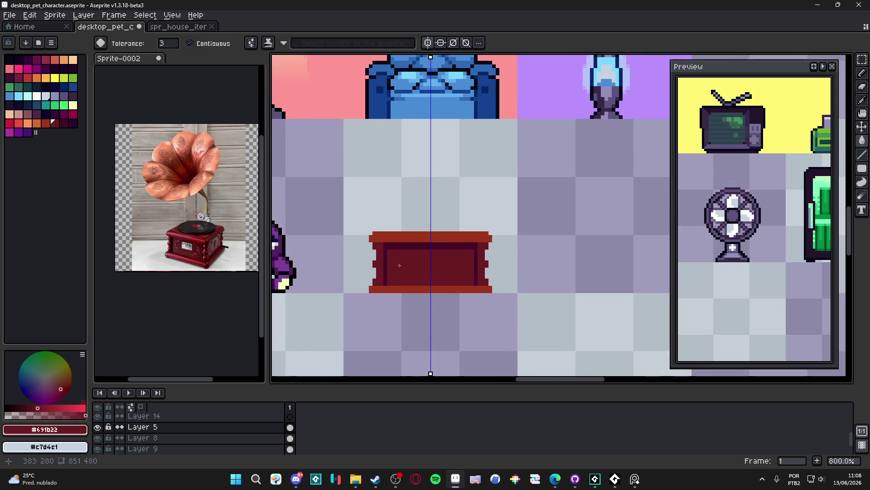
Draw a dark purple line across the top of the cabinet.
drag(418, 262, 409, 278)
scroll(408, 279, up, 2)
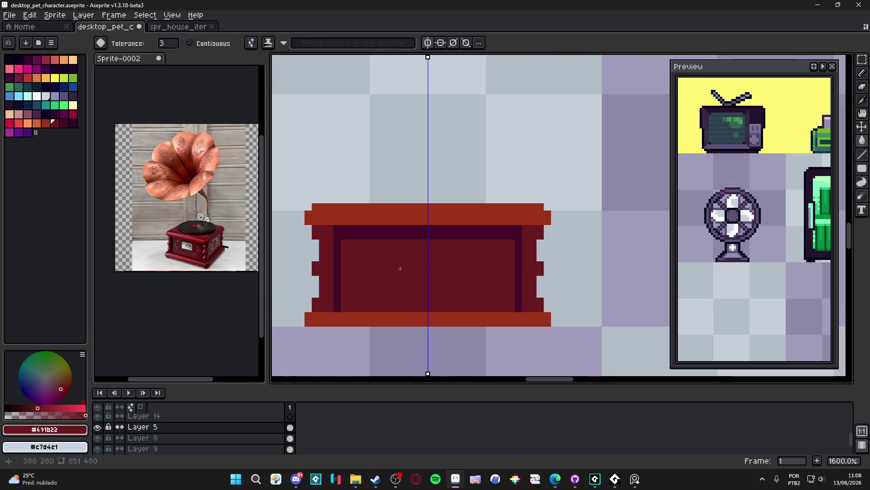
scroll(399, 267, down, 1)
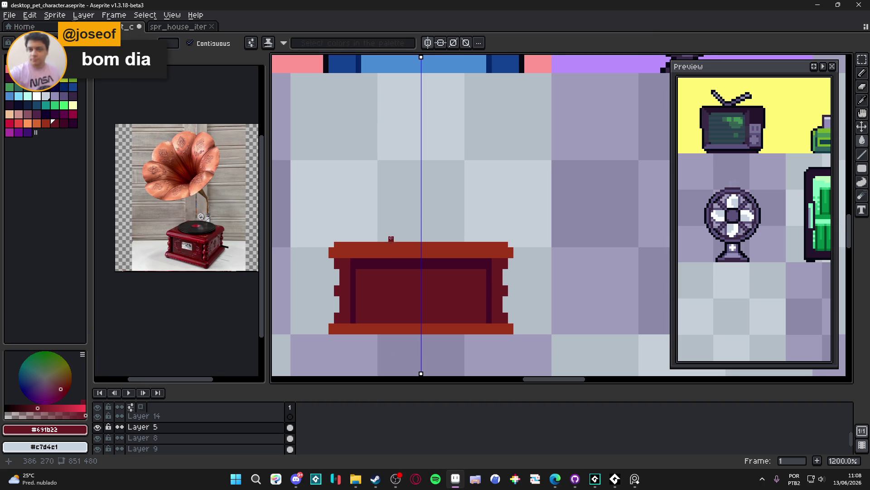
click(72, 96)
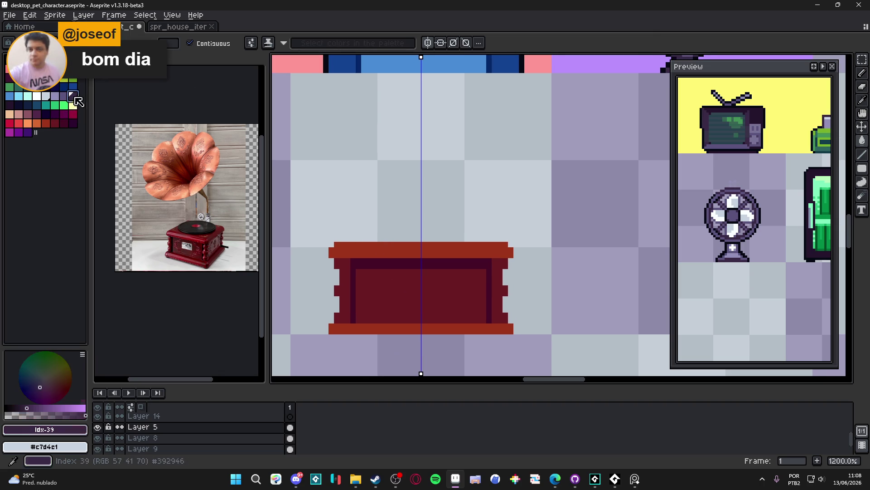
key(b)
click(359, 236)
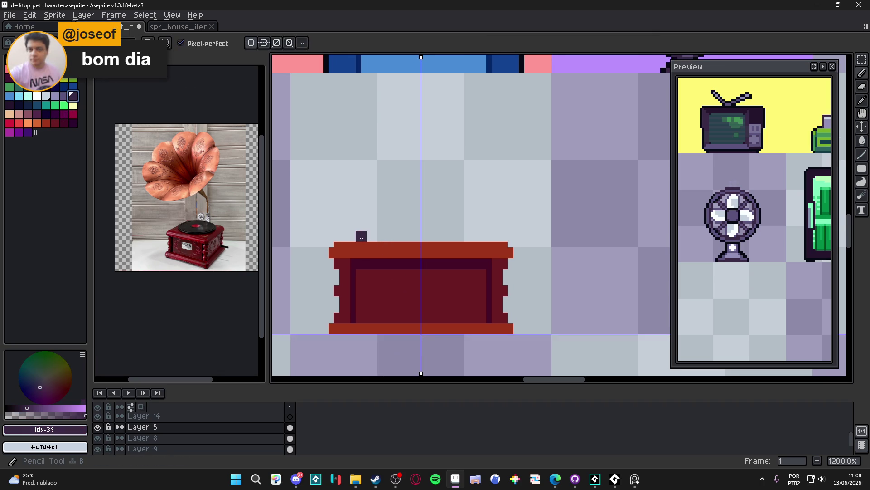
shift+click(481, 236)
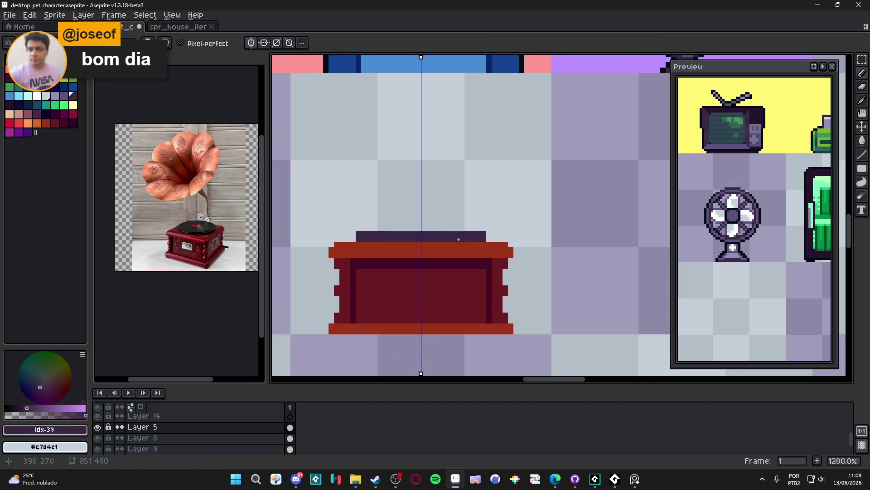
Add two near-black pixels on the cabinet top to step the lid.
scroll(472, 241, up, 1)
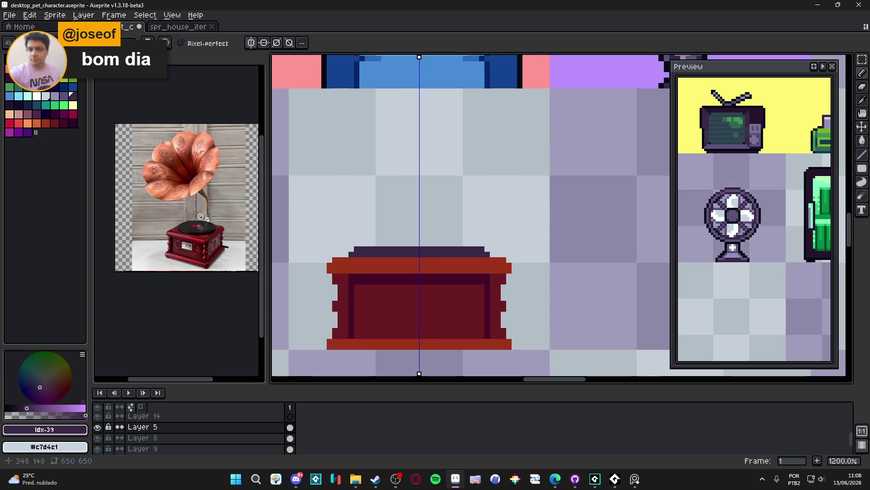
click(18, 68)
click(361, 249)
click(356, 249)
scroll(477, 250, down, 3)
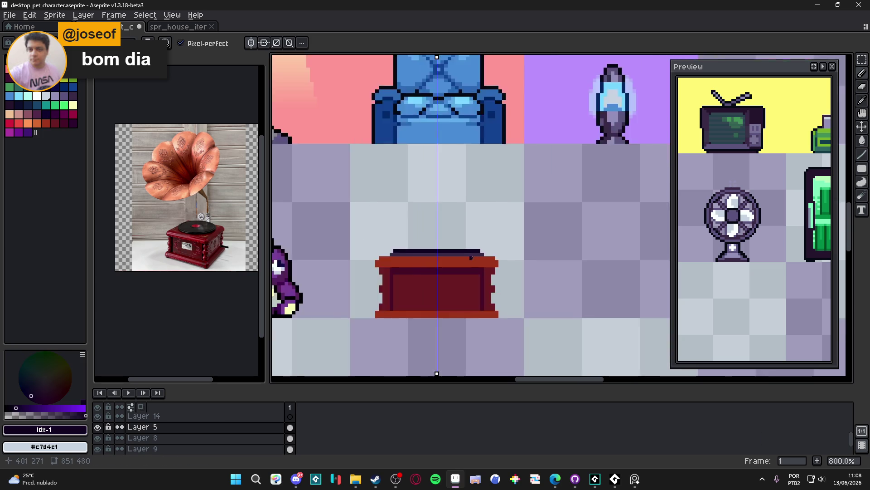
Sample the deep colour #450c28 from the cabinet.
scroll(441, 265, up, 1)
scroll(441, 265, up, 3)
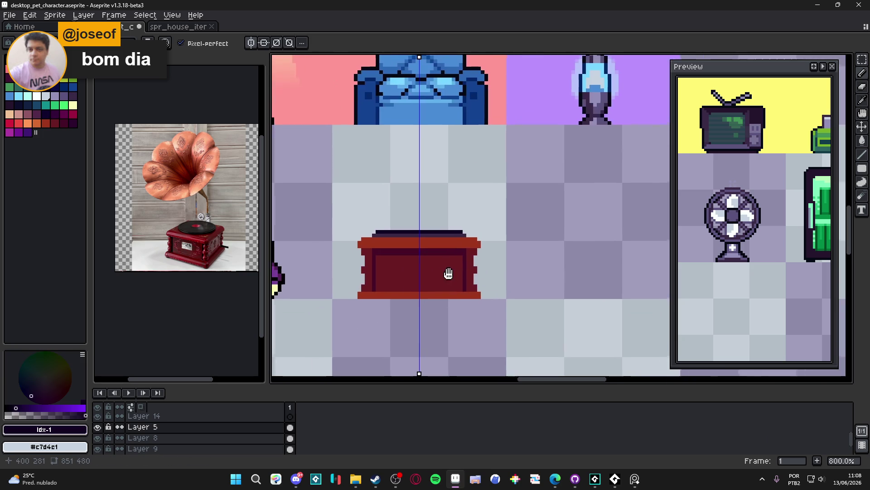
alt+click(481, 250)
scroll(475, 256, down, 1)
scroll(474, 308, up, 1)
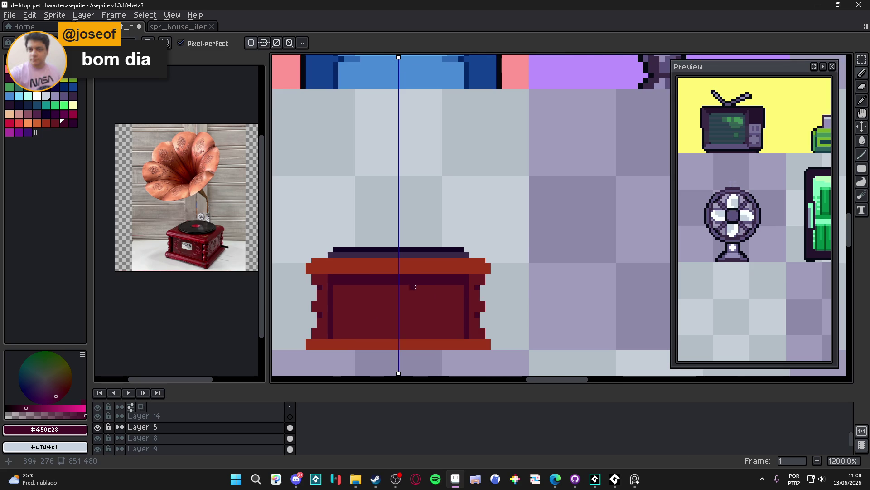
scroll(399, 294, down, 1)
scroll(453, 243, up, 1)
scroll(245, 242, up, 3)
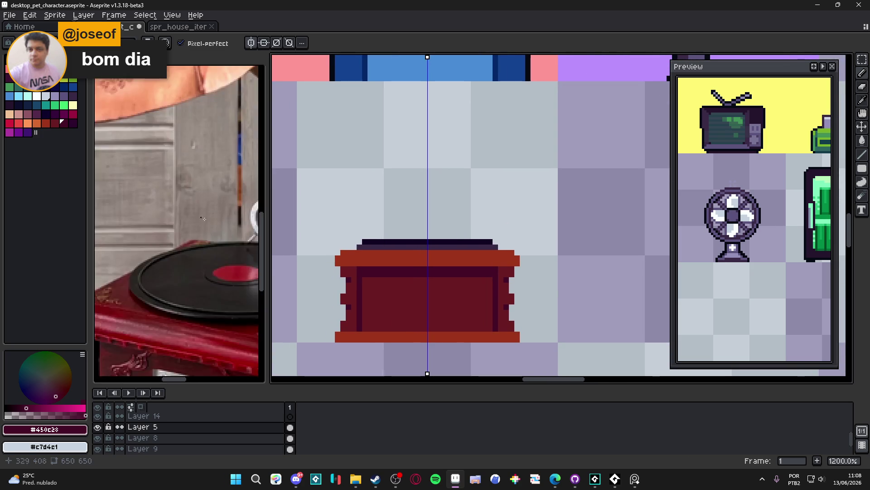
Inspect the Sprite-0002 gramophone reference image.
click(208, 245)
scroll(196, 244, down, 2)
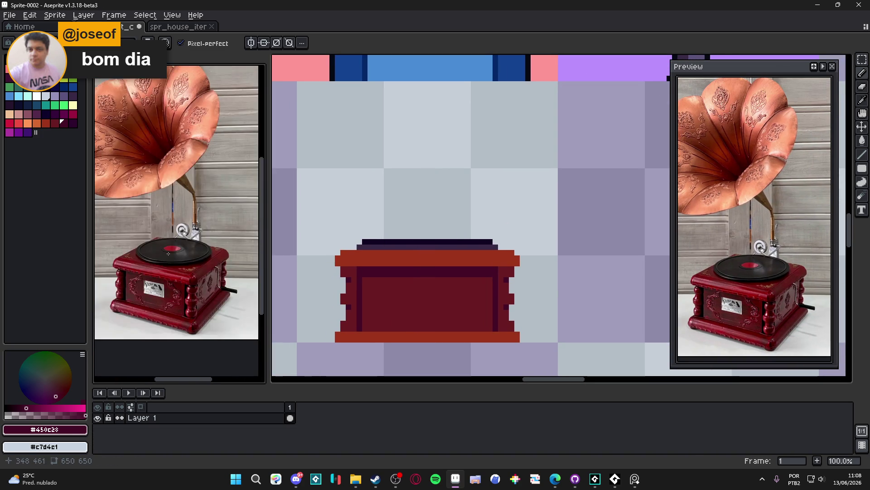
scroll(168, 253, down, 1)
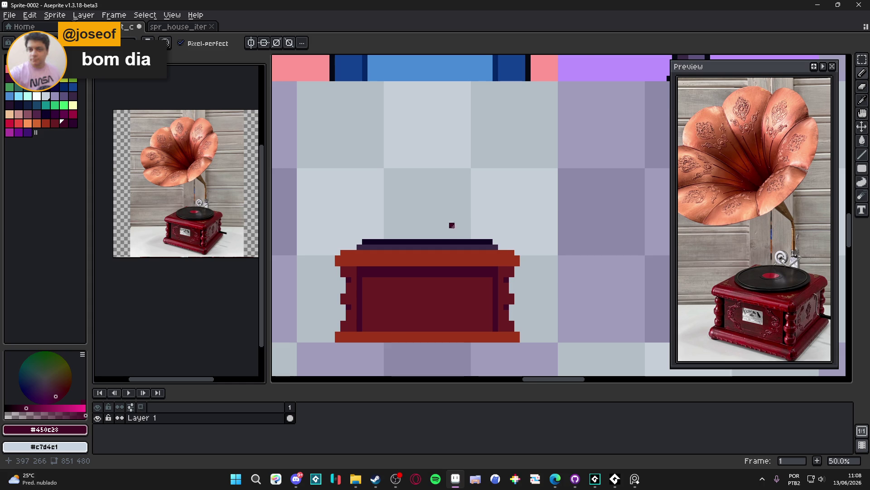
scroll(457, 226, up, 2)
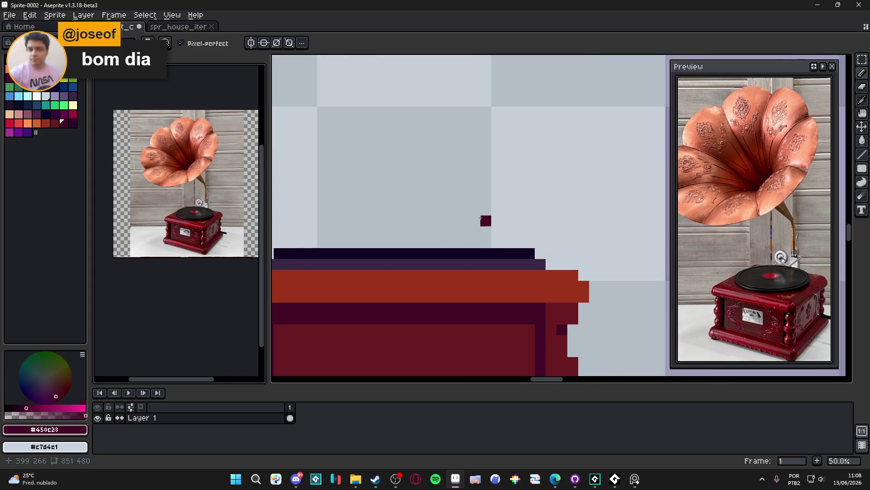
scroll(432, 231, down, 1)
scroll(461, 221, up, 1)
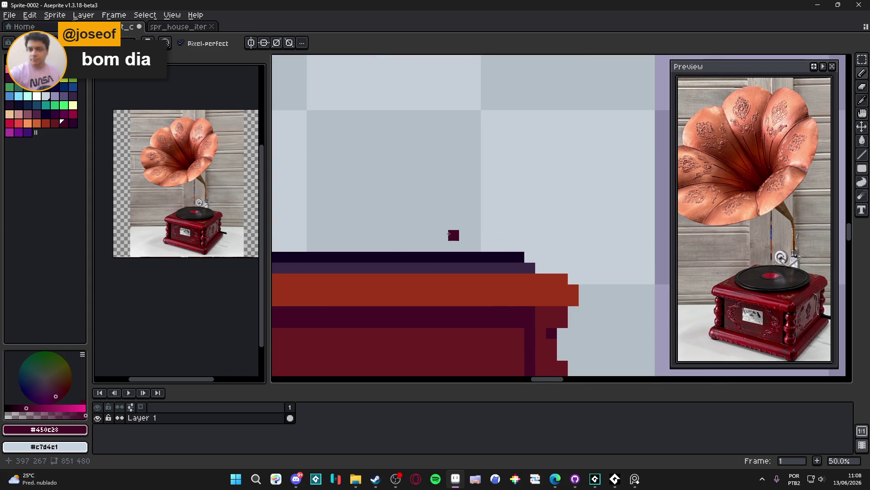
scroll(440, 235, down, 1)
Back on the sprite sheet, turn symmetry off and pick golden orange palette colour 20.
key(ctrl+Tab)
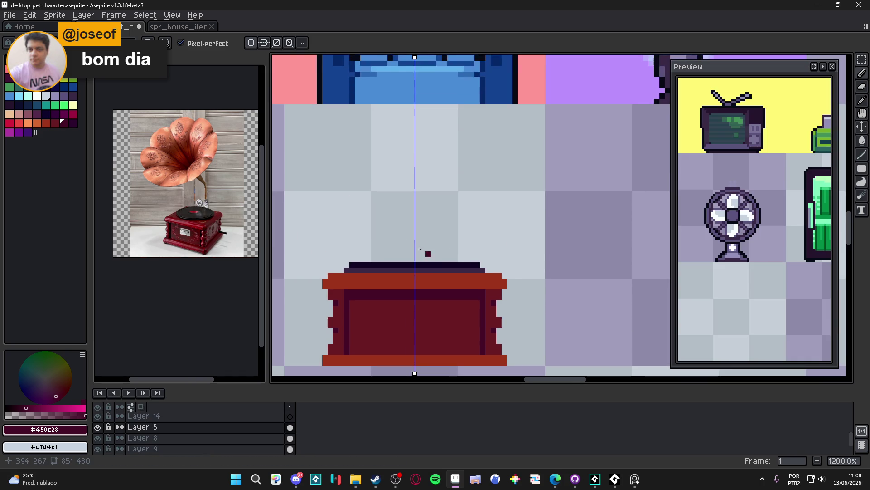
click(252, 43)
click(341, 178)
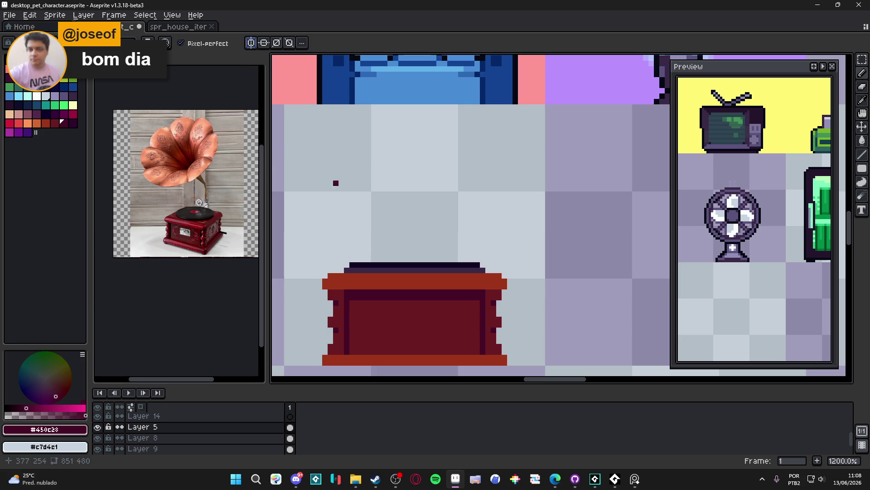
click(41, 95)
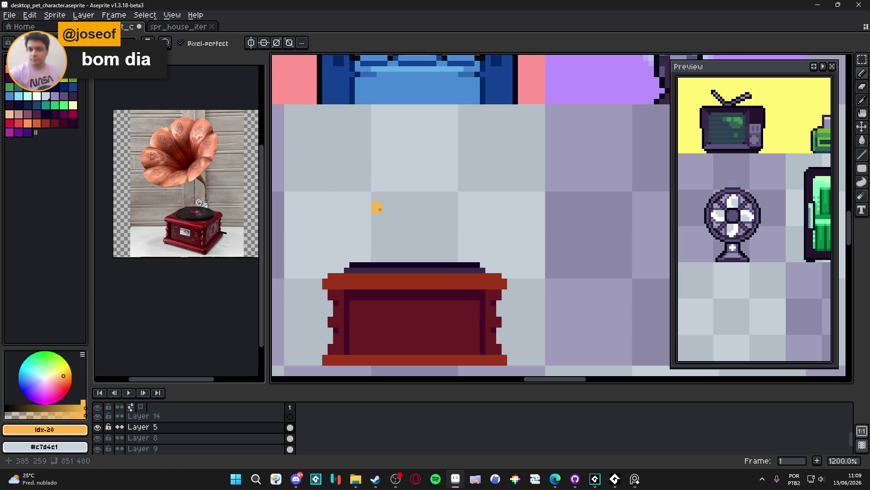
Zoom to 1200% on the empty cell above the red cabinet, below the blue armchair.
scroll(380, 204, down, 8)
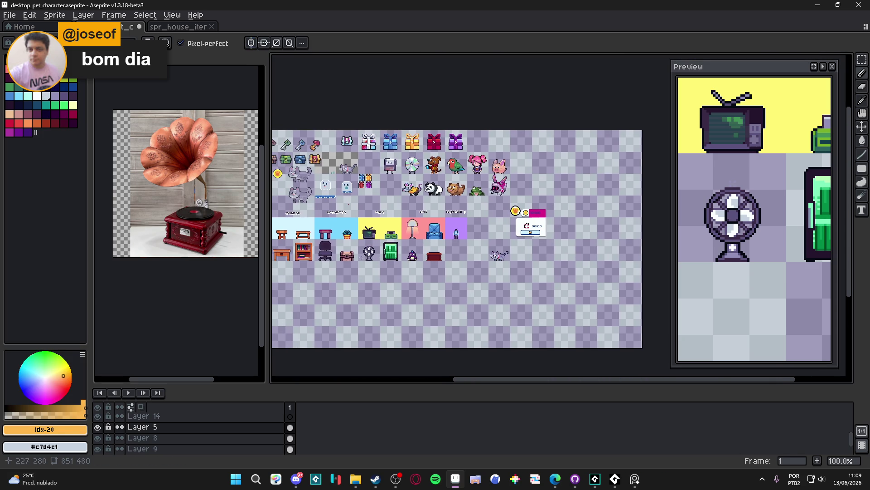
scroll(354, 257, left, 2)
scroll(384, 255, up, 1)
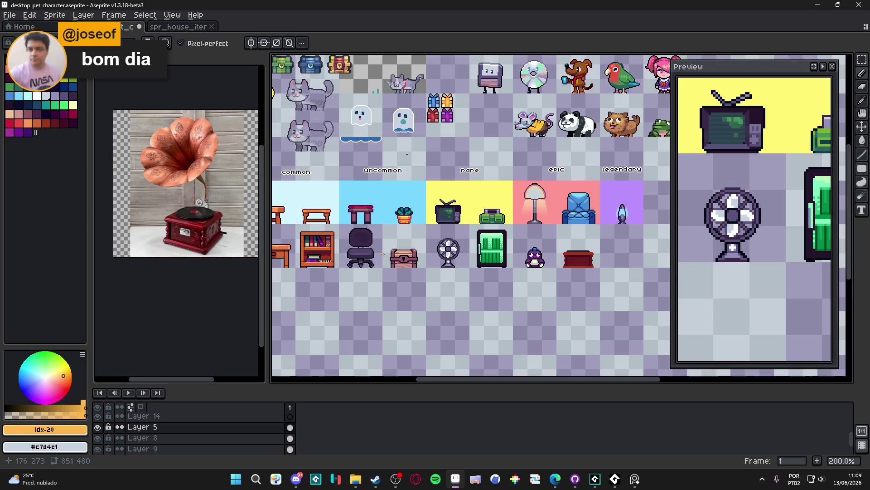
scroll(384, 255, down, 1)
scroll(454, 248, up, 1)
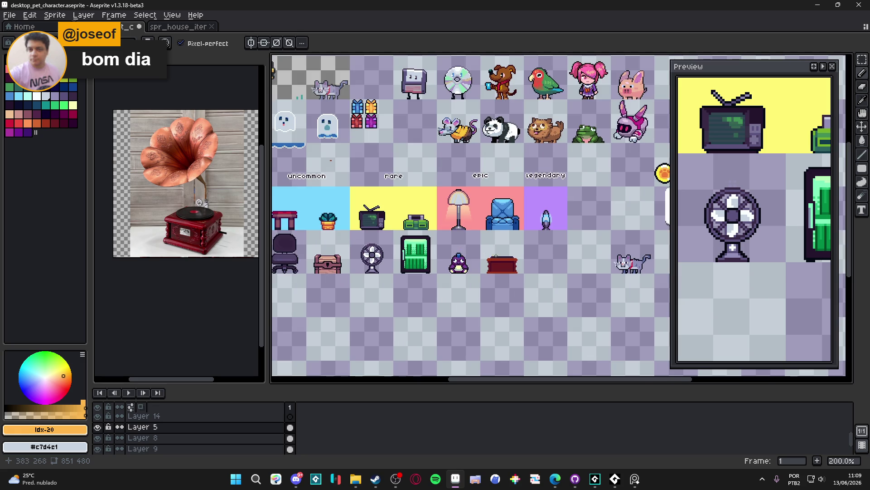
scroll(455, 248, up, 1)
scroll(454, 248, down, 2)
scroll(455, 248, up, 1)
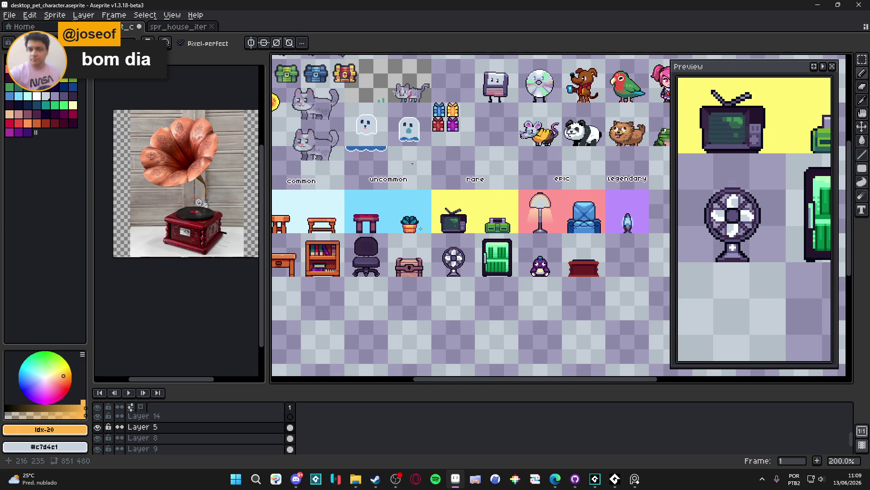
scroll(428, 228, down, 1)
scroll(395, 231, up, 1)
scroll(399, 222, up, 2)
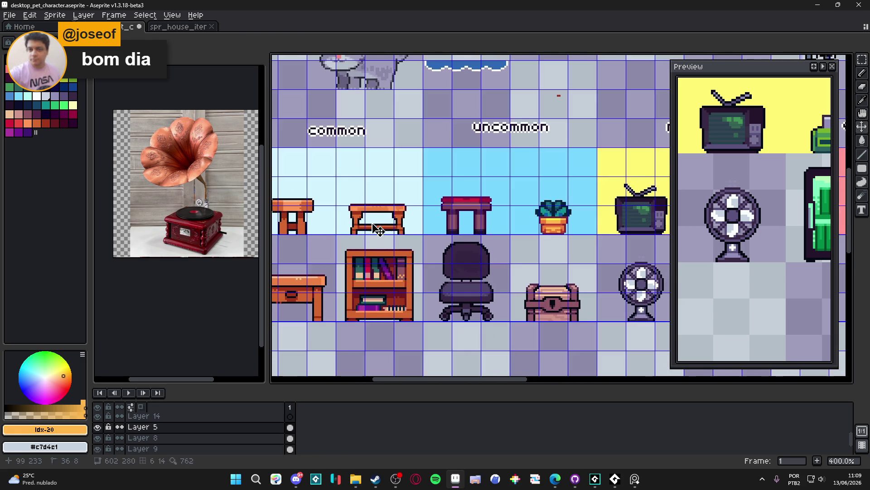
scroll(378, 212, down, 1)
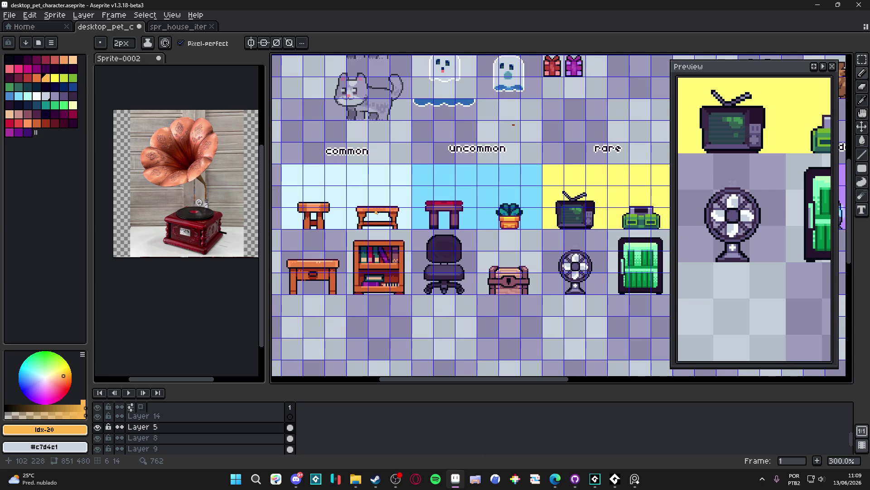
scroll(382, 214, down, 2)
scroll(422, 249, up, 3)
scroll(422, 248, up, 5)
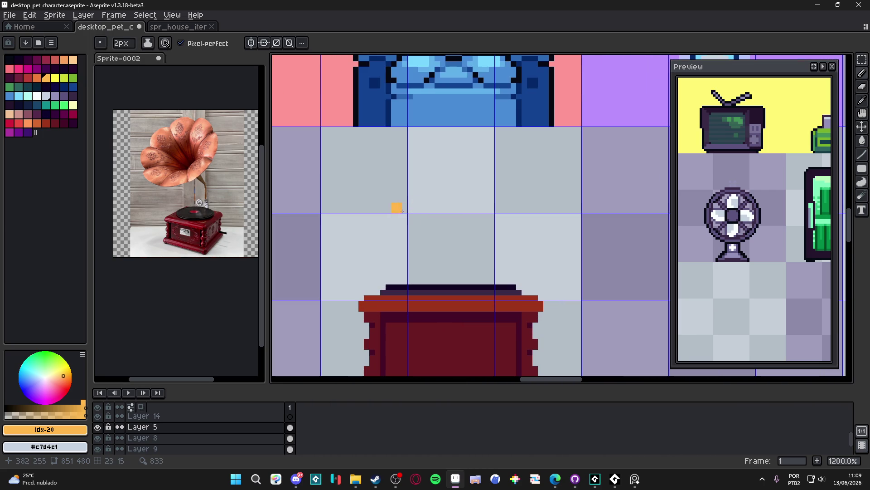
Sketch an orange arc above the red cabinet, then undo it.
mouse_move(414, 171)
mouse_down()
mouse_move(362, 216)
mouse_move(460, 164)
mouse_move(469, 193)
mouse_move(425, 233)
mouse_move(383, 242)
mouse_move(413, 196)
mouse_up()
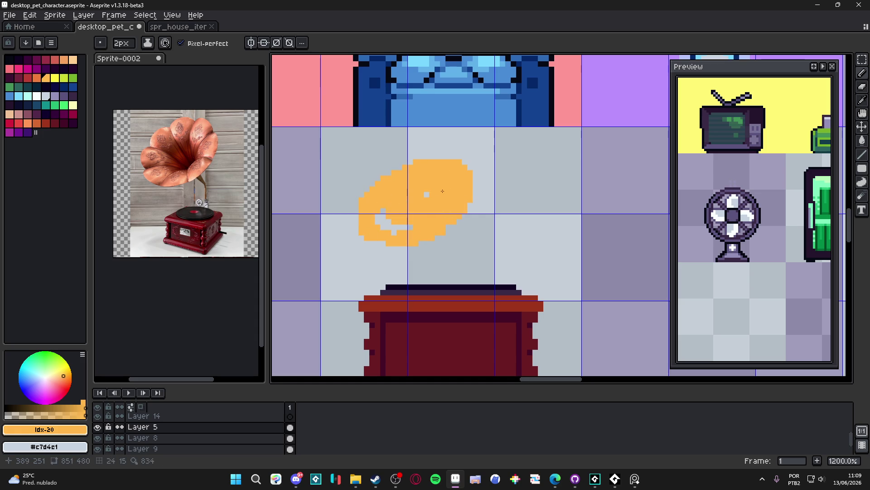
key(ctrl+z)
key(ctrl+z)
key(ctrl+z)
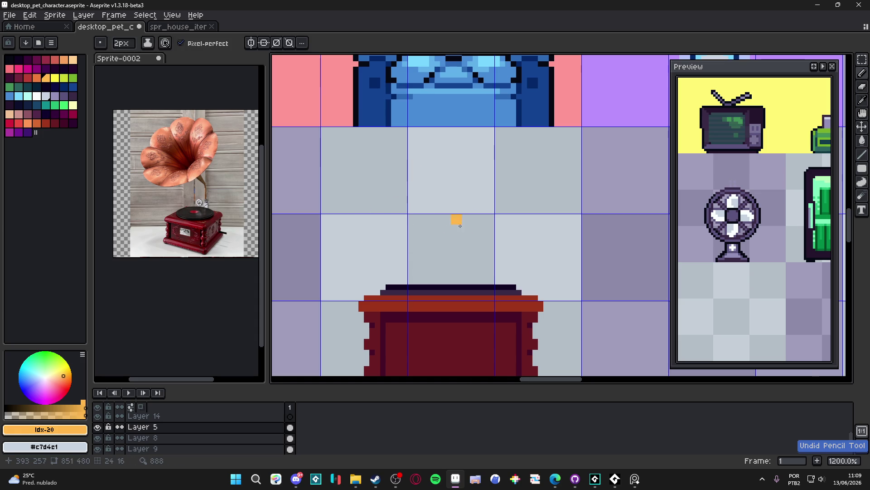
scroll(386, 213, right, 5)
scroll(453, 277, down, 2)
scroll(390, 230, up, 2)
Stamp a large orange disc with a 20px brush as the horn's mouth.
key(b)
key(plus)
key(plus)
key(plus)
drag(312, 228, 422, 237)
key(plus)
scroll(418, 220, down, 3)
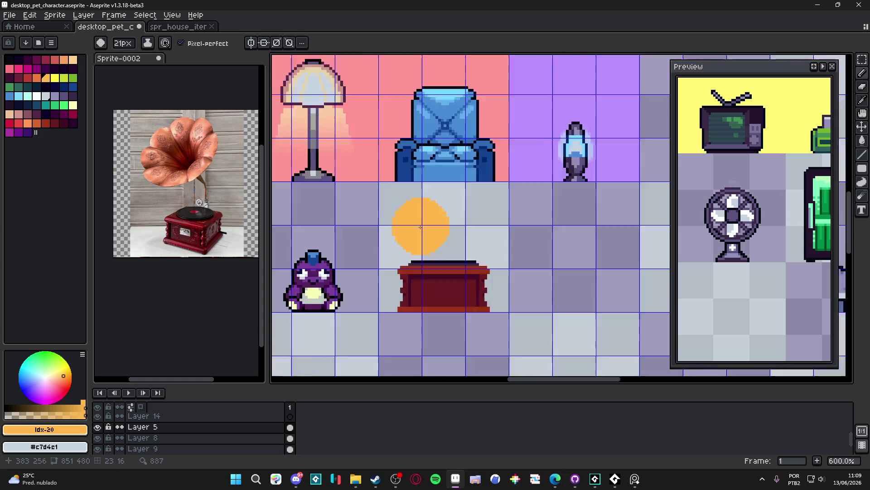
scroll(444, 250, up, 3)
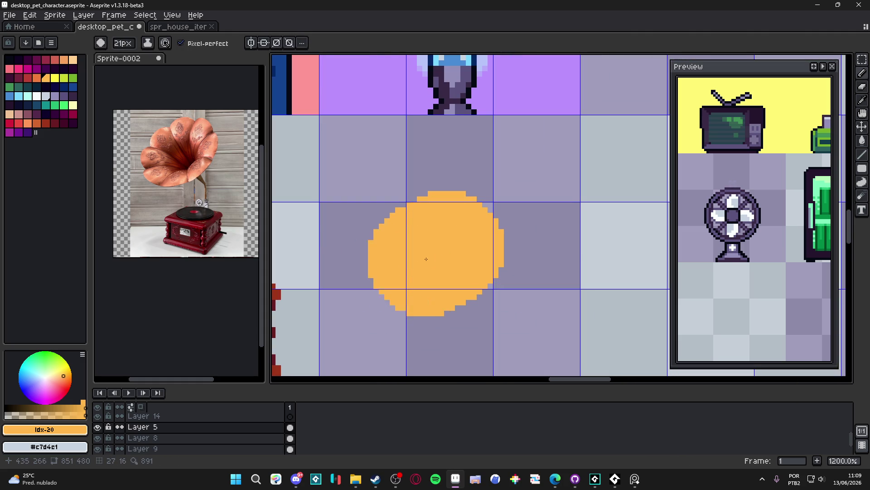
drag(444, 249, 422, 245)
Centre the vertical and horizontal symmetry lines on the orange disc.
key(minus)
key(minus)
key(minus)
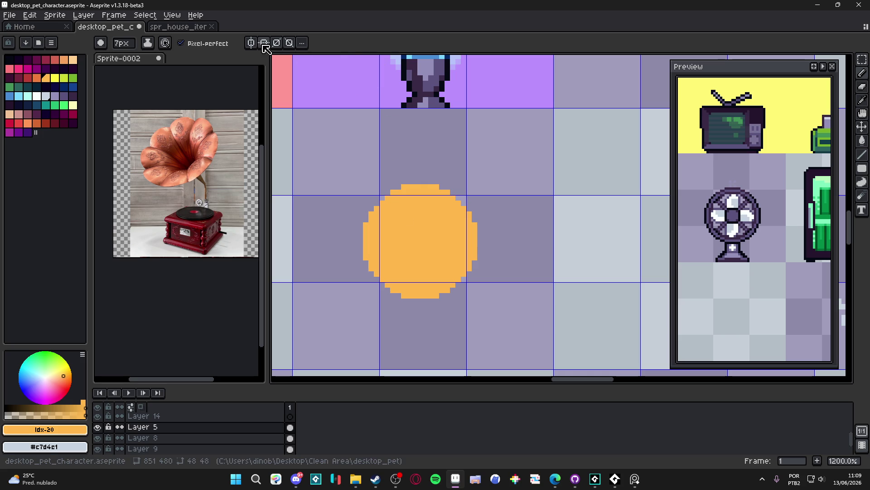
scroll(421, 195, down, 5)
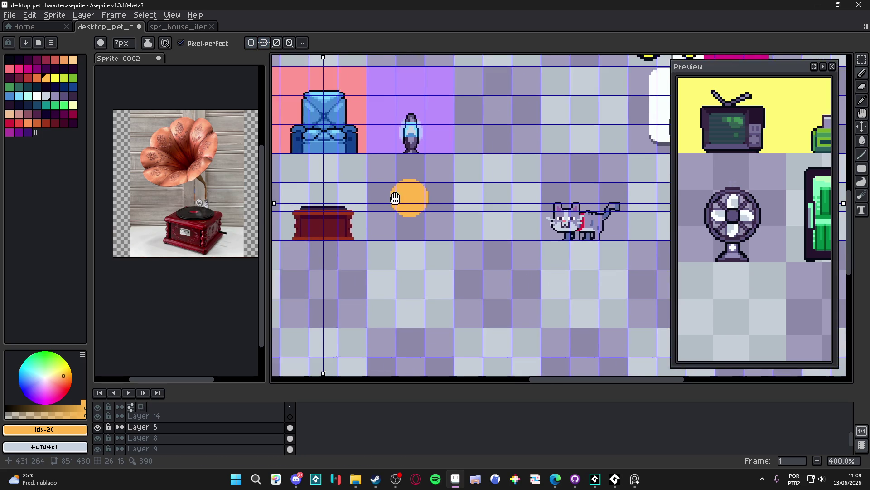
mouse_move(360, 57)
mouse_down()
mouse_move(428, 58)
mouse_move(445, 104)
mouse_up()
scroll(447, 186, up, 8)
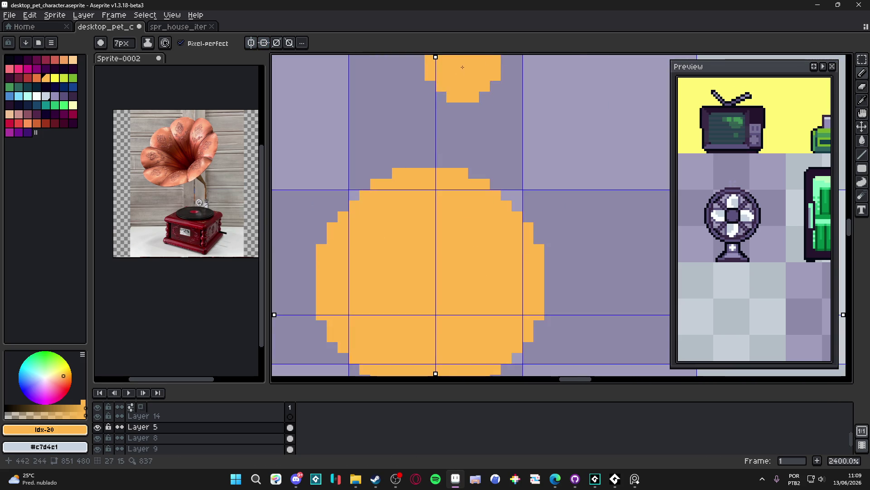
drag(437, 57, 430, 57)
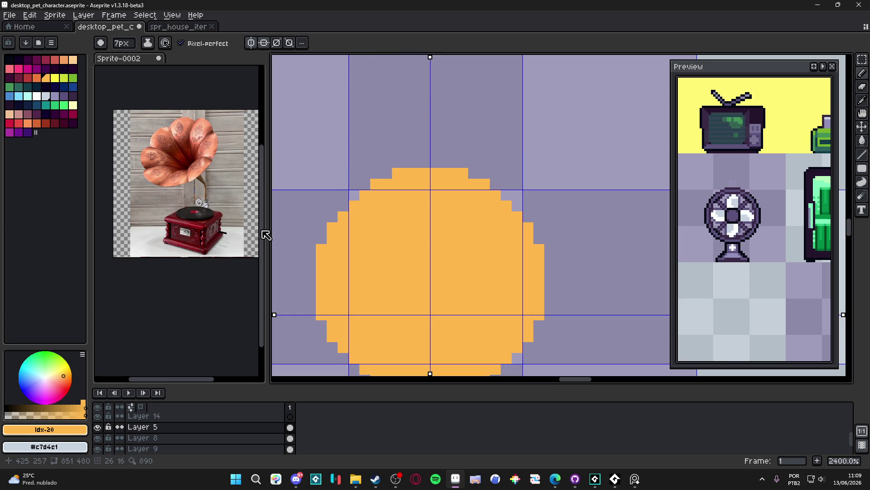
drag(275, 315, 275, 288)
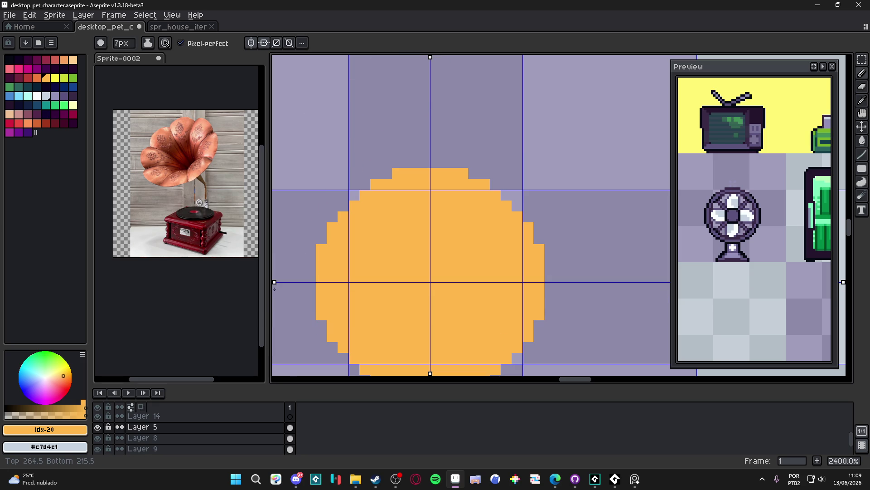
scroll(399, 260, down, 3)
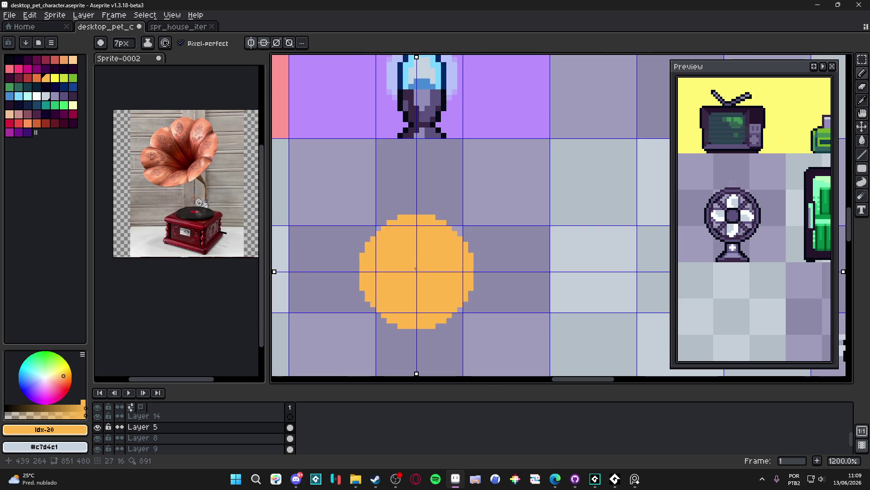
Pick a darker orange and dot the disc's centre with a 2px brush.
click(37, 78)
scroll(386, 273, up, 1)
key(minus)
key(minus)
key(minus)
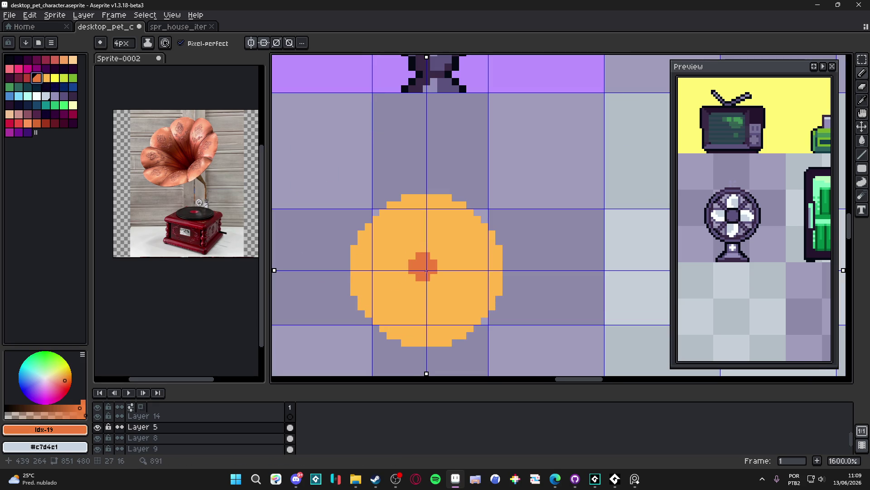
key(minus)
key(minus)
click(426, 271)
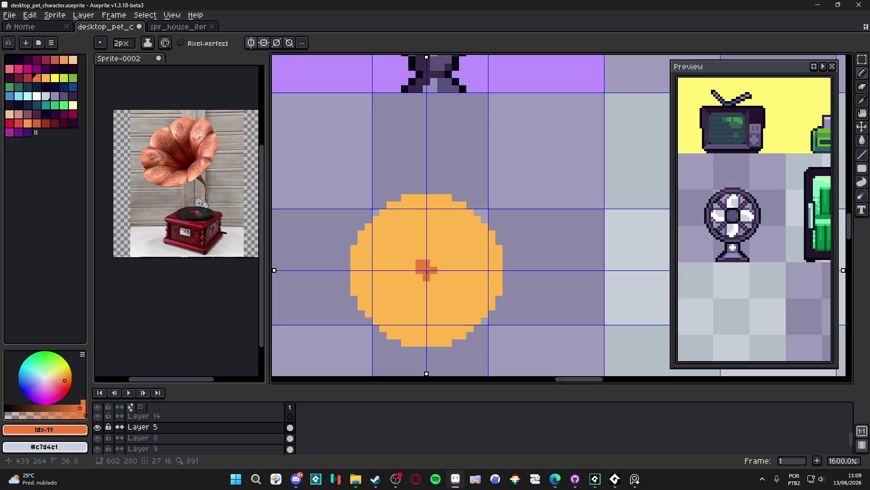
key(minus)
Add diagonal symmetry and draw eight mirrored dark-orange spokes around the disc's centre.
click(290, 43)
scroll(427, 264, up, 2)
mouse_move(414, 258)
mouse_down()
mouse_move(370, 182)
mouse_move(386, 162)
mouse_up()
mouse_move(404, 252)
mouse_down()
mouse_move(404, 272)
mouse_move(426, 253)
mouse_up()
click(394, 241)
click(416, 241)
scroll(381, 234, down, 2)
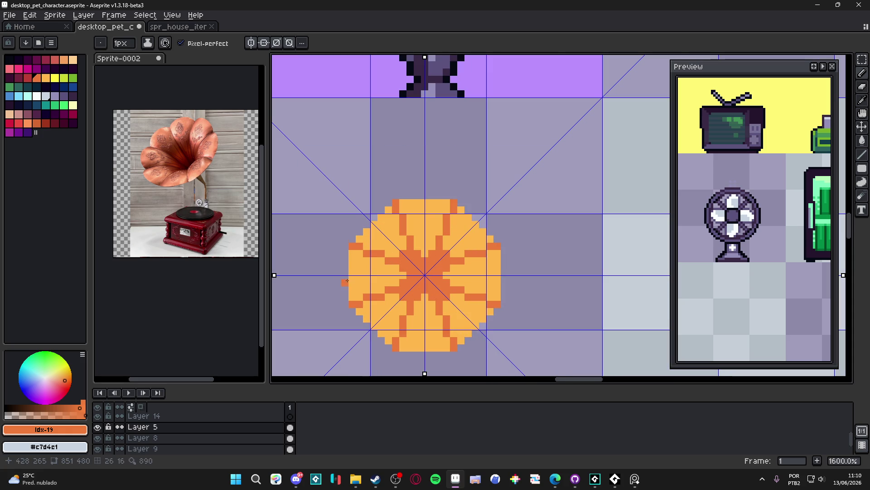
scroll(355, 289, up, 3)
Carve the disc's edge into separate petals.
key(b)
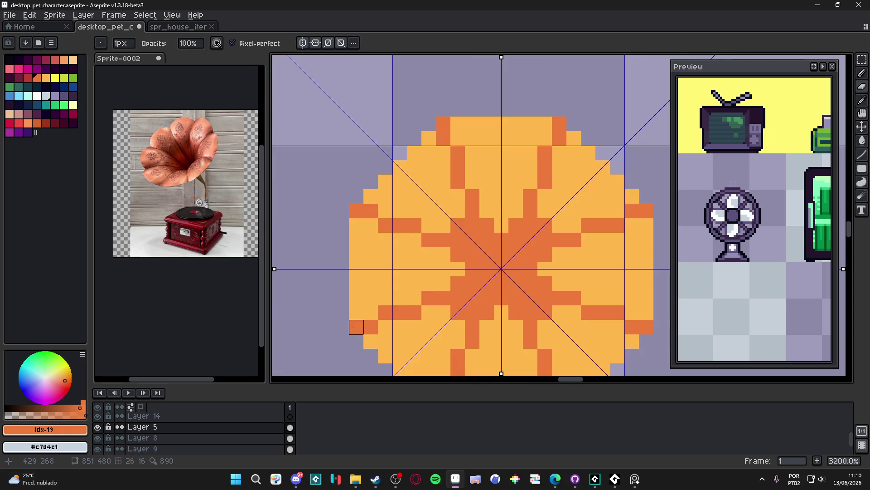
alt+click(356, 284)
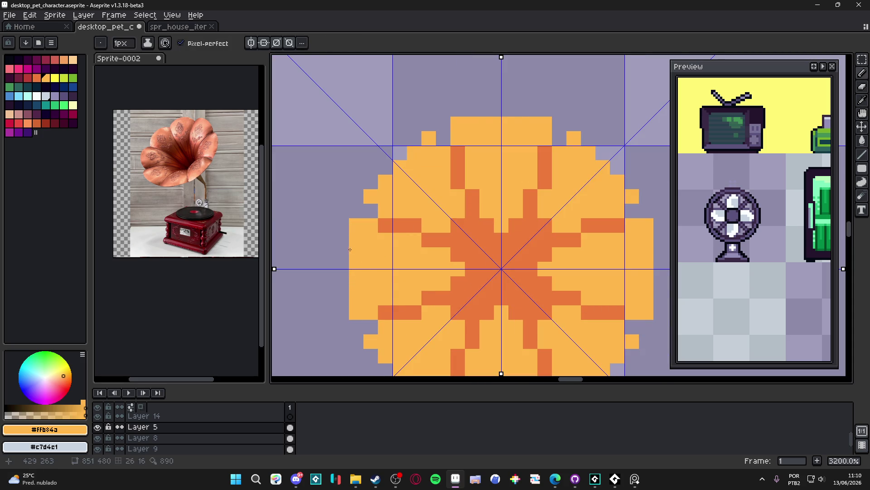
drag(341, 255, 344, 276)
scroll(401, 159, down, 1)
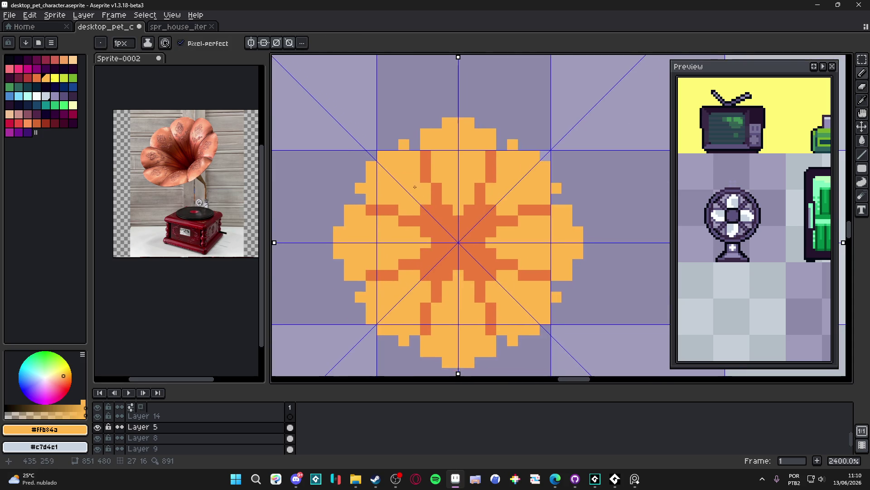
scroll(416, 173, up, 1)
scroll(399, 178, down, 1)
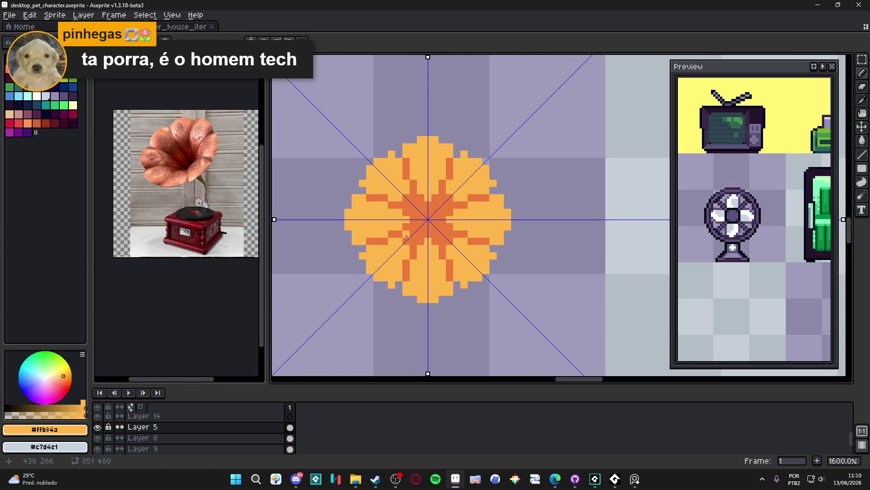
scroll(413, 234, up, 1)
Try a stray red pixel on the flower and undo it.
alt+click(424, 229)
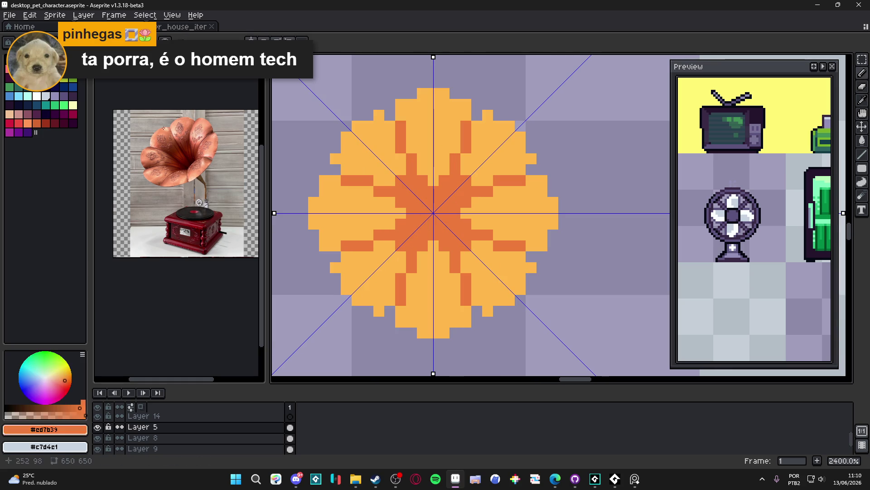
click(28, 78)
click(349, 258)
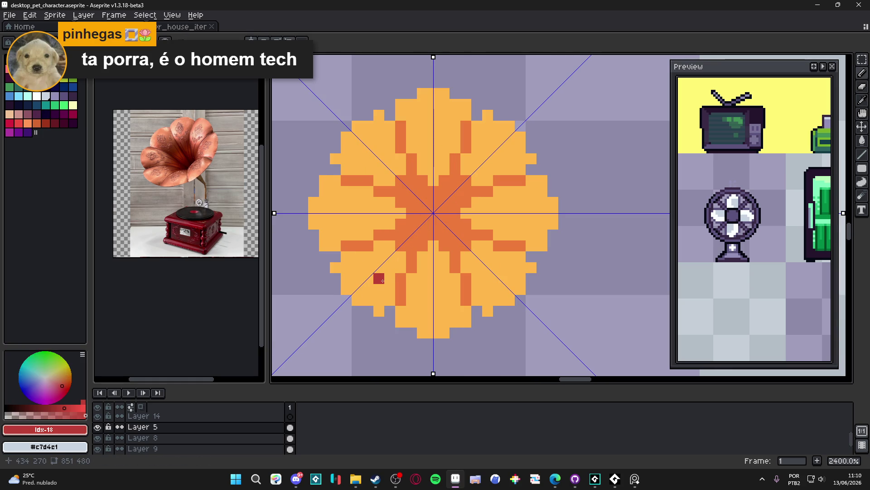
key(ctrl+z)
scroll(434, 211, up, 1)
Paint a red plus-shaped star at the flower's centre.
click(434, 211)
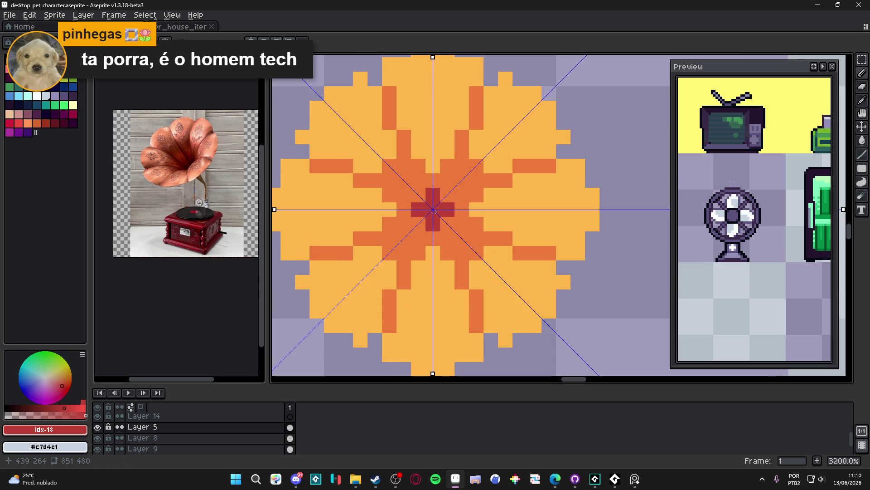
click(403, 210)
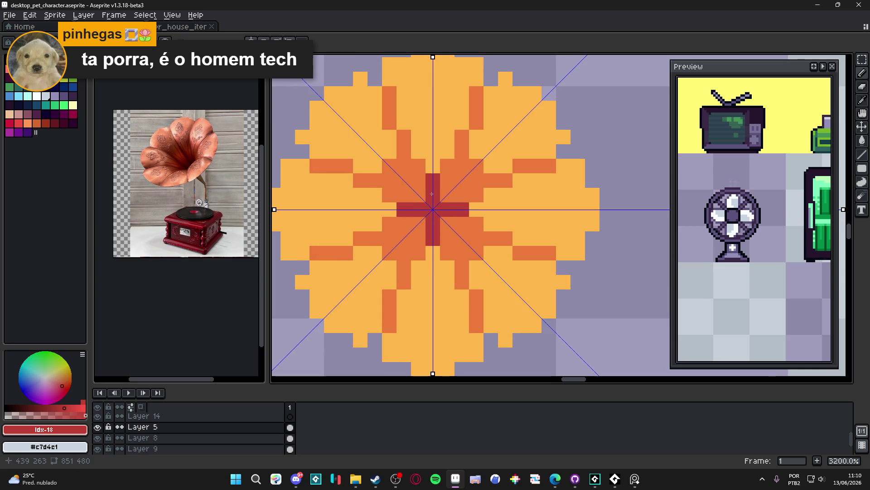
click(420, 196)
scroll(435, 211, down, 3)
scroll(422, 216, up, 3)
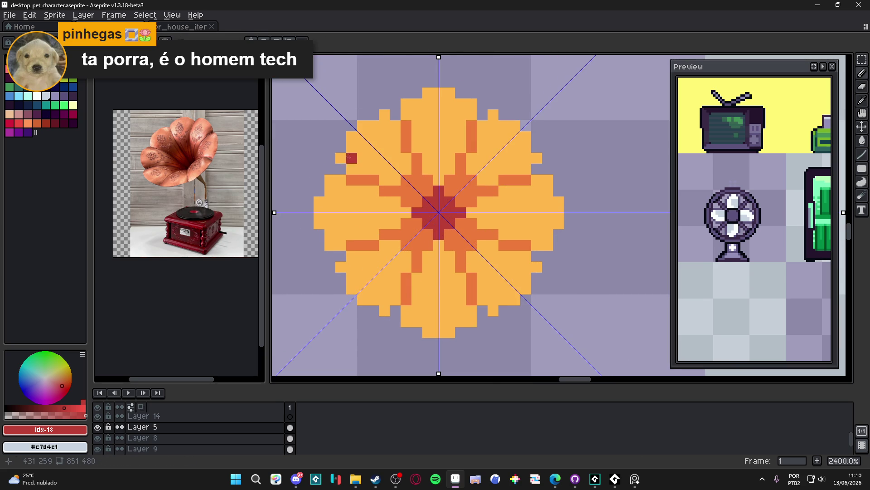
scroll(363, 172, down, 3)
scroll(377, 182, up, 1)
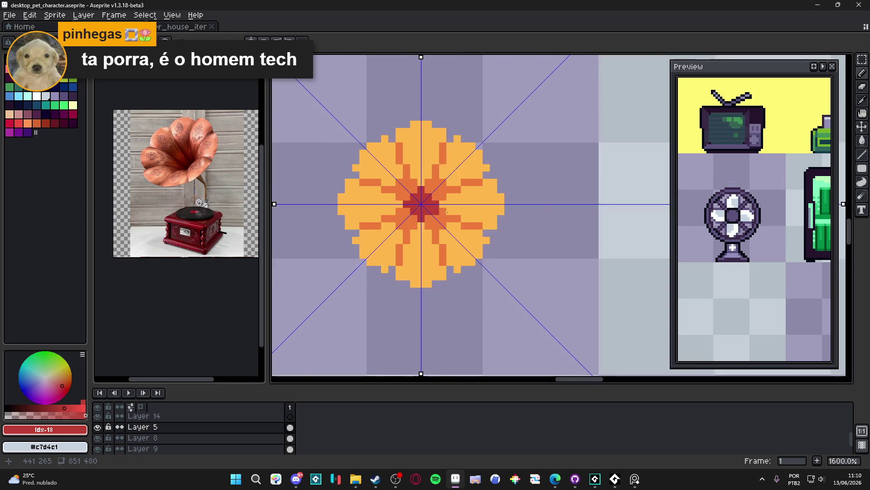
scroll(416, 201, up, 2)
Recolour the pixels beside the centre dark orange.
alt+click(415, 201)
click(418, 210)
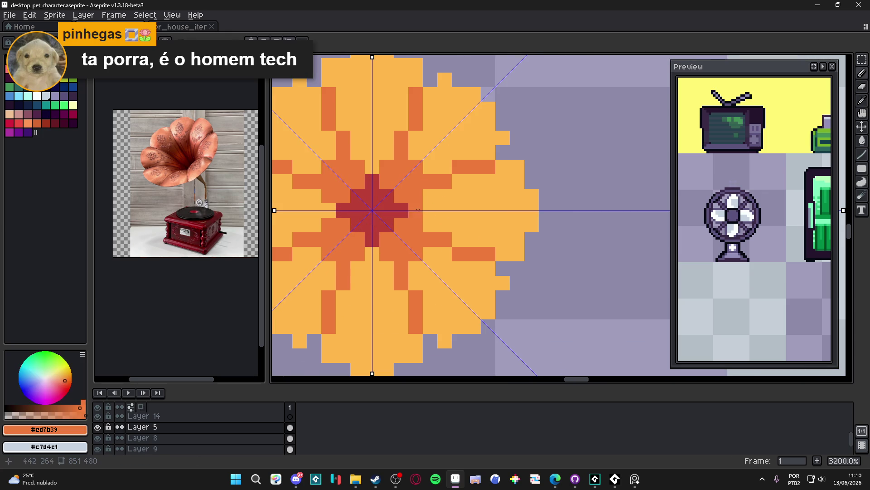
click(418, 206)
Paint a deeper red block with mirrored red pixels around the centre.
alt+click(418, 202)
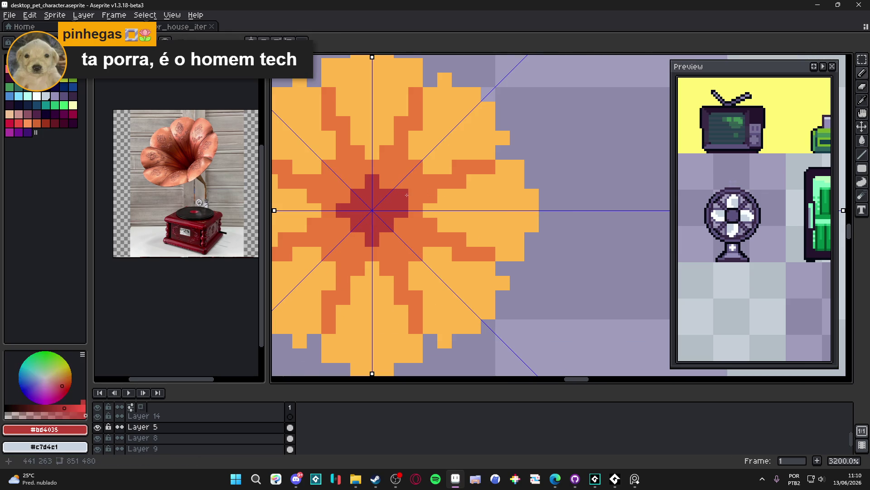
click(418, 195)
click(430, 181)
click(408, 181)
scroll(401, 193, down, 2)
scroll(401, 193, up, 1)
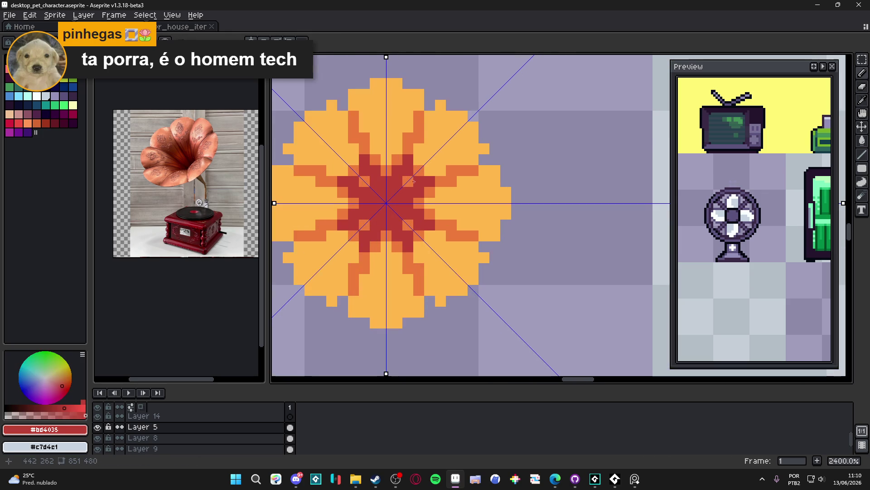
scroll(400, 194, down, 1)
scroll(401, 199, up, 2)
scroll(403, 206, down, 3)
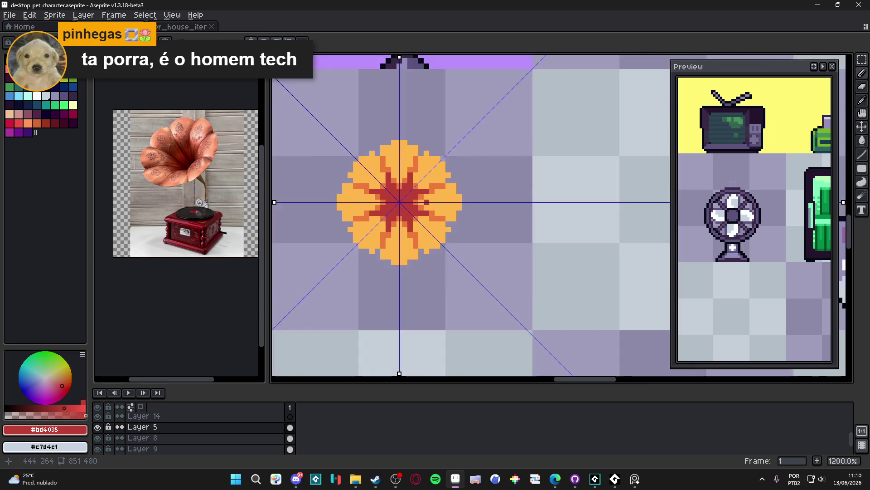
scroll(404, 211, up, 2)
Add mirrored dark-orange shading along the petals.
alt+click(370, 228)
click(371, 228)
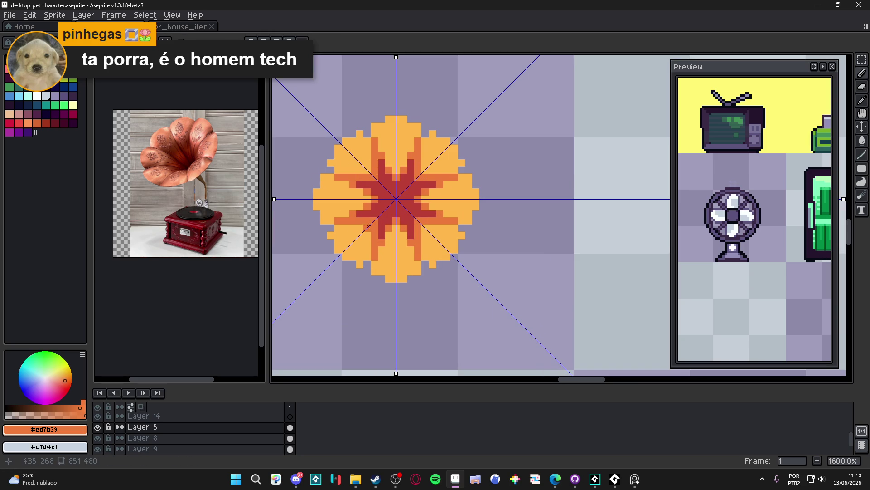
click(335, 235)
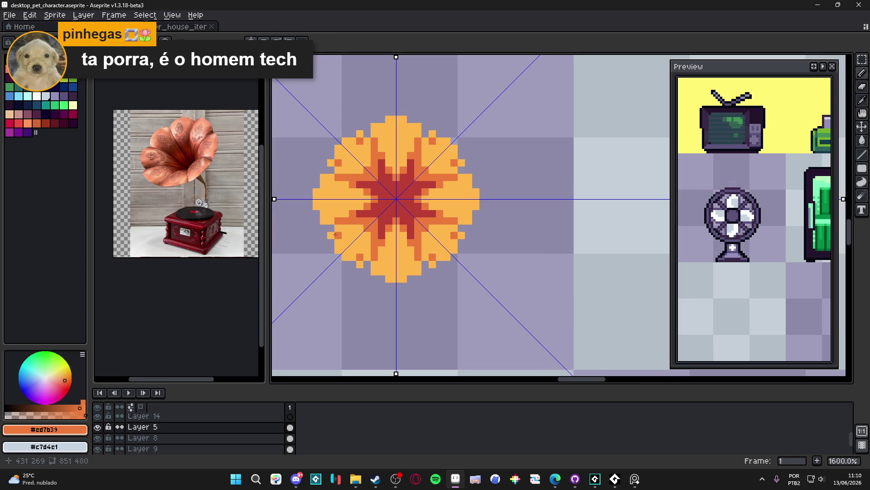
drag(341, 228, 327, 239)
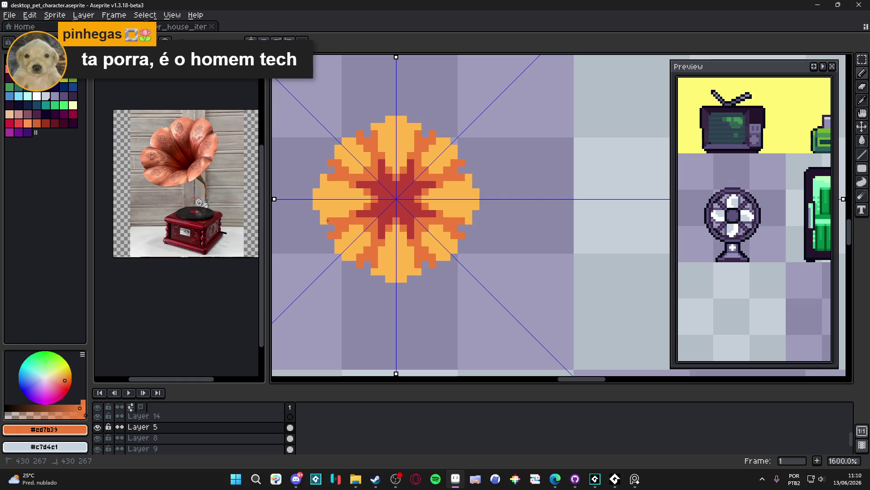
click(323, 183)
scroll(322, 183, down, 1)
scroll(399, 208, up, 2)
Paint a dark magenta cross at the flower's centre, undoing the last stroke.
alt+click(404, 218)
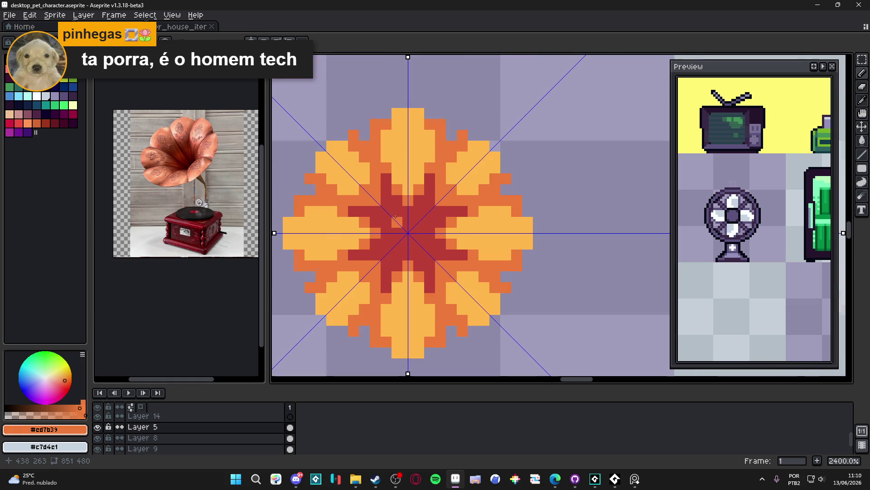
click(19, 86)
click(408, 238)
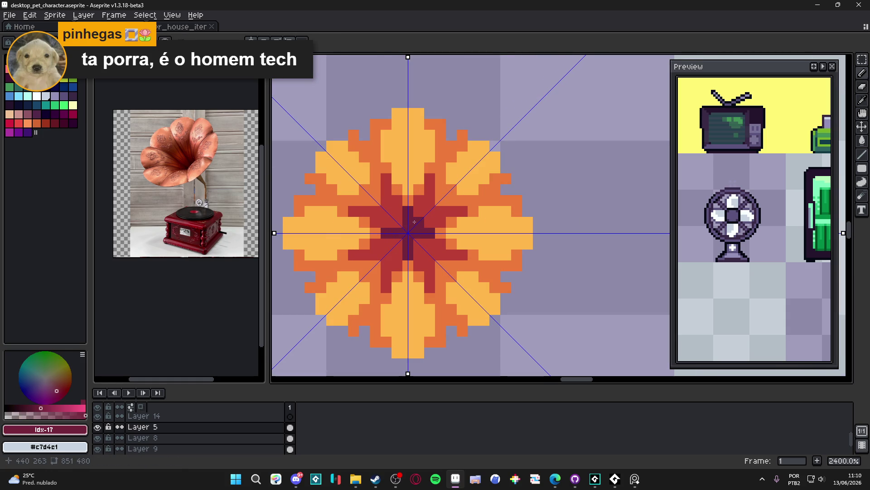
drag(414, 221, 418, 210)
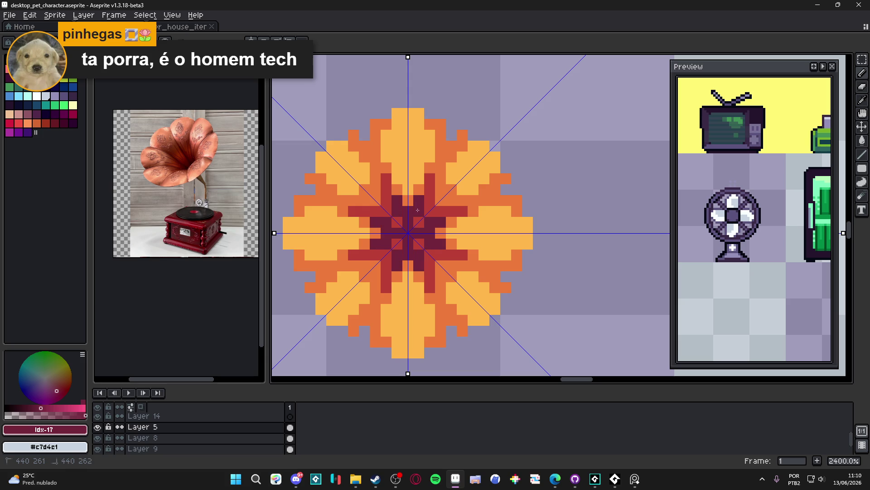
key(ctrl+z)
Turn off vertical and horizontal mirroring.
scroll(416, 223, down, 5)
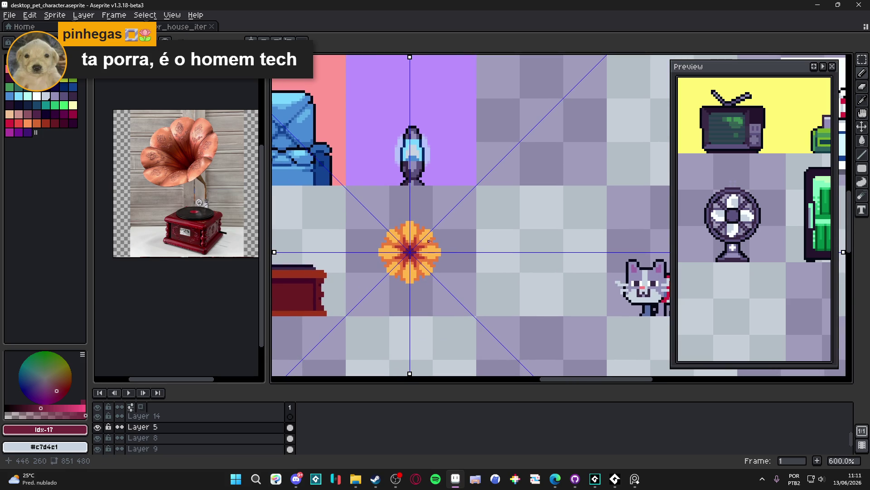
click(251, 42)
click(264, 43)
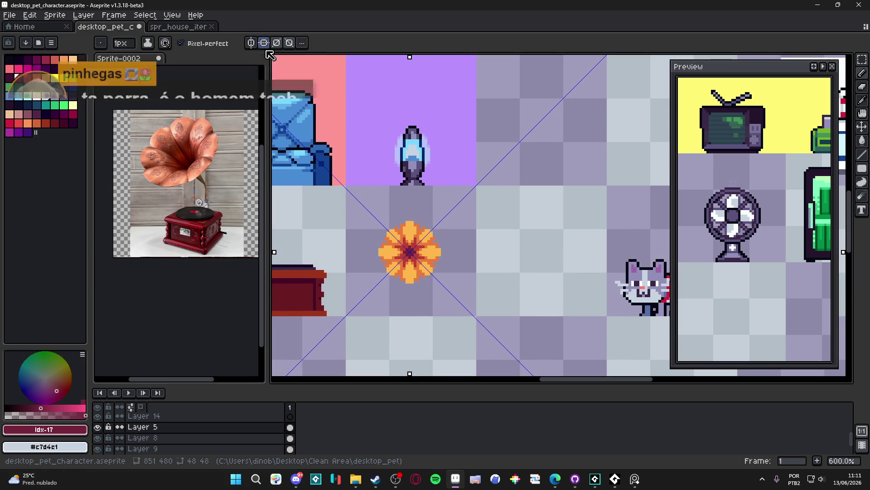
Switch off all the symmetry buttons so mirrored drawing is disabled.
click(263, 43)
click(250, 43)
click(289, 43)
click(277, 43)
click(253, 43)
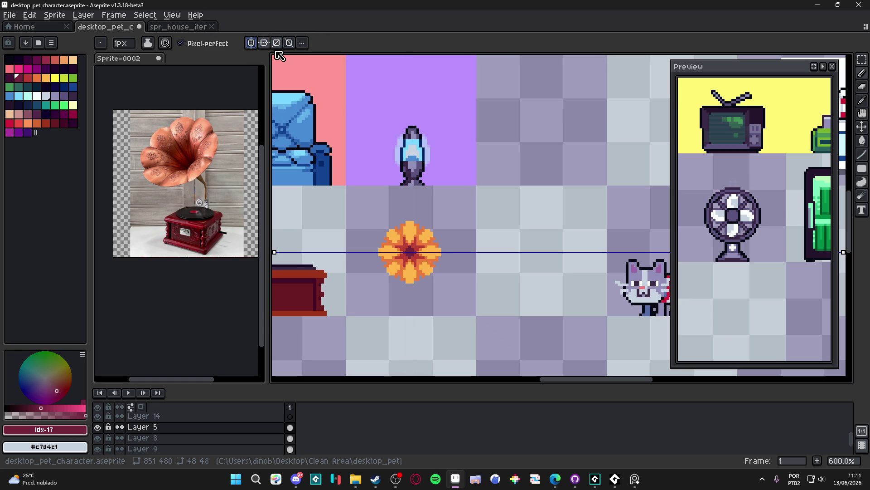
click(263, 42)
scroll(427, 263, up, 1)
Marquee-select a rectangle around the flower.
key(v)
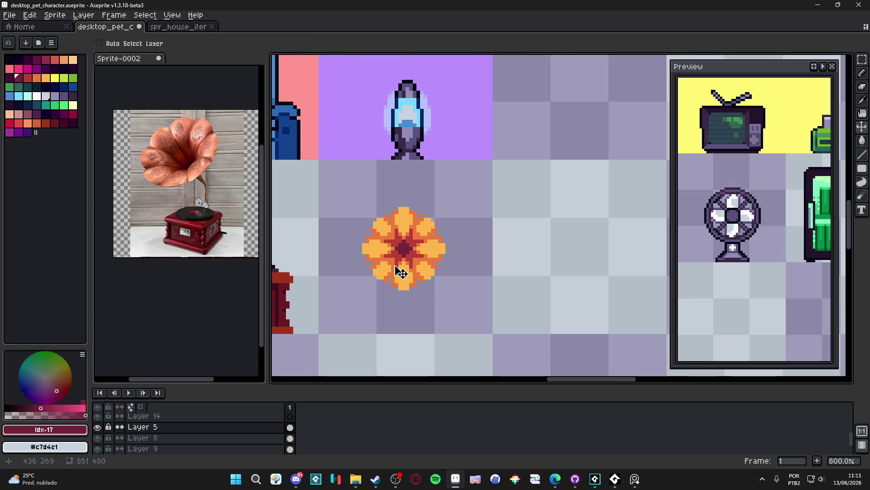
key(m)
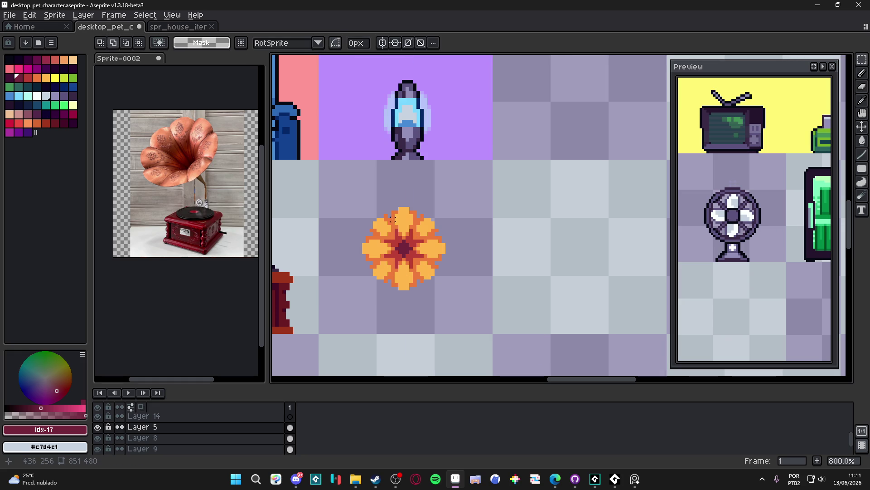
mouse_move(355, 200)
mouse_down()
mouse_move(427, 292)
mouse_move(357, 205)
mouse_up()
scroll(362, 204, up, 1)
scroll(368, 202, down, 1)
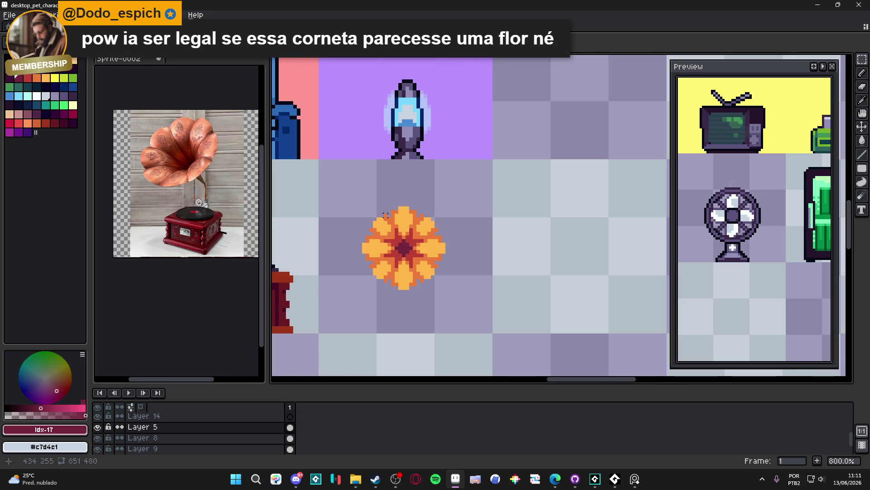
scroll(386, 216, up, 2)
drag(386, 256, 400, 225)
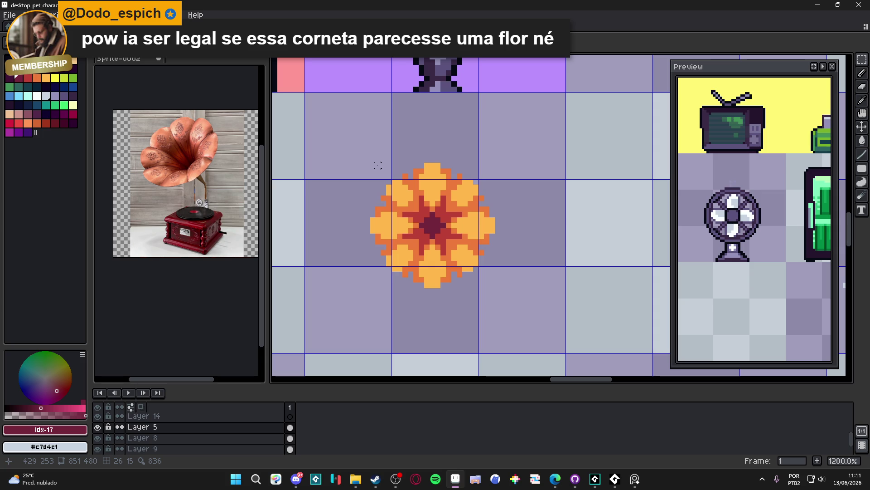
mouse_move(371, 164)
mouse_down()
mouse_move(486, 286)
mouse_move(494, 279)
mouse_move(467, 288)
mouse_up()
scroll(494, 284, down, 4)
scroll(481, 278, up, 1)
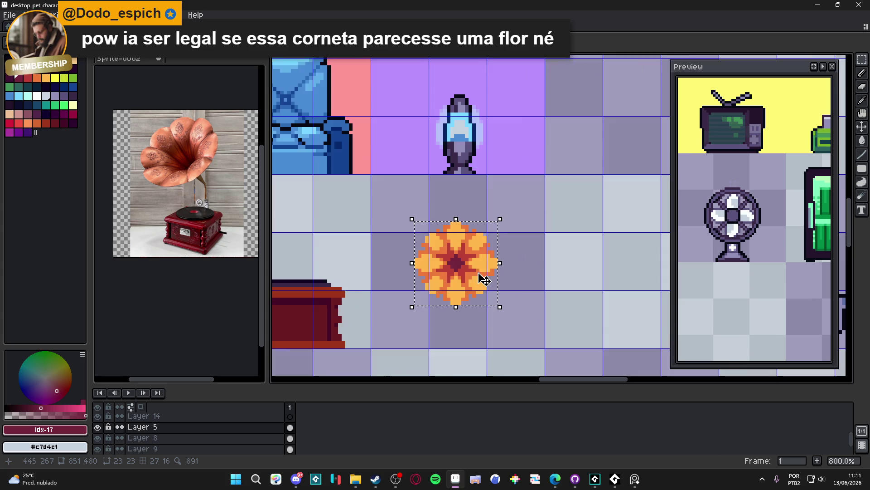
scroll(417, 258, up, 1)
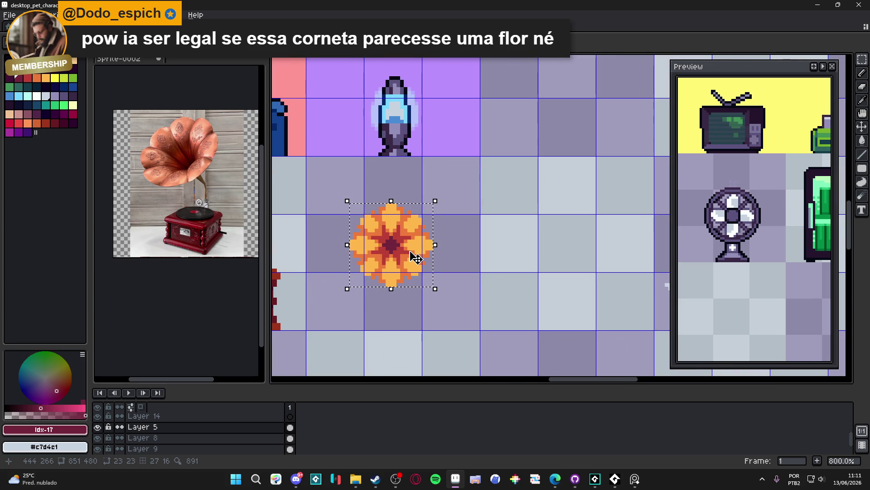
Duplicate the flower, move the copy left, narrow it and tilt it about -35°.
key(Right)
key(Right)
key(Right)
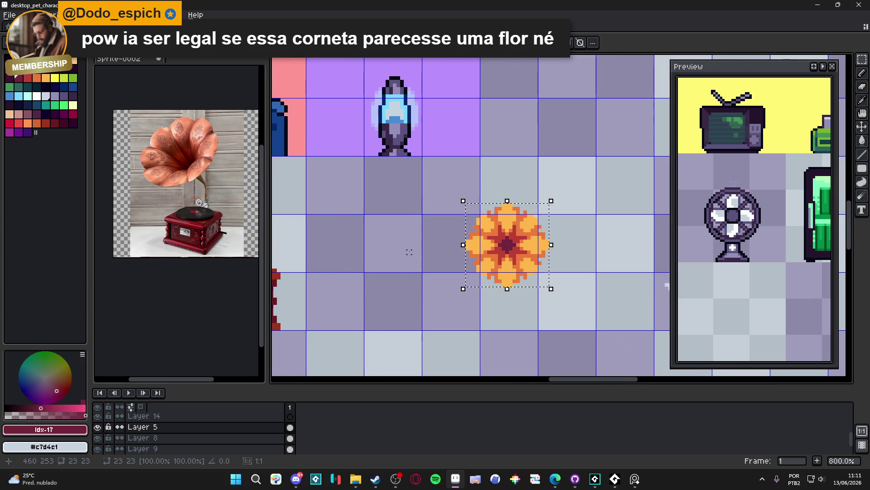
key(ctrl+v)
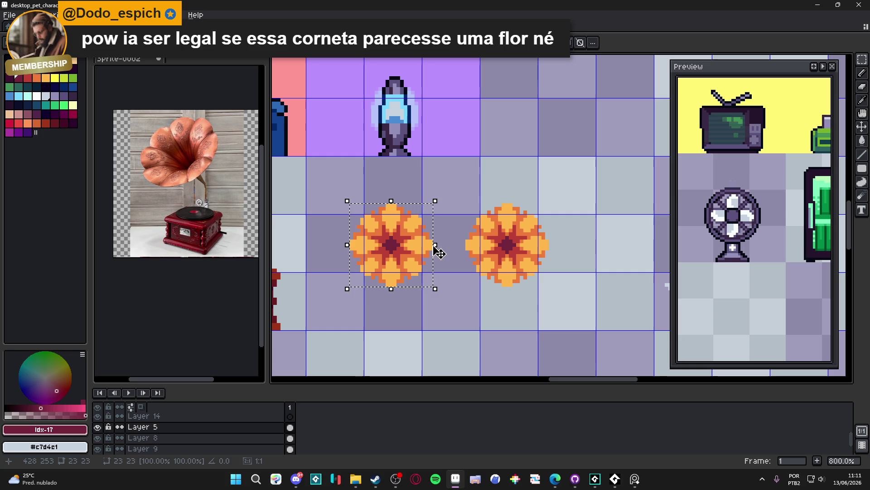
mouse_move(434, 247)
mouse_down()
mouse_move(395, 253)
mouse_move(417, 255)
mouse_up()
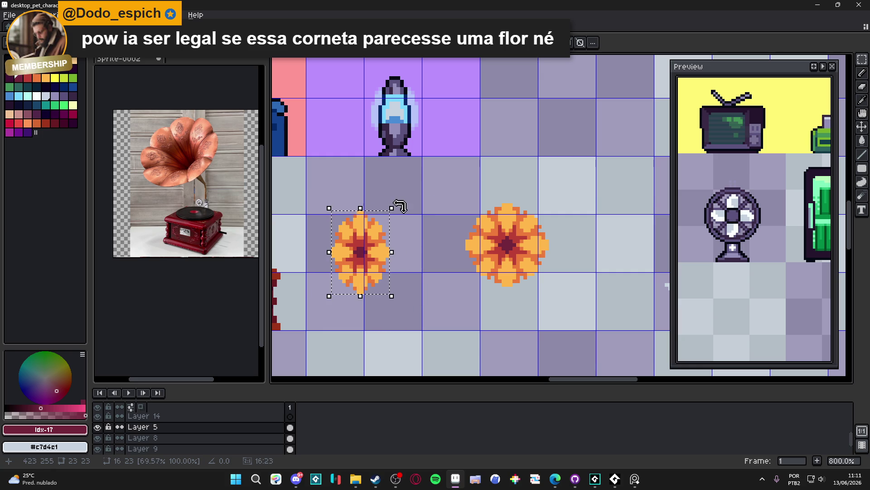
mouse_move(399, 204)
mouse_down()
mouse_move(424, 243)
mouse_move(431, 244)
mouse_move(431, 233)
mouse_up()
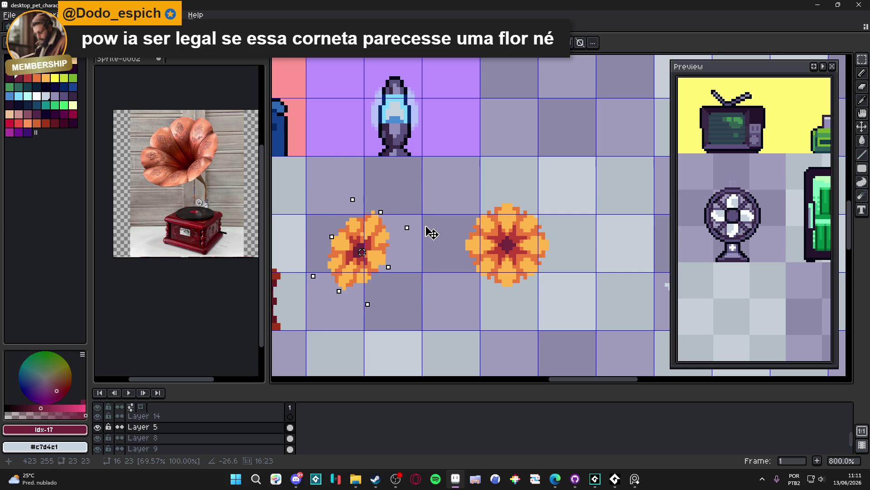
drag(393, 255, 443, 219)
Sample the flower's orange shades, then pick black from the palette.
key(Return)
scroll(440, 217, up, 3)
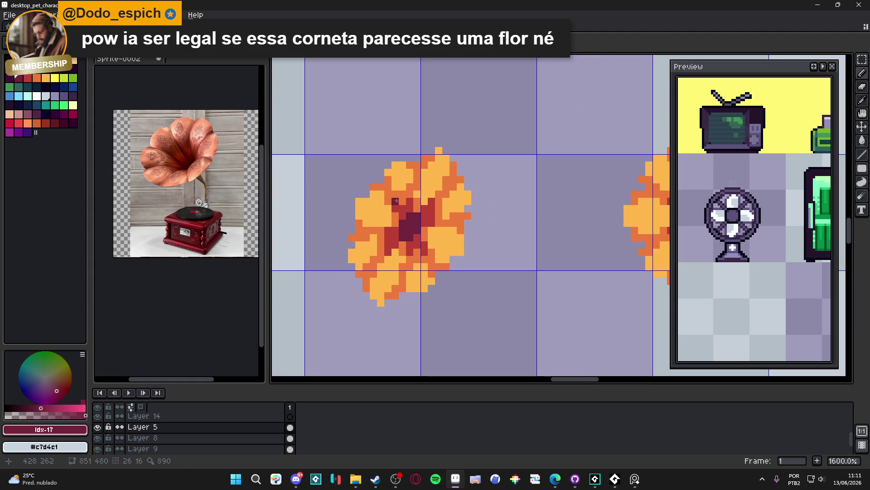
alt+click(392, 186)
alt+click(391, 179)
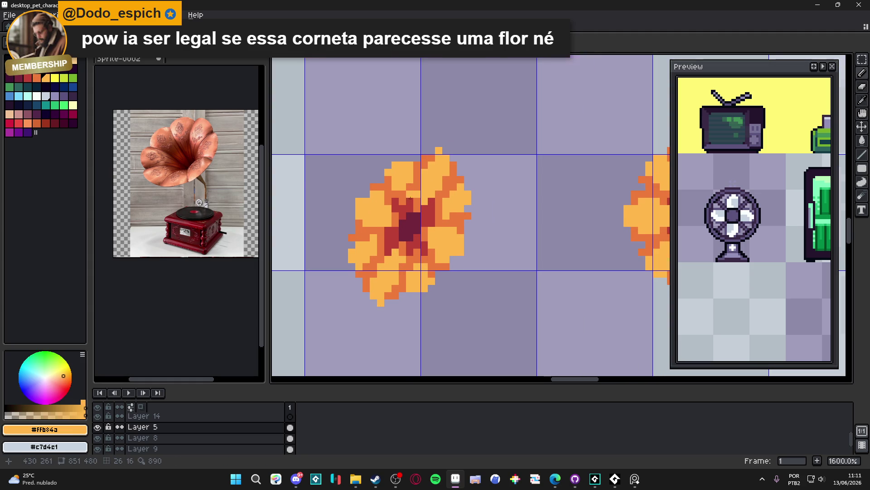
scroll(409, 195, down, 2)
click(7, 57)
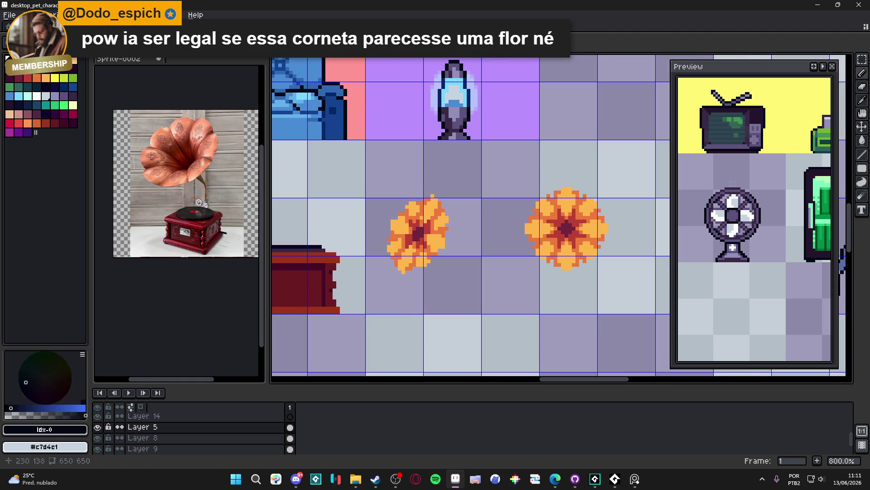
scroll(424, 253, up, 1)
scroll(402, 226, up, 1)
Select the tilted flower and apply a black outline around it.
drag(312, 120, 526, 327)
key(shift+o)
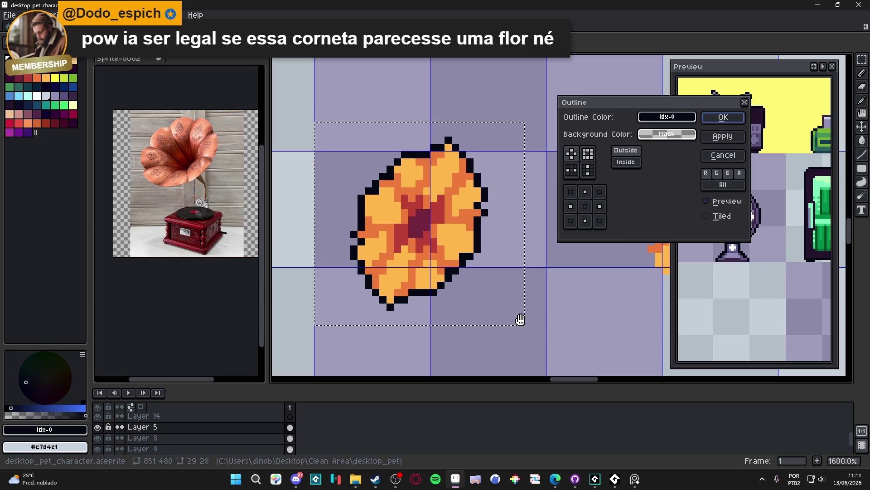
key(Return)
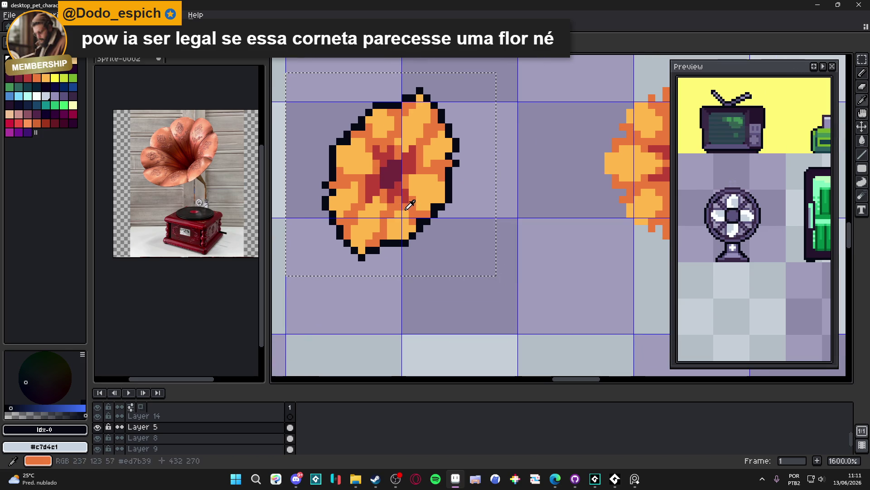
Paint a red neck below the flower's lower right.
alt+click(399, 200)
drag(433, 228, 431, 230)
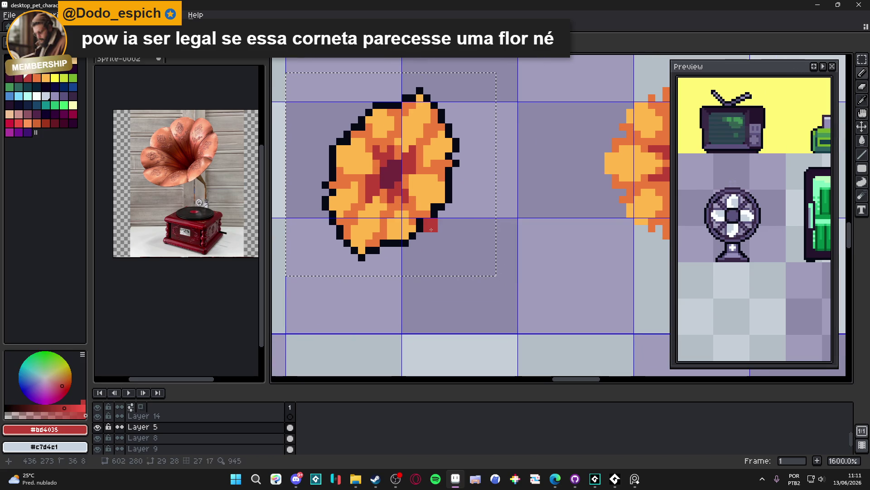
click(446, 219)
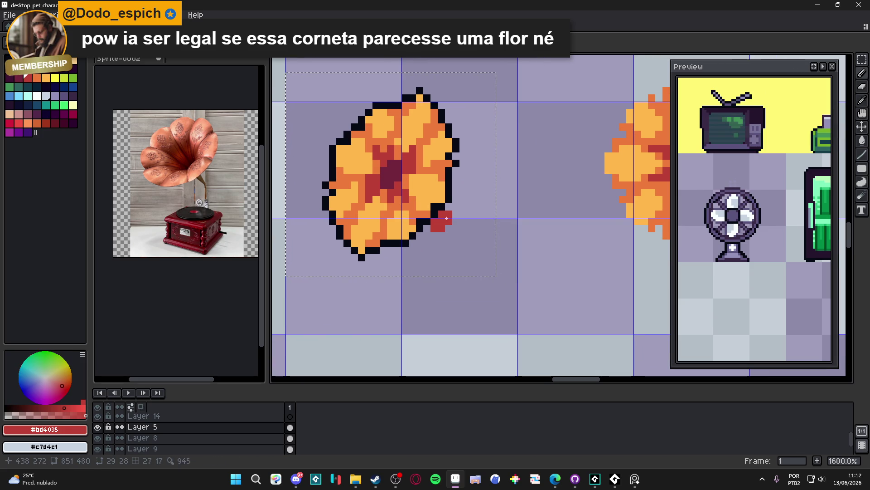
drag(434, 222, 446, 224)
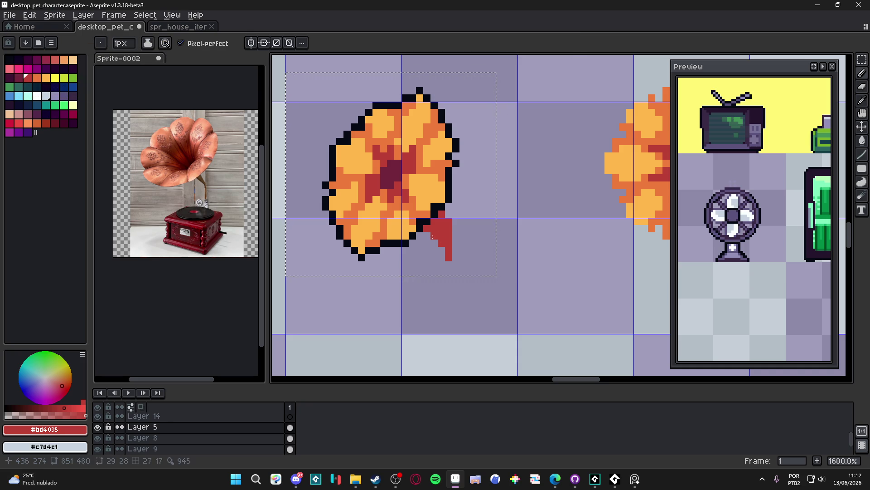
click(444, 260)
Outline the left side of the red neck in black and add one more red pixel.
alt+click(447, 209)
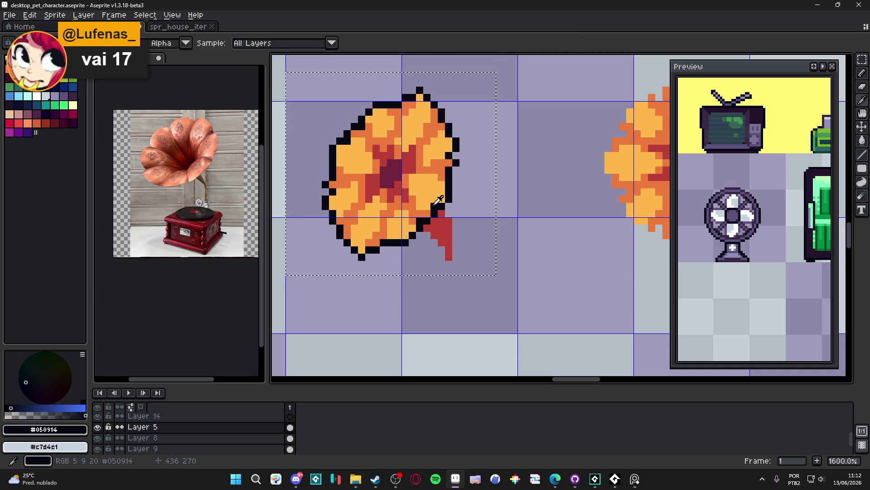
drag(442, 265, 428, 229)
scroll(432, 231, down, 2)
scroll(432, 231, up, 2)
alt+click(435, 232)
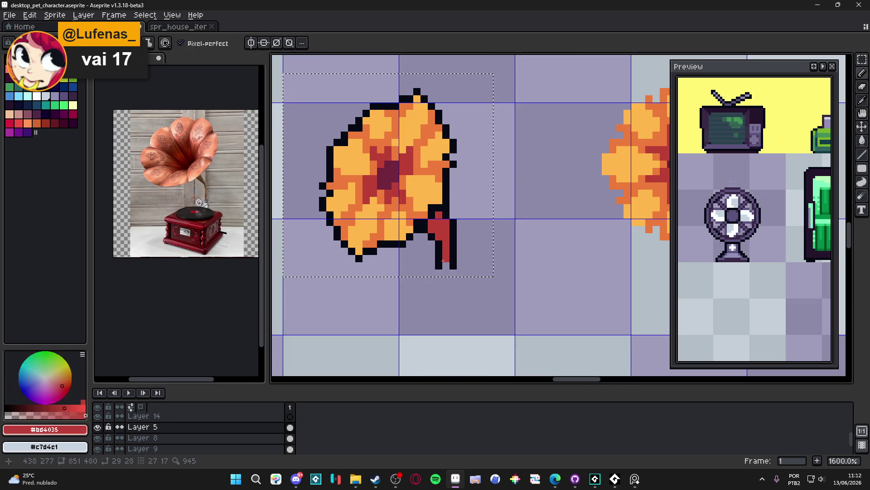
click(450, 236)
alt+click(452, 257)
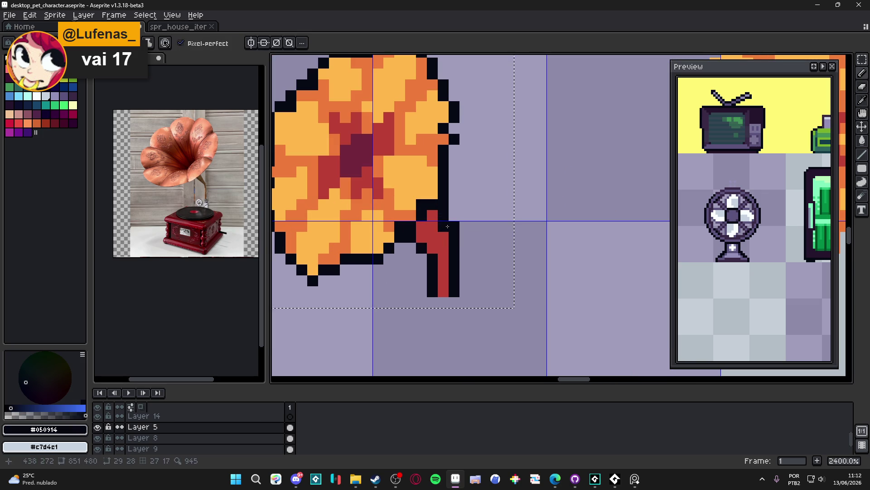
scroll(455, 245, down, 3)
scroll(441, 233, up, 2)
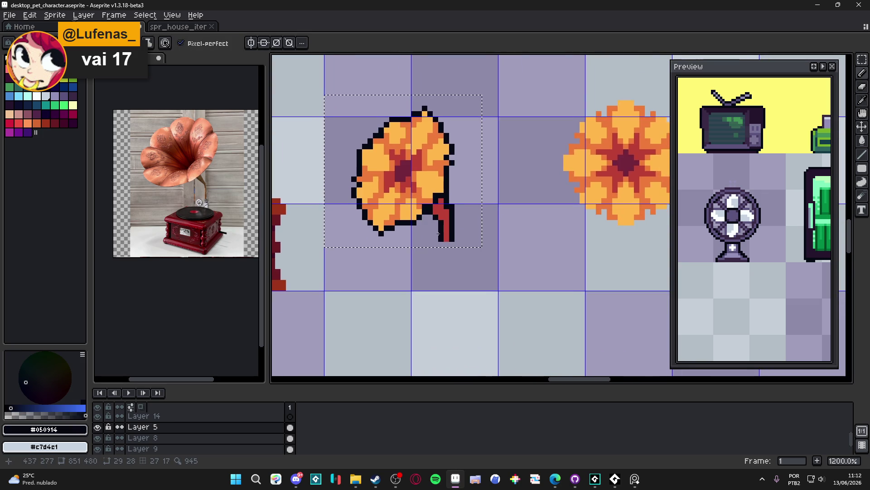
scroll(403, 245, up, 3)
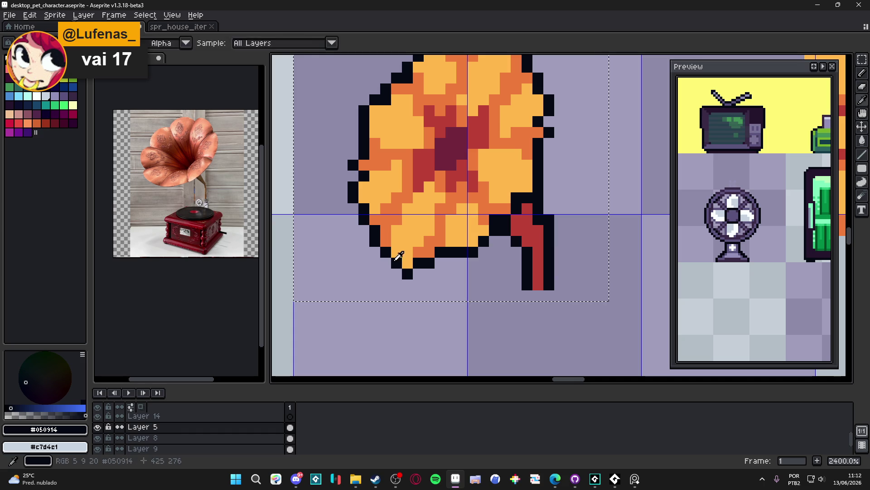
Deselect, then fill gaps in the horn's black outline along its bottom edge.
key(ctrl+d)
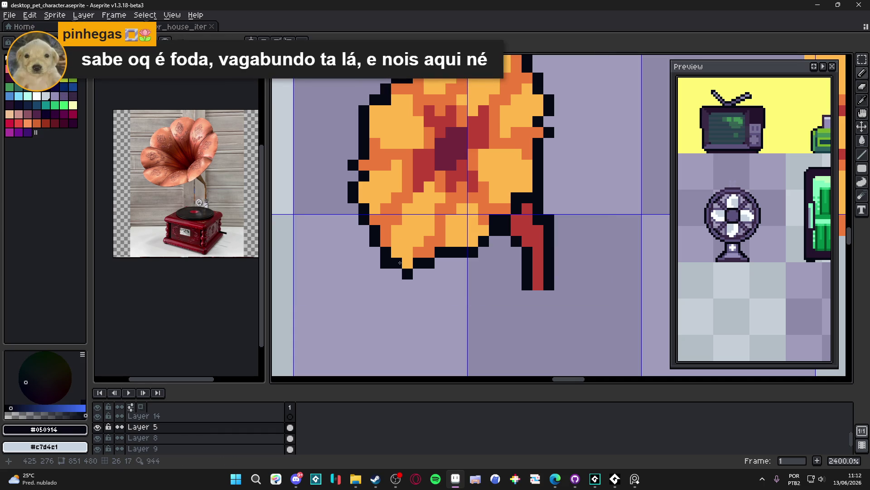
click(397, 273)
click(441, 242)
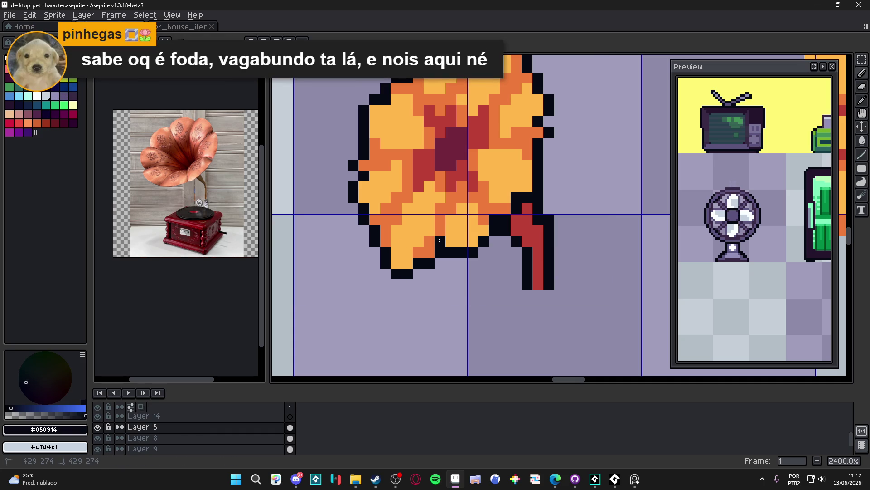
click(386, 219)
click(395, 208)
scroll(399, 218, down, 2)
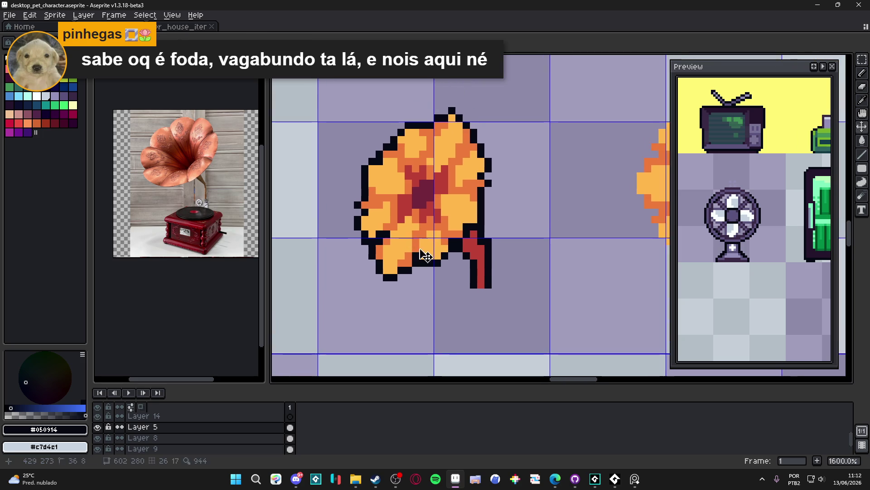
scroll(357, 209, up, 2)
Extend the black outline pixel by pixel along the horn's left side.
click(350, 212)
key(x)
key(x)
click(372, 201)
click(373, 191)
click(382, 190)
click(391, 188)
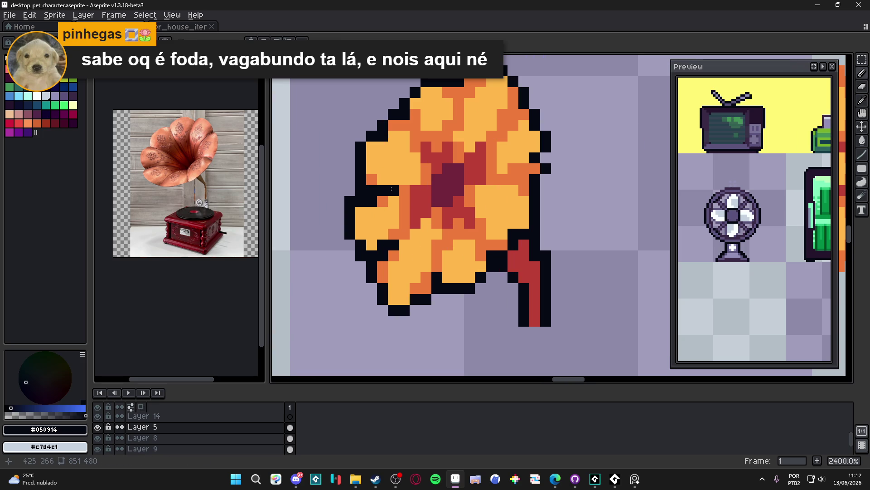
scroll(392, 188, down, 1)
scroll(390, 189, up, 1)
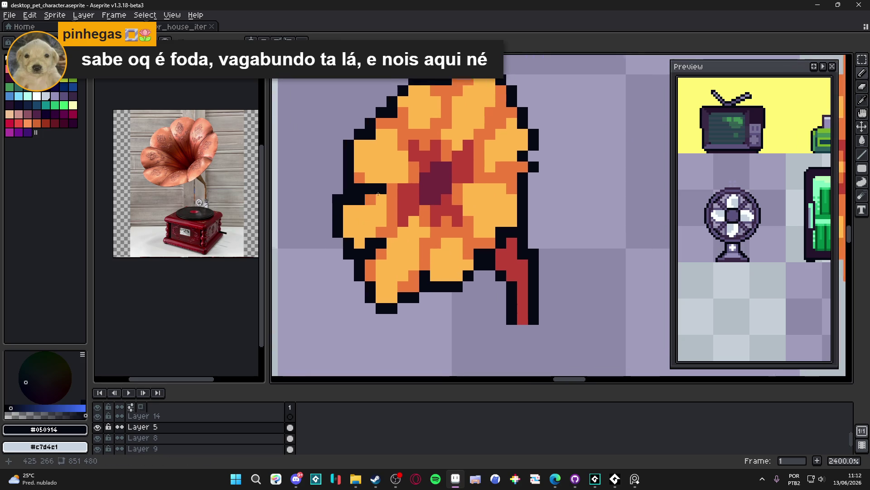
scroll(387, 190, up, 3)
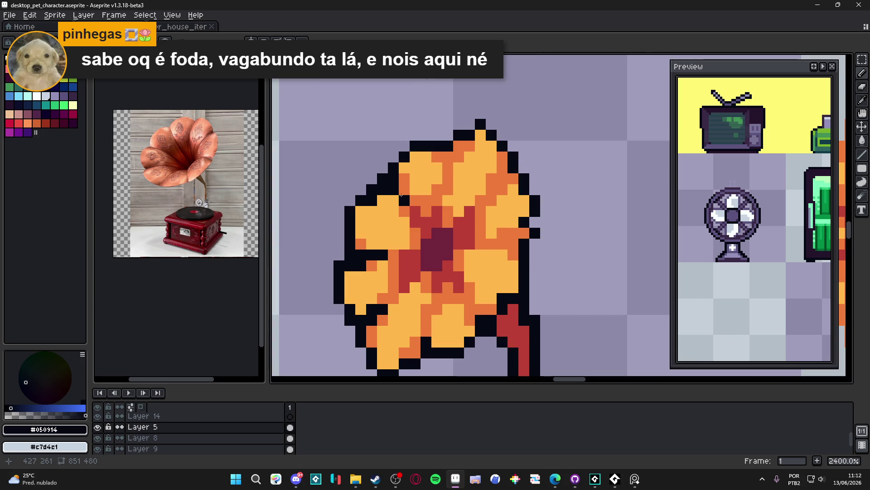
Draw a short black line separating two of the horn's petals.
alt+click(371, 201)
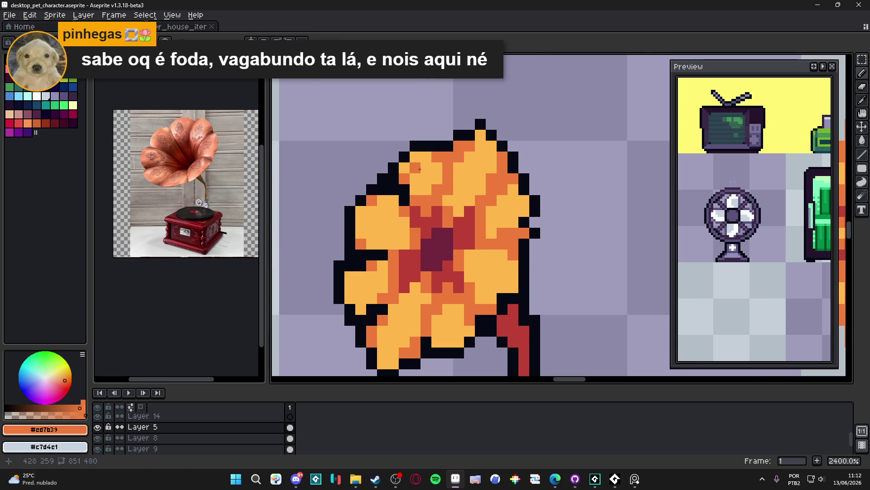
alt+click(448, 145)
drag(448, 156, 447, 168)
Tidy the top outline by removing a stray pixel and add black pixels on the right side.
click(480, 136)
right_click(480, 125)
click(503, 178)
click(506, 168)
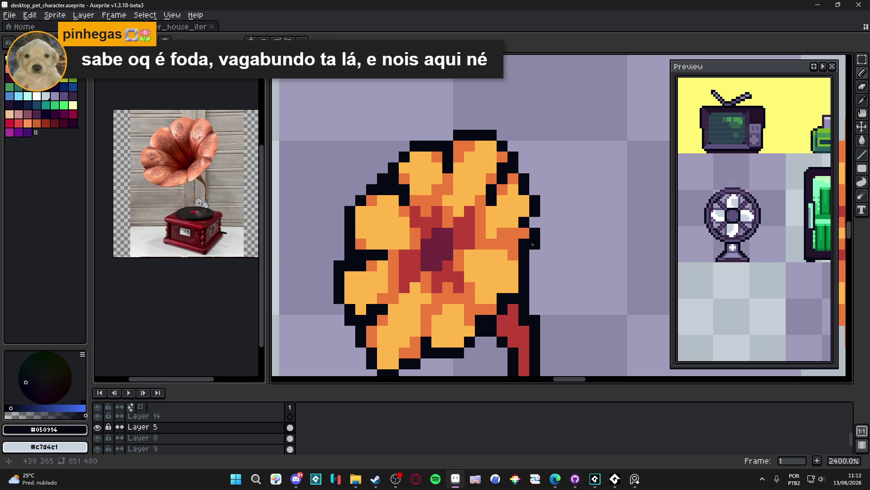
Redraw the horn's lower outline row in black.
alt+click(525, 221)
alt+click(534, 222)
click(513, 244)
click(502, 244)
scroll(502, 272, down, 2)
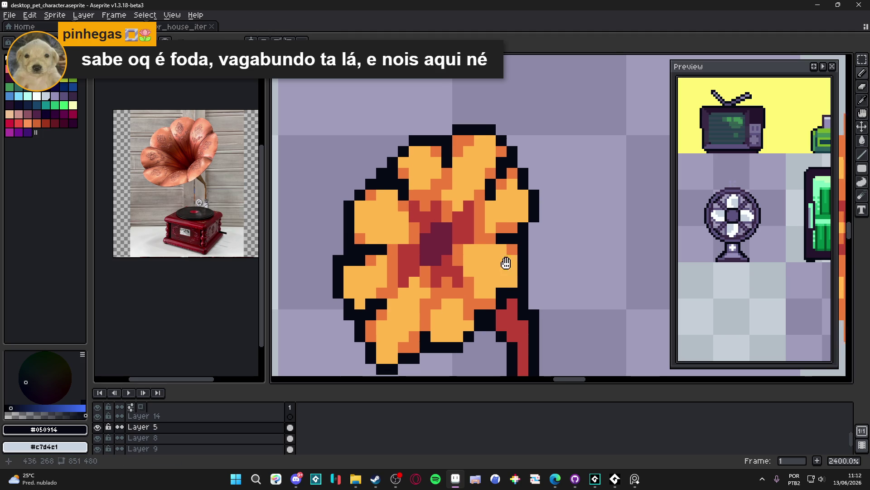
alt+click(508, 264)
click(510, 289)
alt+click(510, 289)
drag(499, 290, 478, 290)
scroll(472, 283, down, 5)
scroll(456, 275, up, 2)
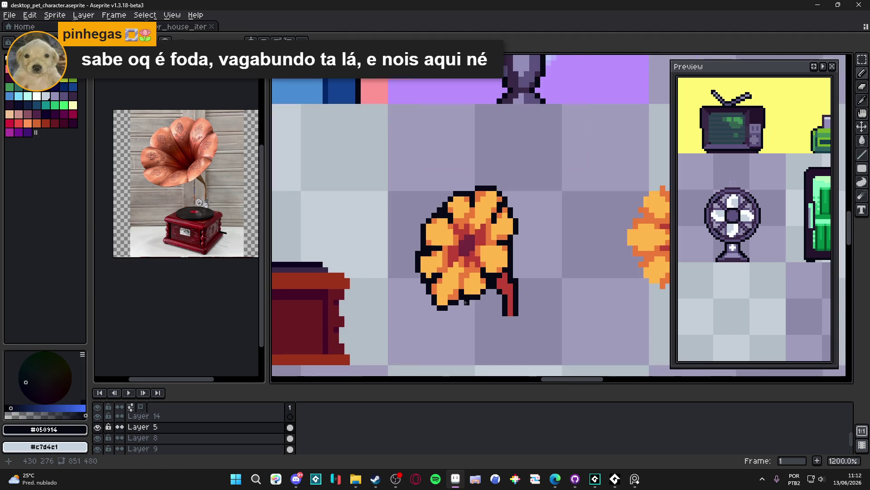
scroll(456, 275, down, 2)
scroll(480, 254, up, 5)
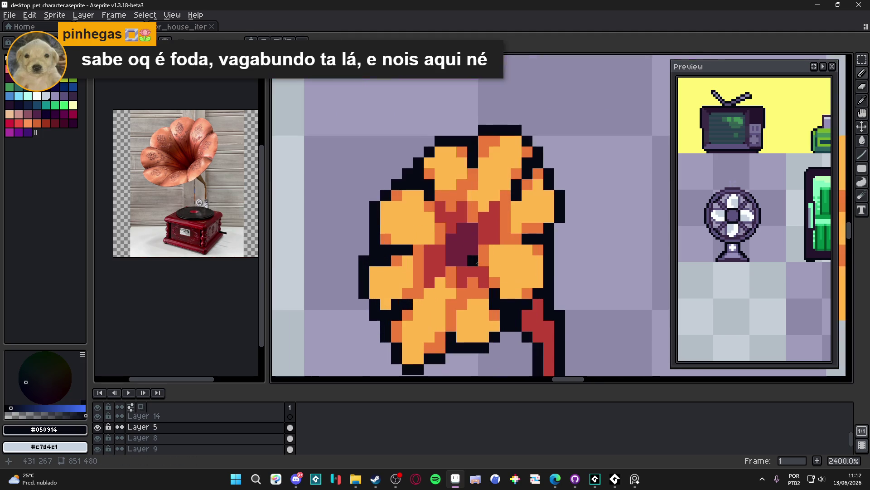
Add black petal-divider pixels running toward the horn's centre, correcting misplaced ones.
key(ctrl+z)
click(483, 251)
click(483, 261)
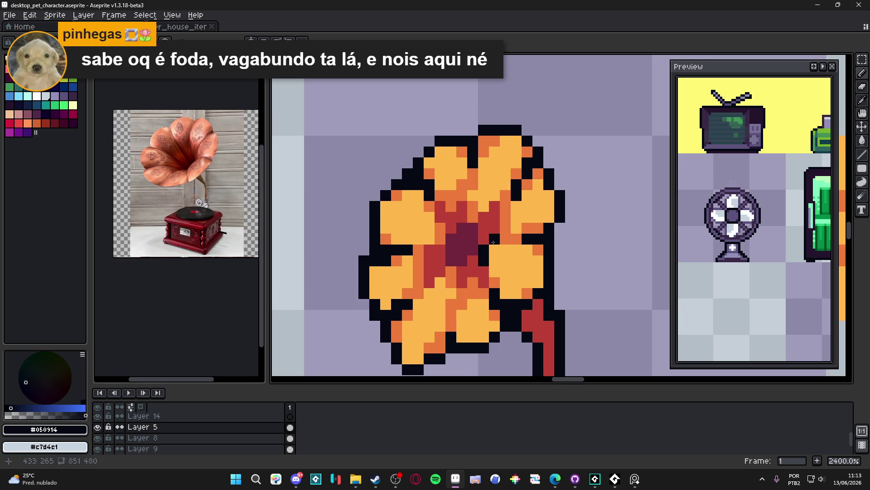
click(505, 239)
click(494, 260)
scroll(483, 271, down, 1)
scroll(483, 271, up, 1)
key(ctrl+z)
click(462, 276)
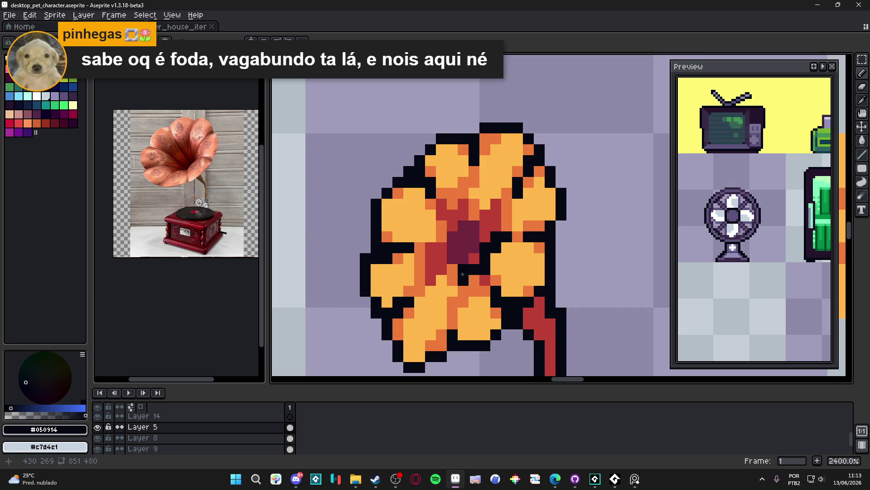
click(453, 280)
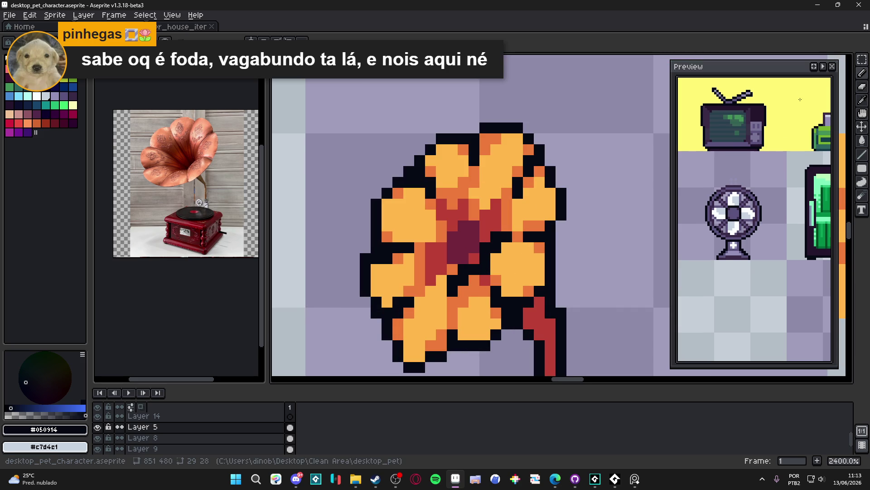
click(815, 71)
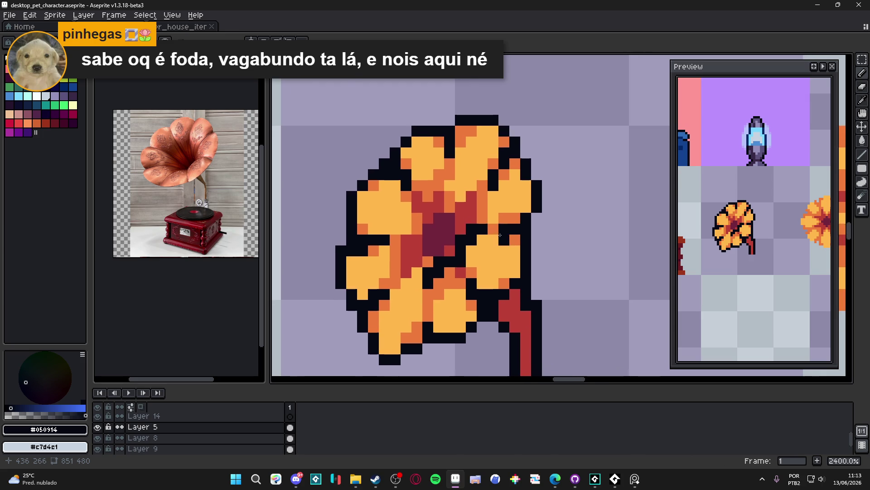
Lighten one dark orange petal pixel with the horn's light orange.
scroll(487, 253, down, 1)
scroll(487, 253, down, 4)
scroll(501, 283, down, 2)
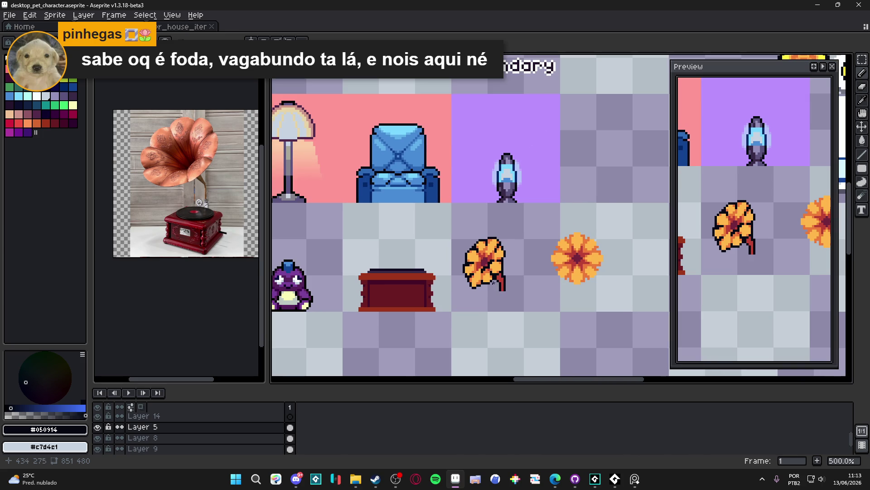
scroll(483, 279, up, 3)
scroll(483, 279, up, 4)
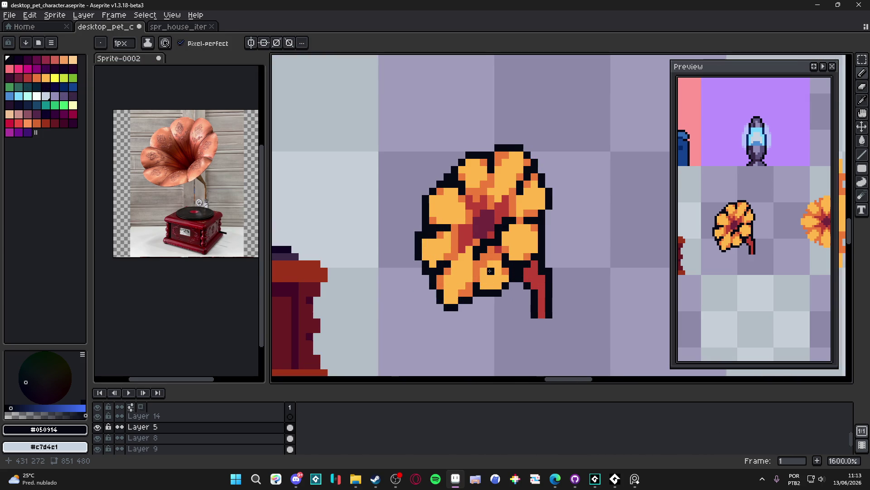
alt+click(506, 257)
click(508, 247)
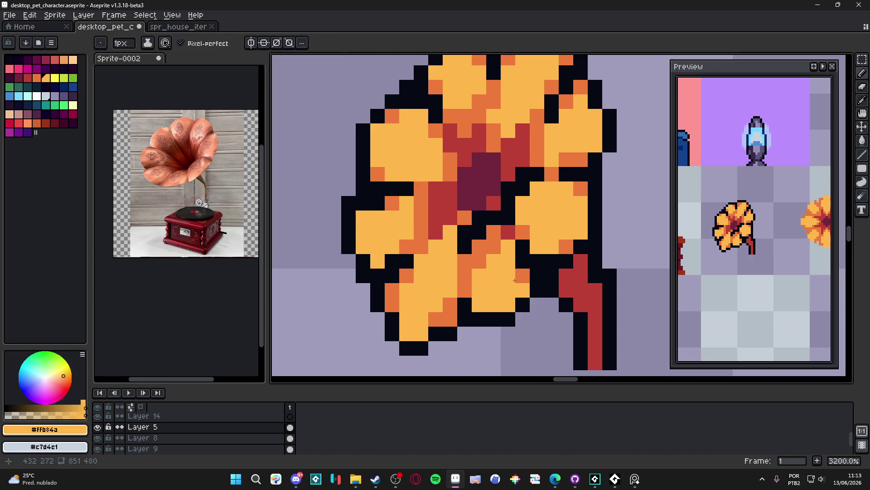
Try maroon shading around the horn's centre, then undo those strokes.
scroll(472, 299, down, 2)
scroll(460, 302, up, 1)
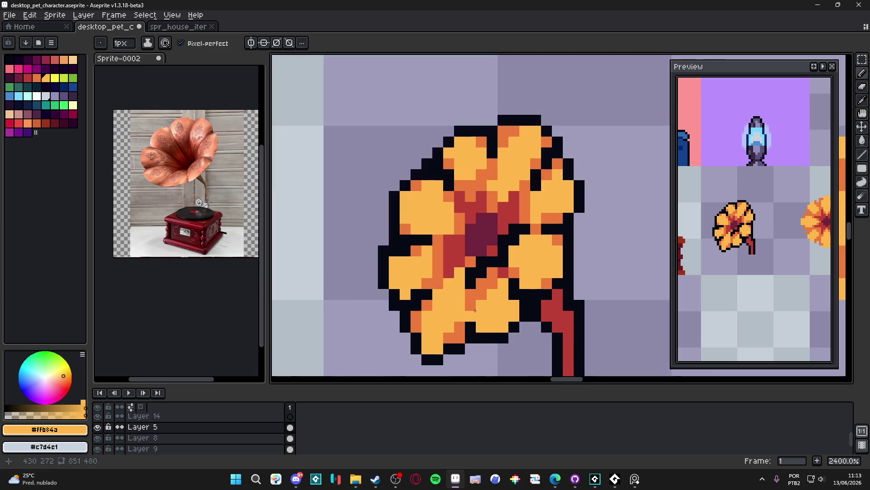
alt+click(481, 234)
mouse_move(482, 261)
mouse_down()
mouse_move(471, 272)
mouse_move(484, 269)
mouse_up()
drag(514, 228, 525, 228)
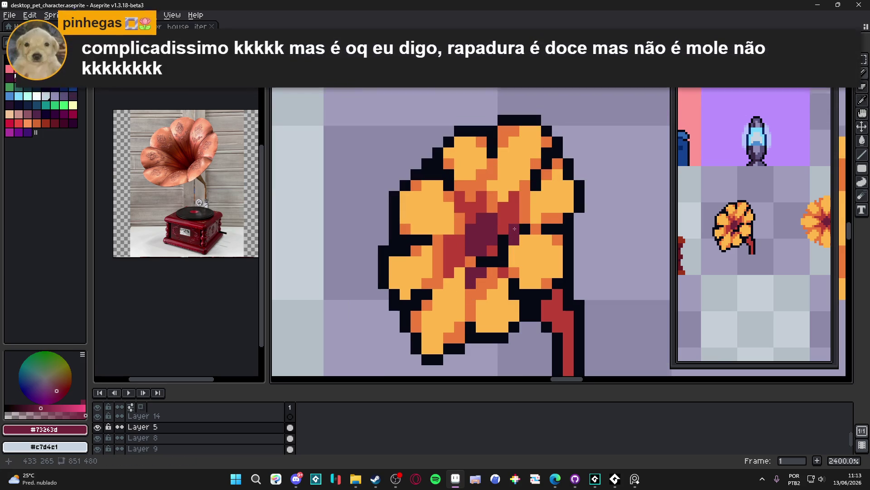
scroll(508, 254, down, 1)
scroll(499, 269, up, 1)
click(499, 269)
key(ctrl+z)
click(495, 264)
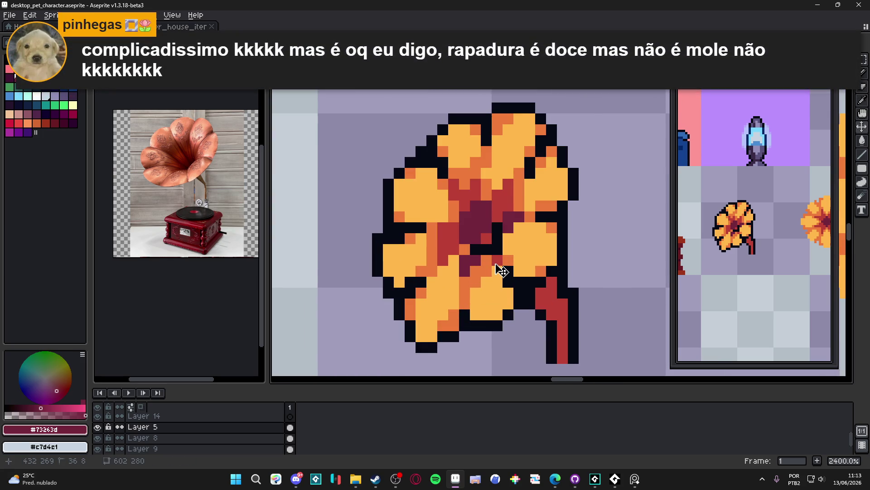
key(ctrl+z)
key(ctrl+z)
key(ctrl+z)
key(ctrl+z)
key(ctrl+z)
key(ctrl+z)
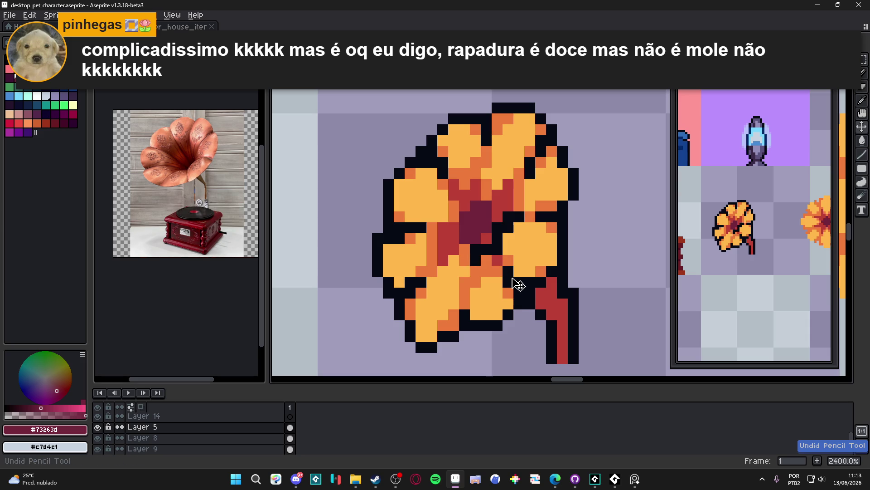
key(ctrl+z)
key(ctrl+z)
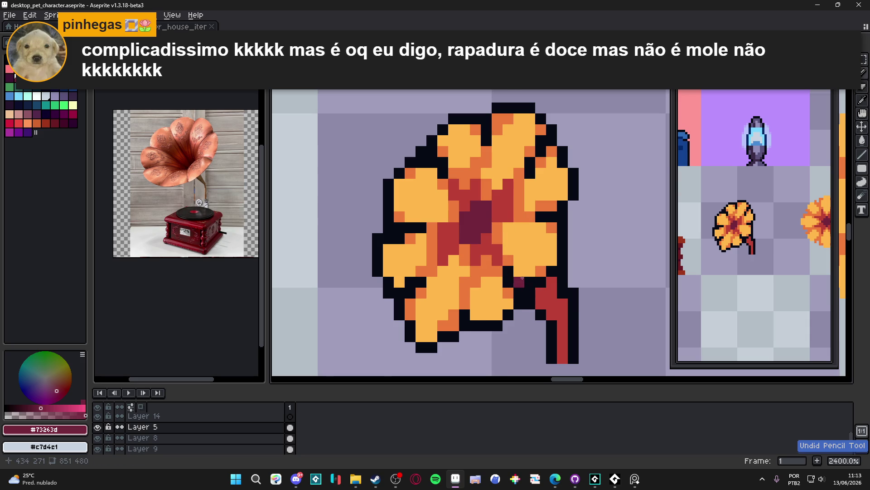
Sample the horn's mid orange, black outline and red shading colours in turn.
scroll(521, 278, down, 1)
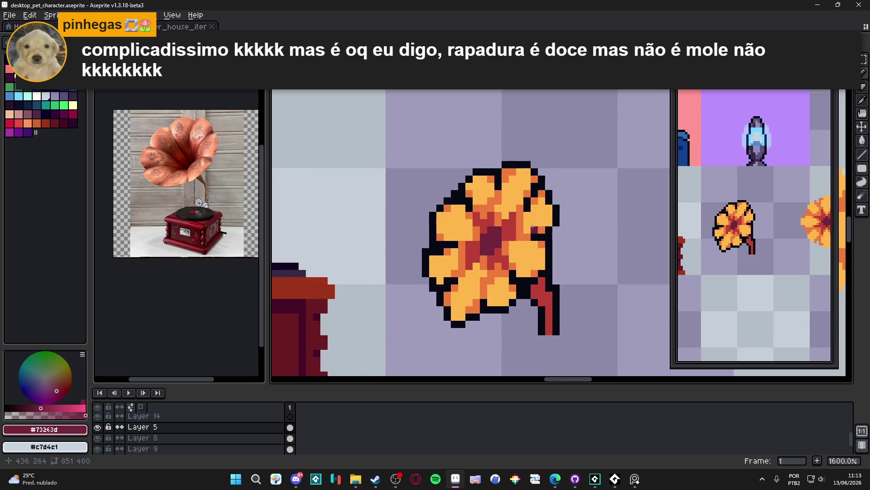
scroll(531, 212, up, 1)
alt+click(531, 200)
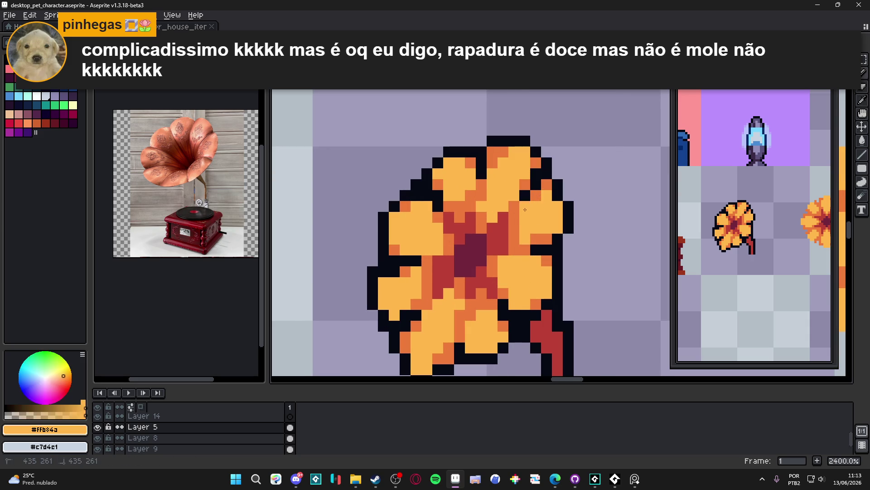
alt+click(526, 189)
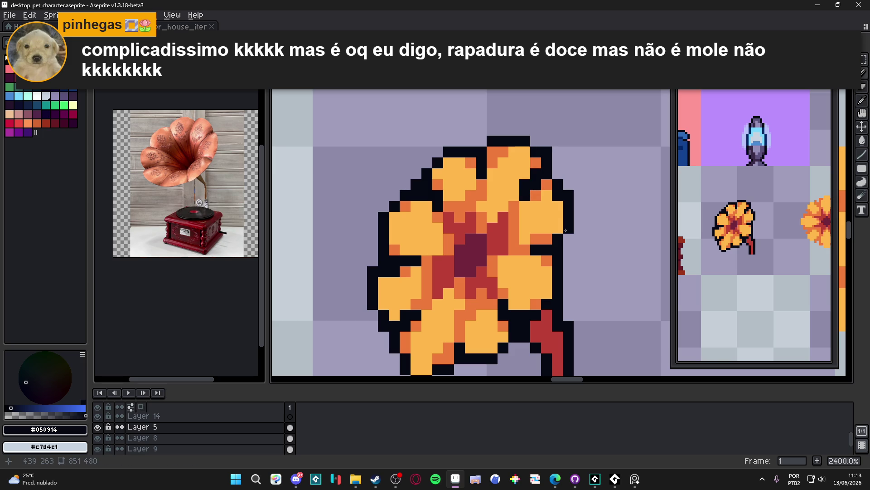
scroll(541, 243, down, 2)
scroll(476, 272, up, 1)
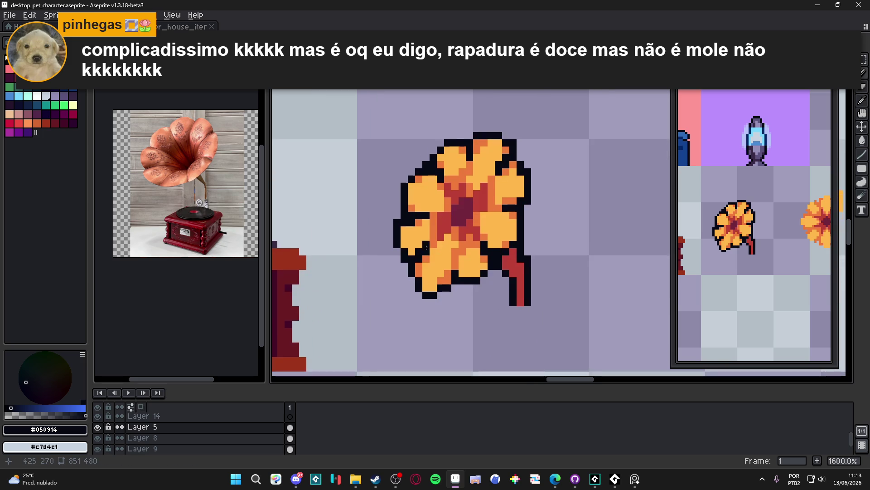
scroll(482, 267, up, 1)
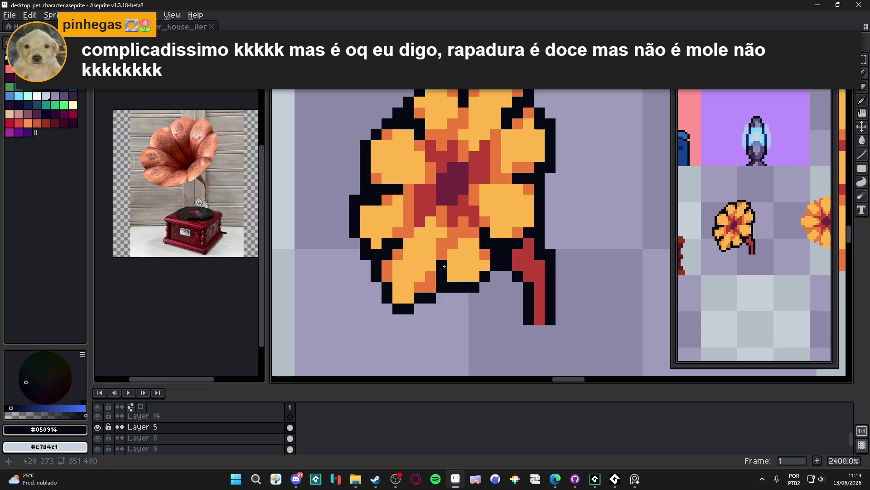
alt+click(404, 230)
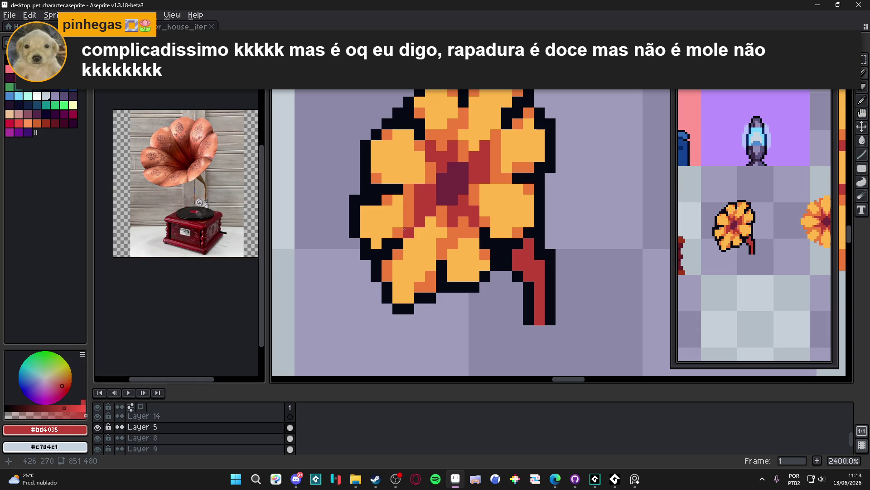
scroll(409, 224, down, 2)
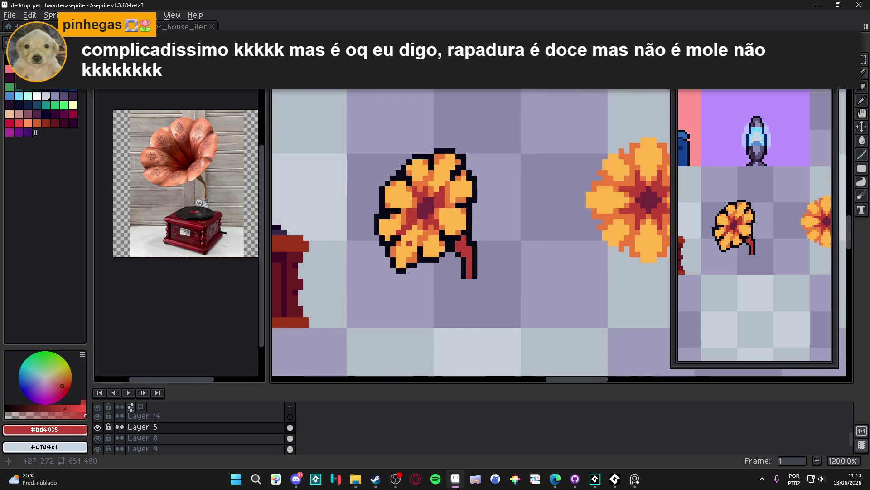
scroll(398, 260, up, 2)
Add a dark outline pixel and two petal-orange pixels on the horn's left petal.
alt+click(388, 267)
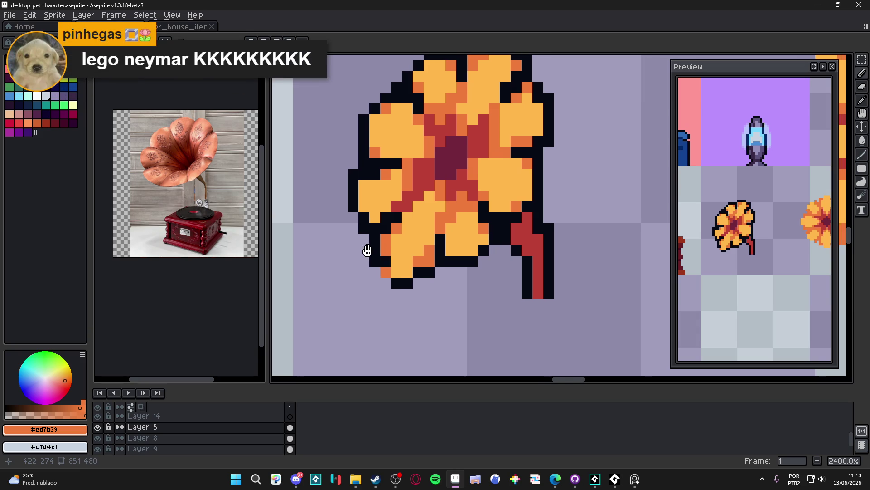
scroll(388, 267, down, 2)
scroll(389, 266, down, 3)
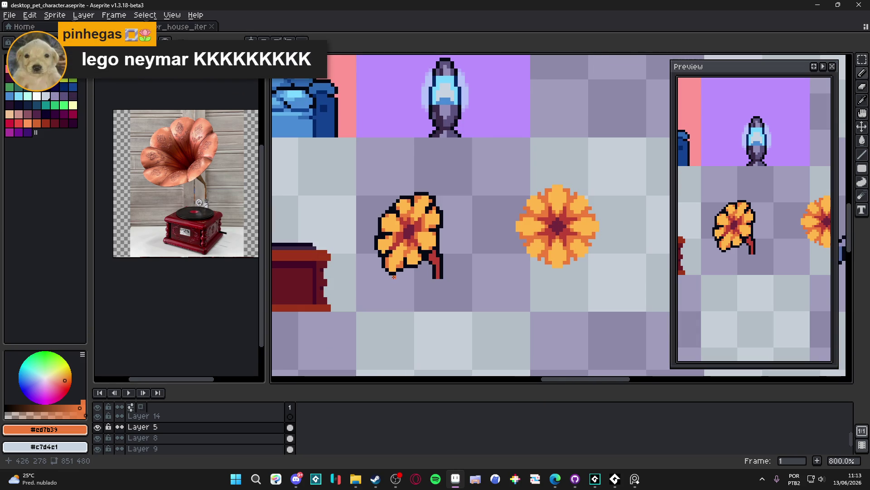
scroll(386, 261, up, 3)
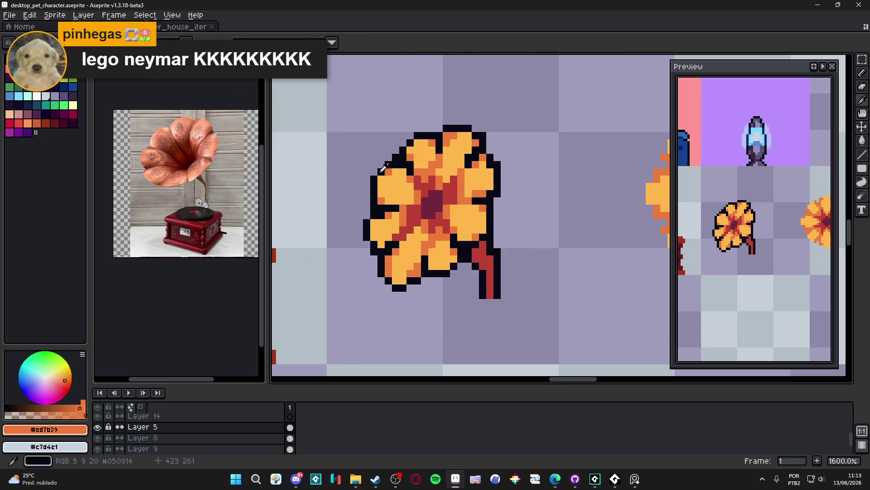
alt+click(379, 176)
click(395, 193)
scroll(399, 195, up, 2)
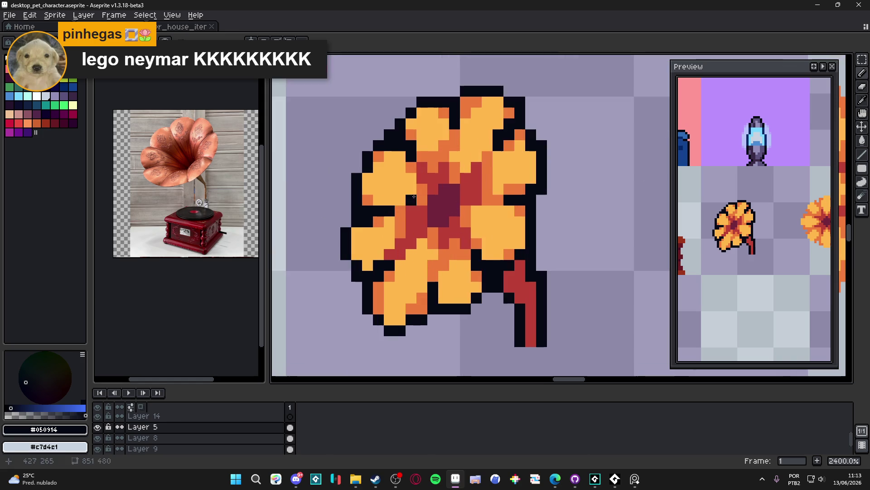
alt+click(414, 181)
drag(401, 195, 390, 200)
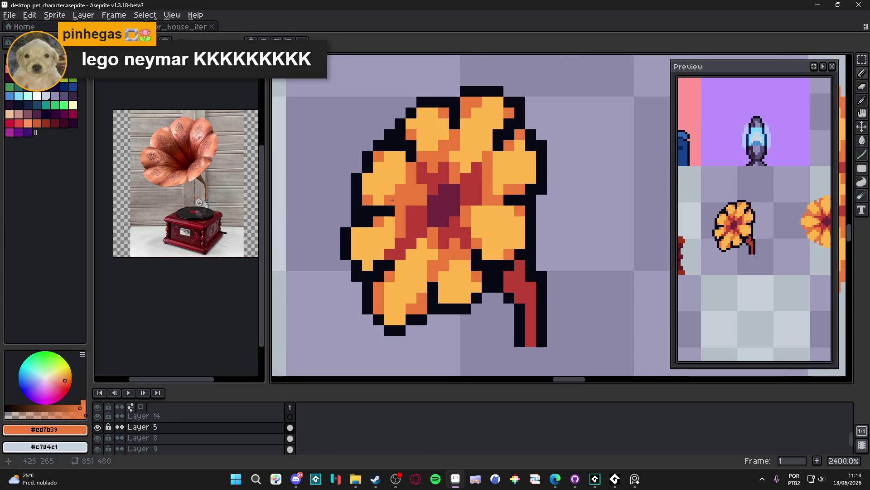
Shade one left-petal pixel with the red shading colour.
scroll(449, 166, down, 1)
scroll(439, 164, up, 1)
alt+click(438, 165)
scroll(425, 200, down, 1)
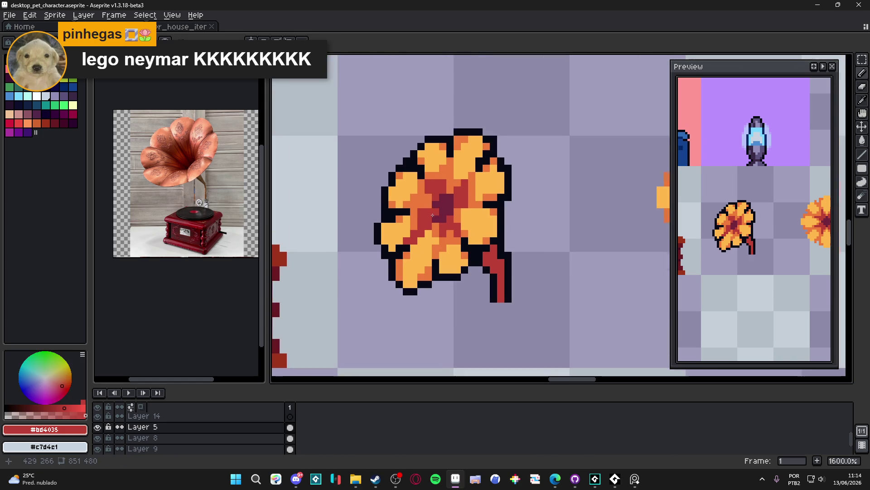
scroll(425, 200, up, 1)
alt+click(425, 200)
alt+click(430, 210)
click(415, 221)
scroll(415, 229, down, 1)
scroll(416, 230, up, 1)
alt+click(401, 219)
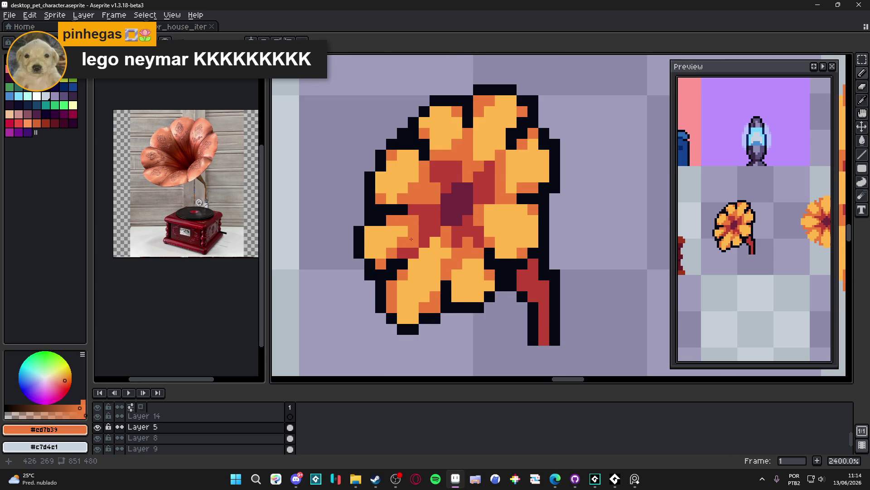
Sample the light orange, darker orange, red and black outline colours across the petals.
scroll(405, 241, down, 5)
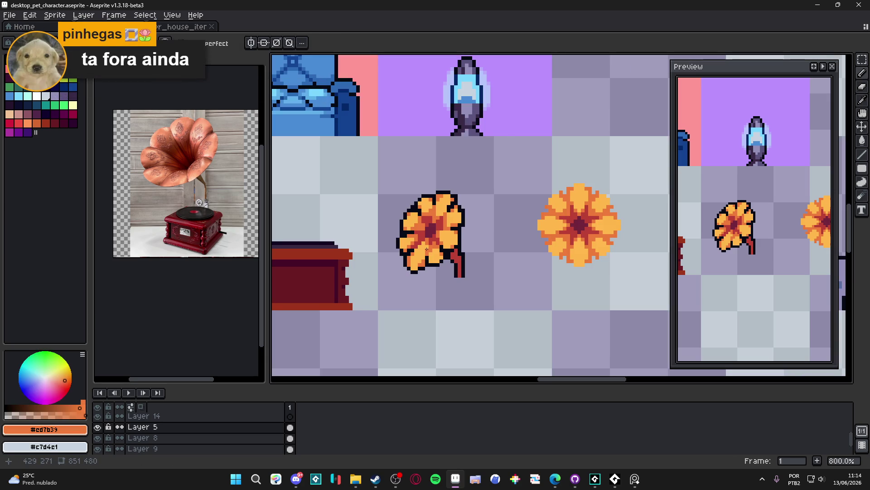
scroll(427, 259, up, 1)
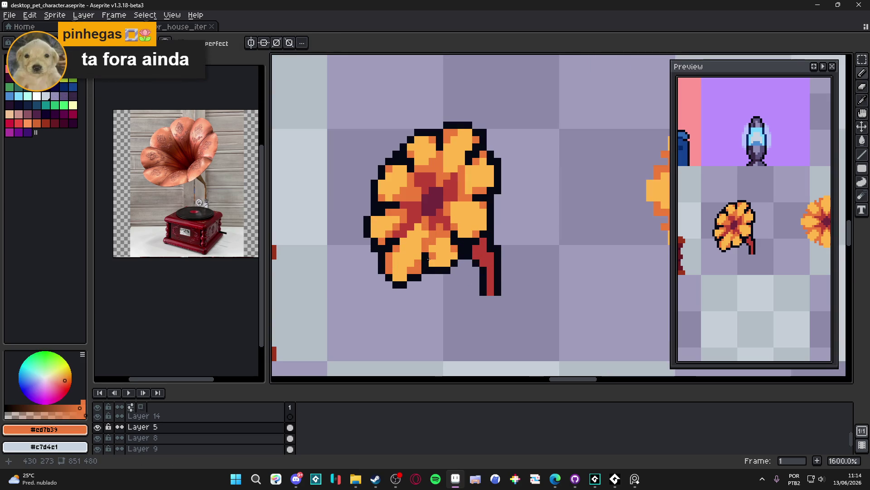
alt+click(438, 264)
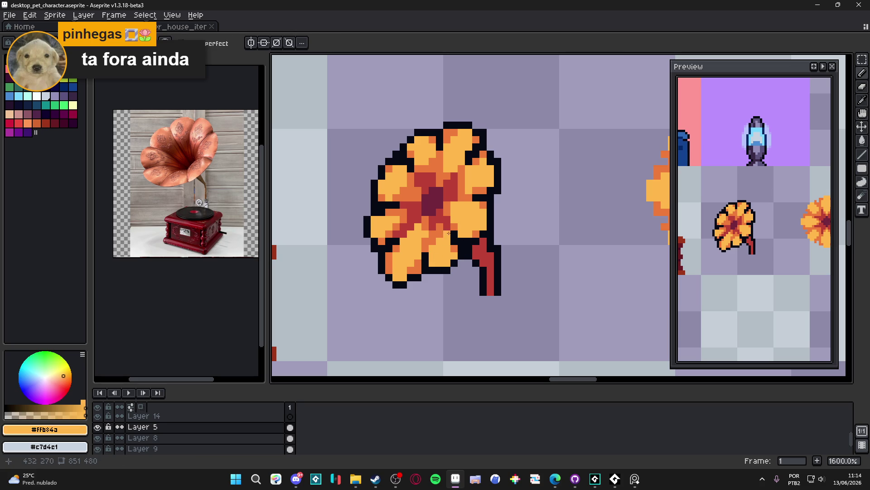
alt+click(443, 214)
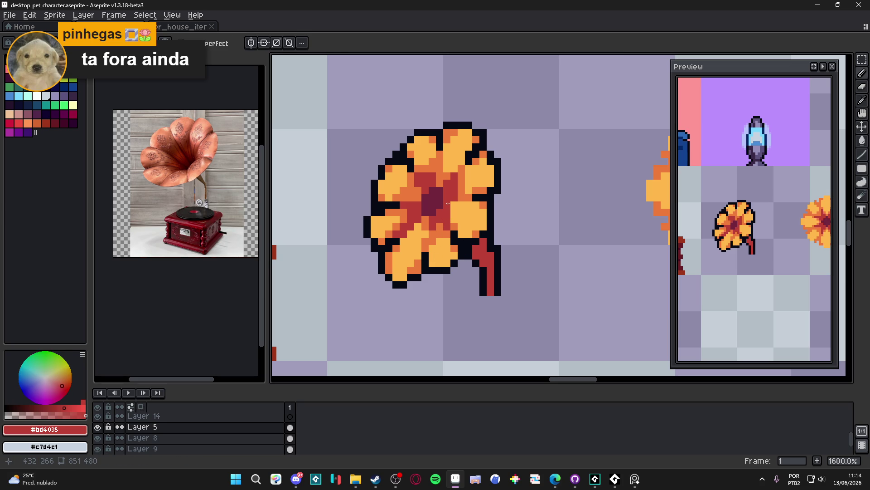
alt+click(452, 211)
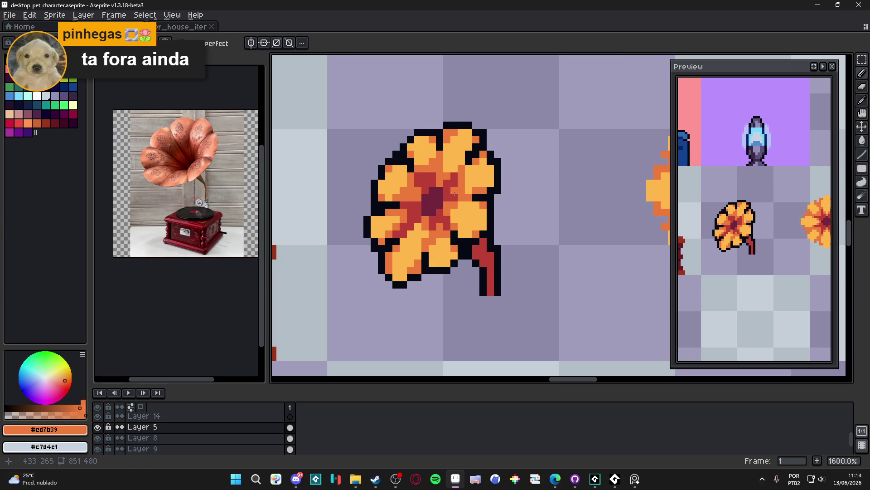
alt+click(454, 135)
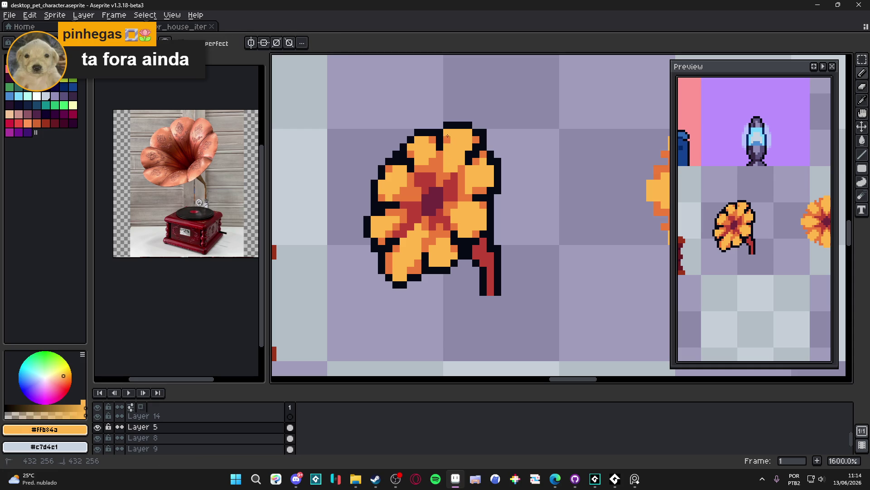
alt+click(444, 132)
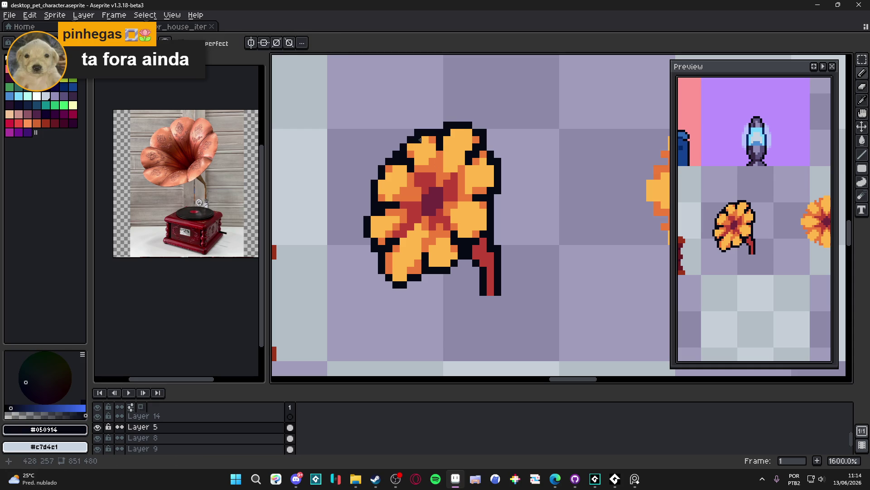
alt+click(476, 140)
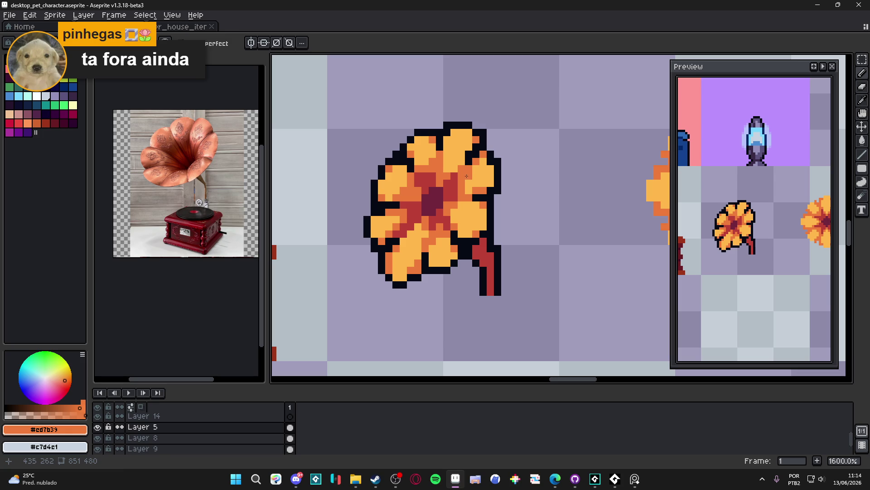
scroll(438, 209, down, 5)
scroll(410, 206, up, 7)
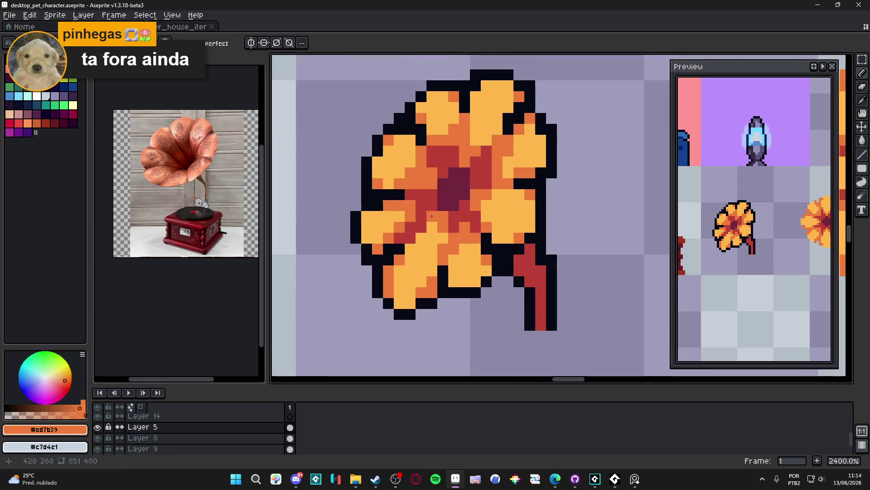
alt+click(410, 176)
scroll(402, 181, down, 4)
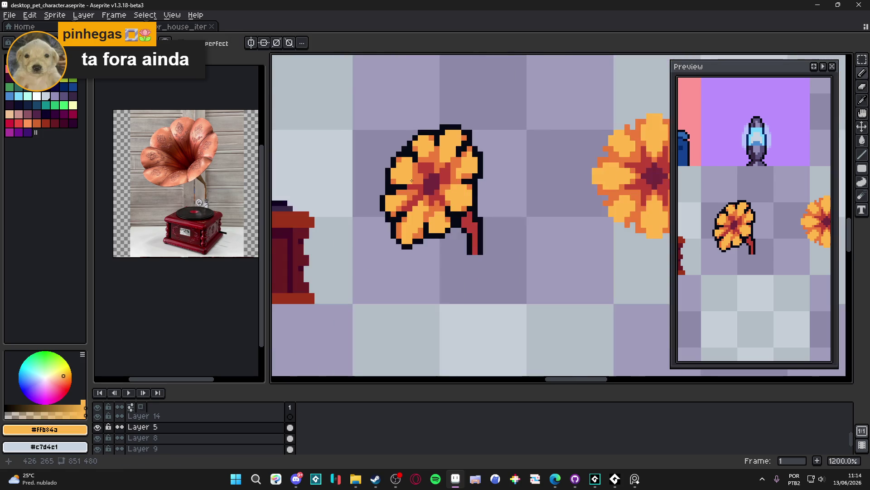
scroll(412, 177, up, 3)
alt+click(416, 173)
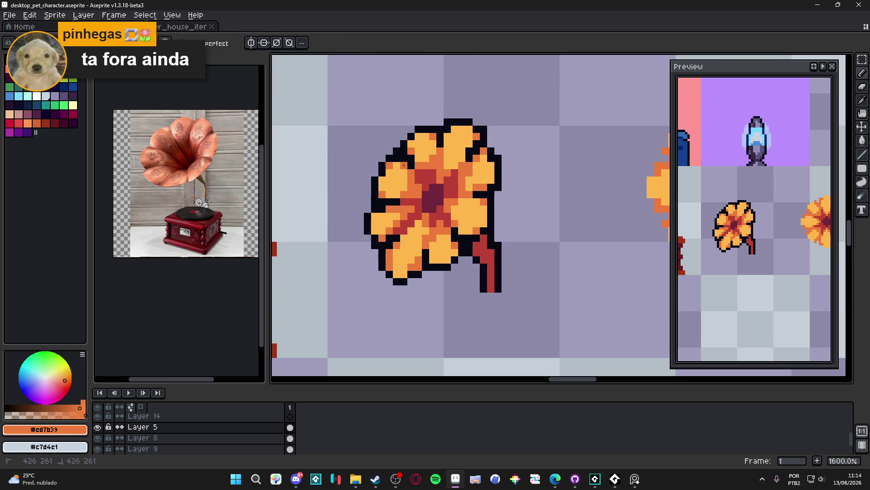
Compare the petal light orange, red shading, maroon centre and darker orange colours.
scroll(416, 173, down, 3)
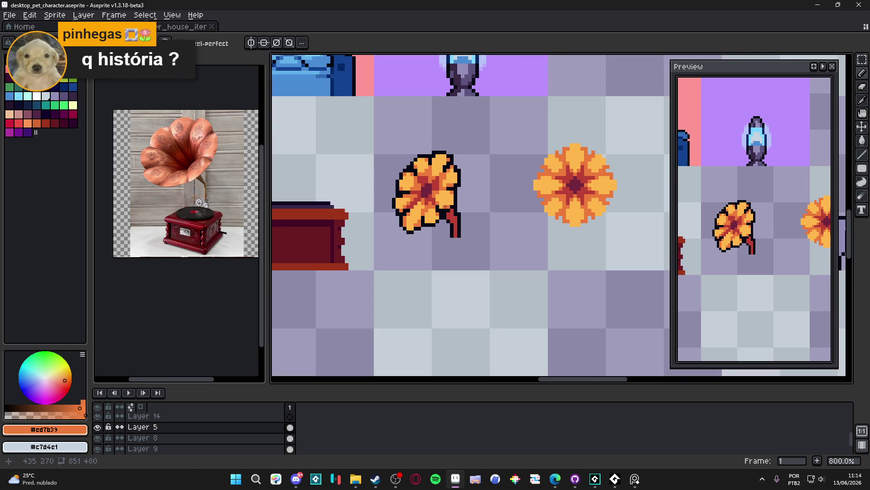
scroll(447, 209, up, 3)
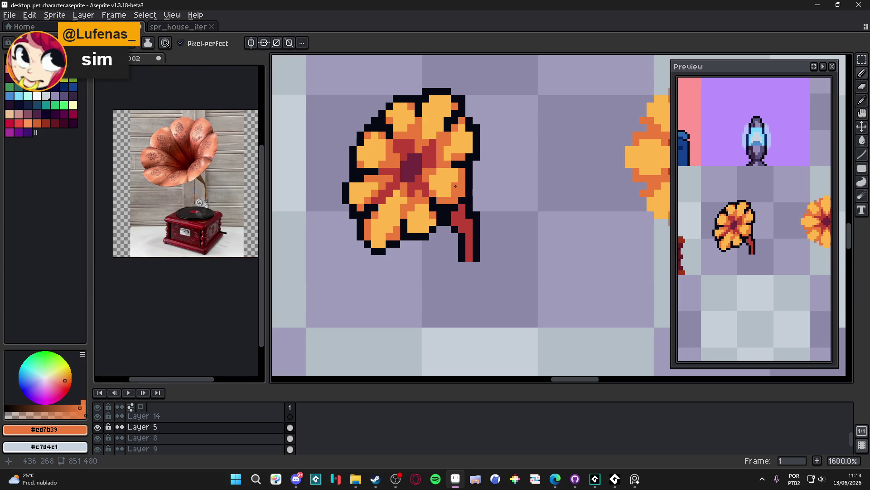
alt+click(447, 143)
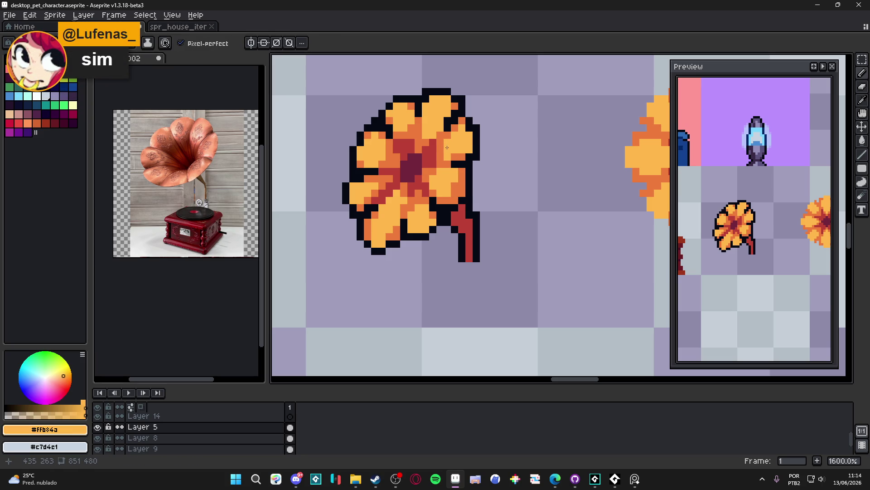
scroll(424, 170, down, 5)
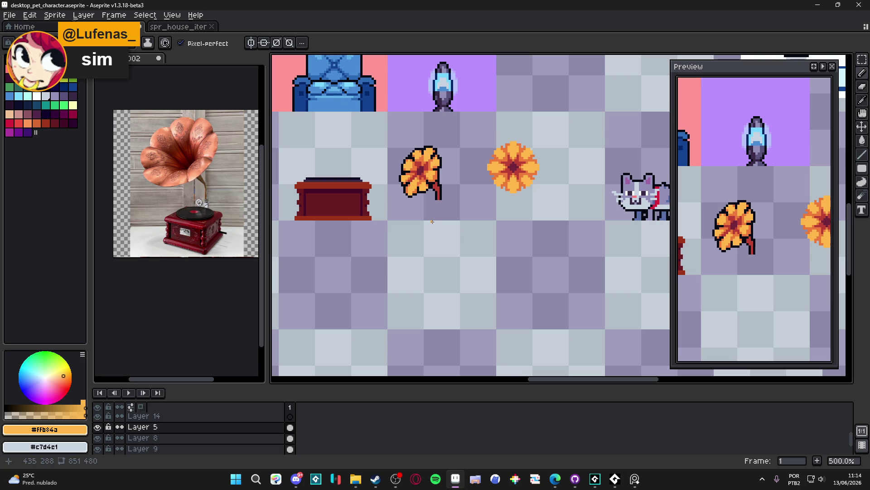
scroll(432, 222, up, 7)
alt+click(434, 185)
alt+click(436, 163)
alt+click(422, 158)
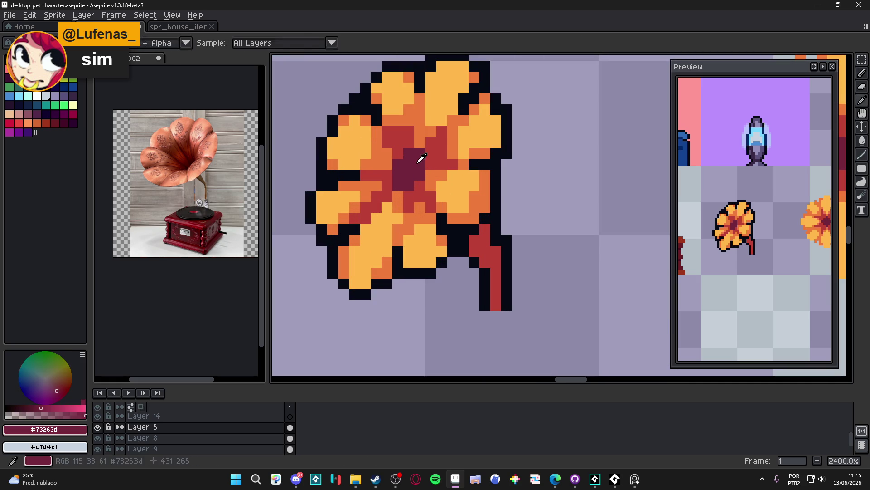
alt+click(451, 159)
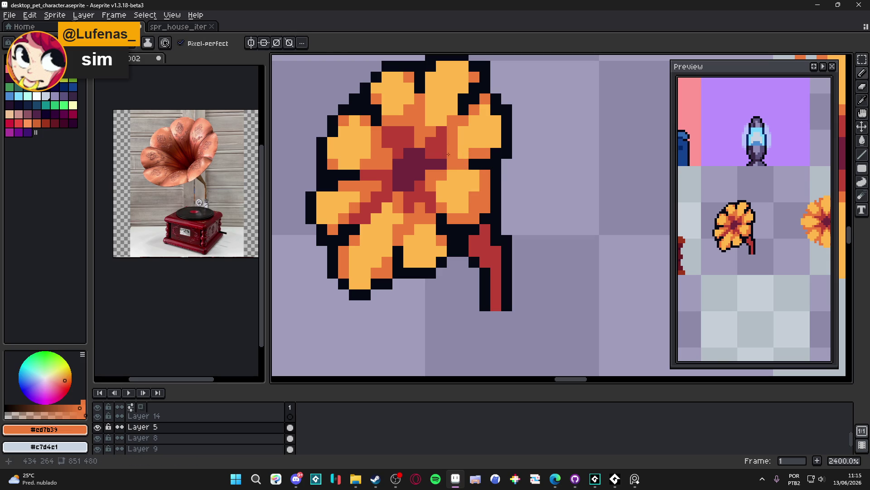
alt+click(442, 129)
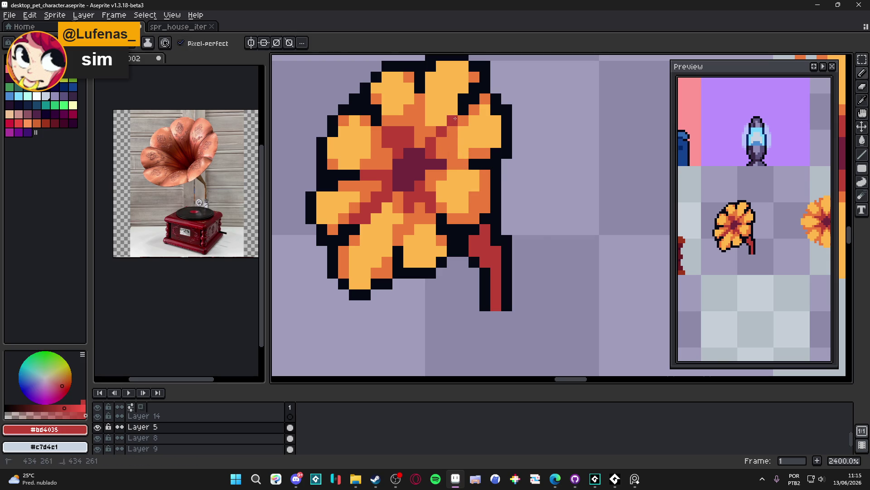
scroll(462, 171, down, 5)
scroll(453, 157, up, 3)
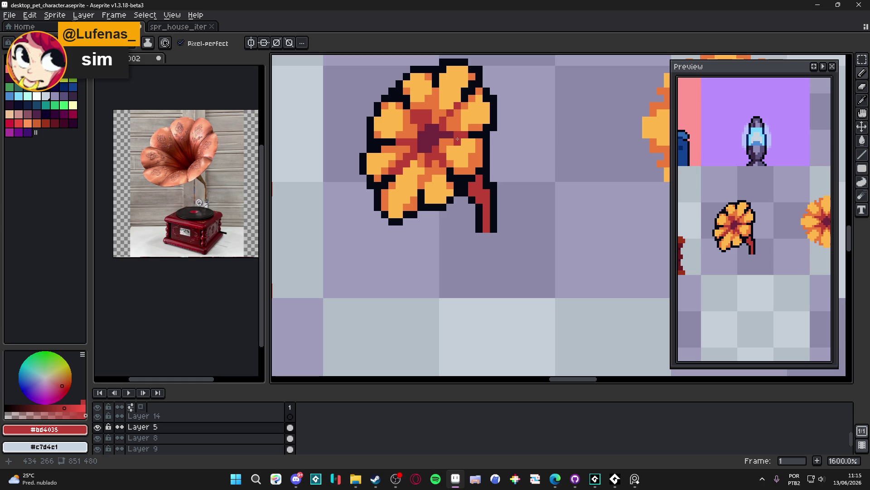
scroll(465, 150, down, 4)
scroll(459, 159, up, 4)
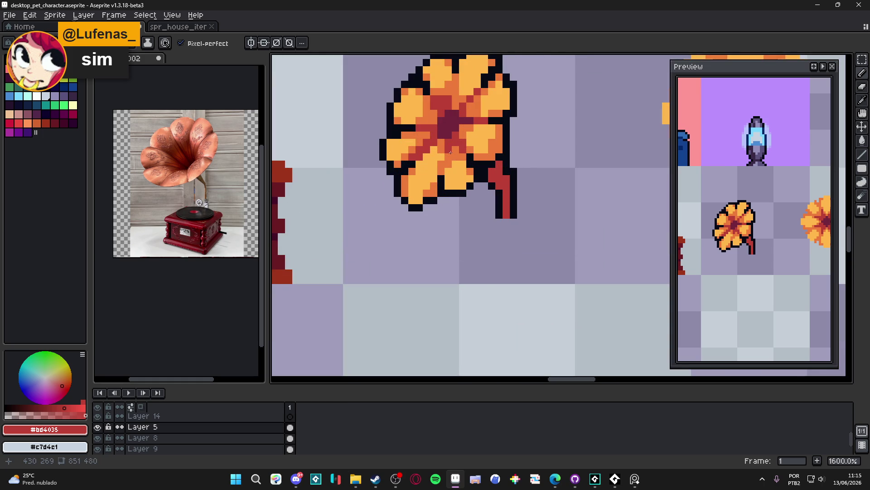
Pan the view around the flower to see the surrounding room.
drag(434, 150, 444, 152)
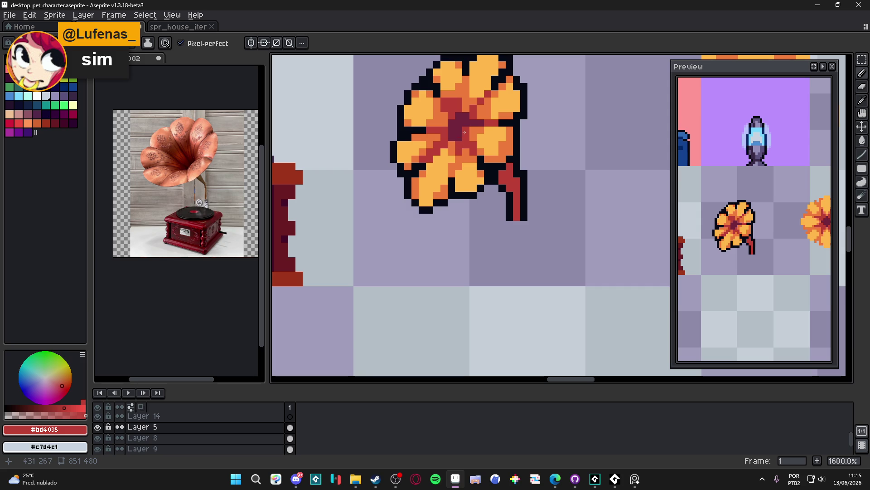
scroll(464, 127, down, 3)
drag(494, 134, 467, 169)
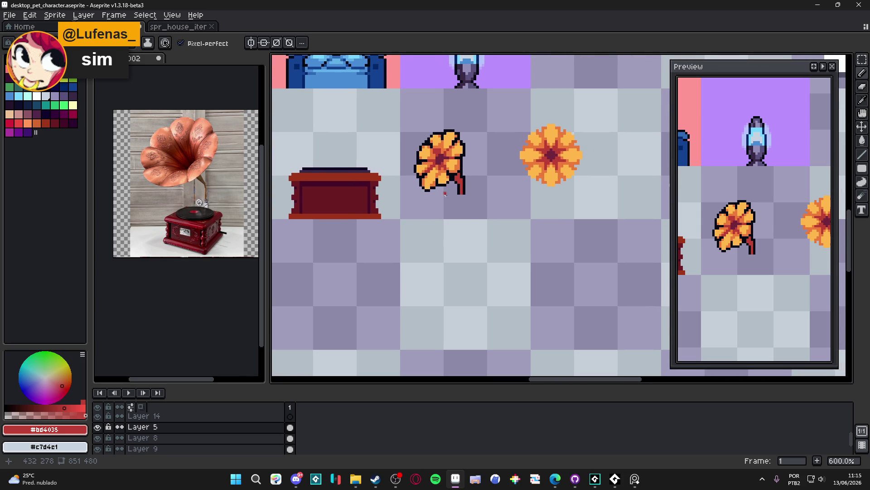
Erase two stray outline pixels just below the flower.
scroll(428, 190, up, 4)
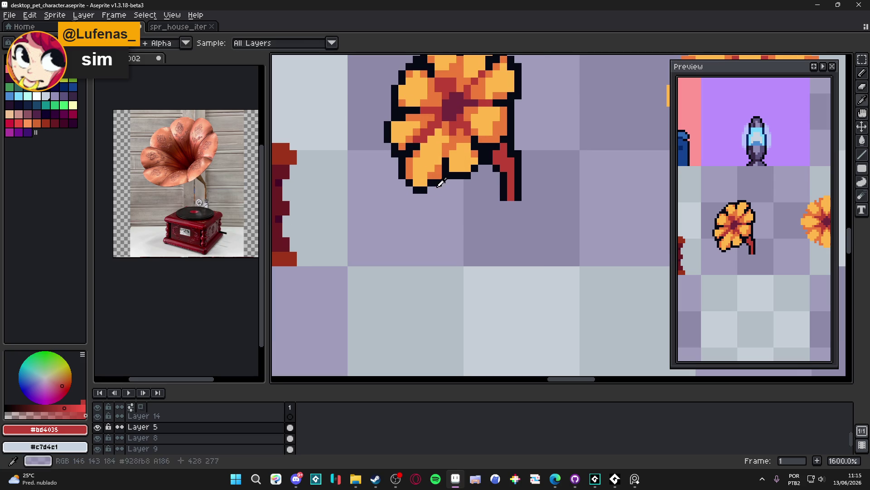
alt+click(414, 184)
key(e)
drag(416, 190, 424, 189)
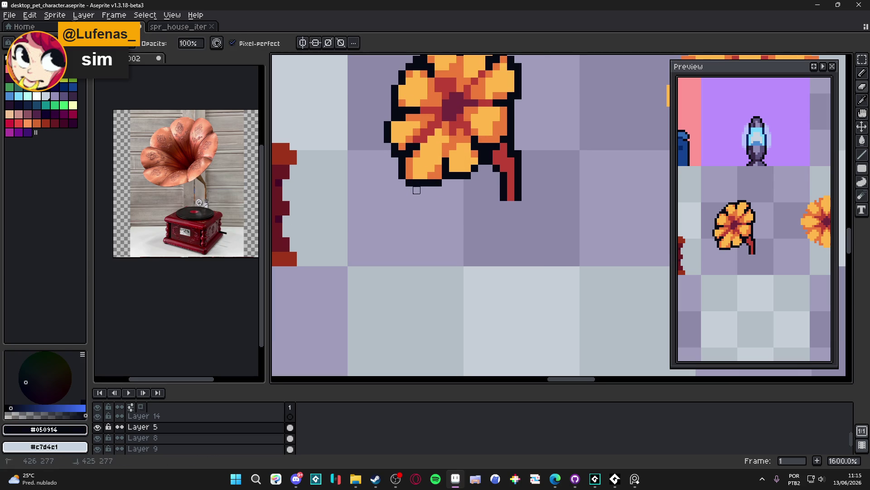
key(b)
Sample the light and darker petal orange shades from the horn.
scroll(435, 177, down, 3)
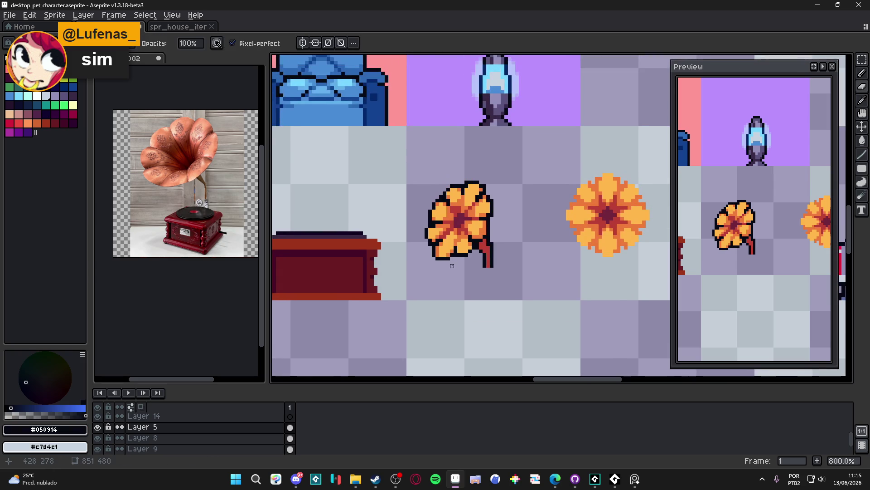
scroll(428, 238, up, 2)
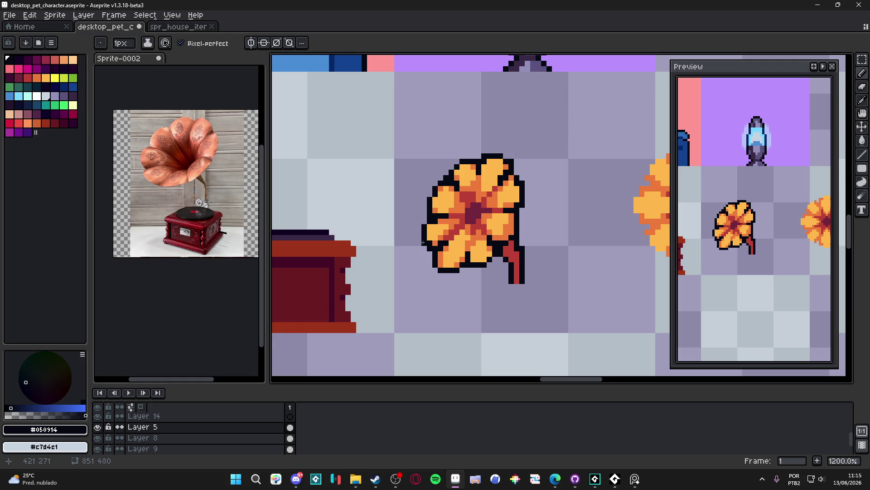
scroll(485, 173, up, 1)
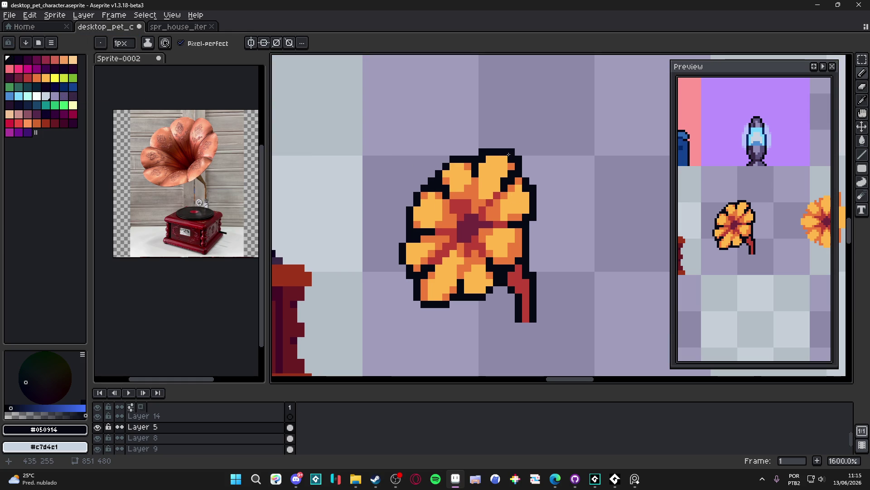
scroll(513, 168, down, 1)
scroll(509, 168, up, 1)
alt+click(508, 170)
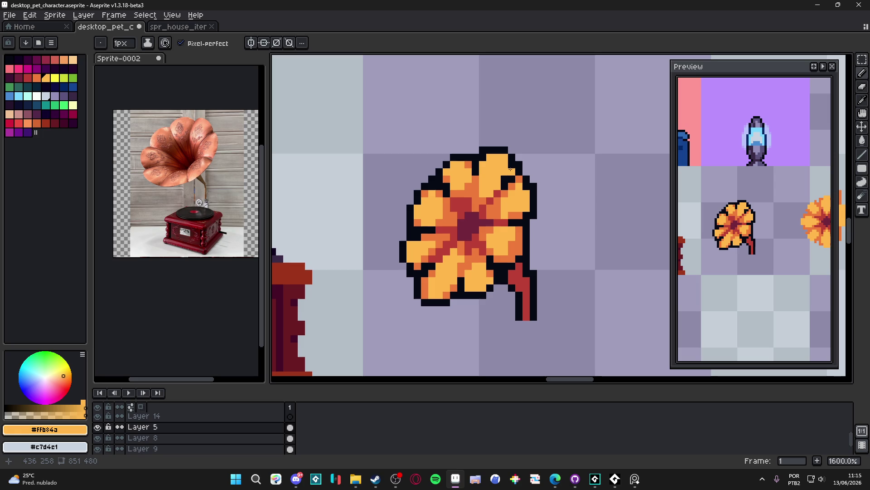
alt+click(512, 171)
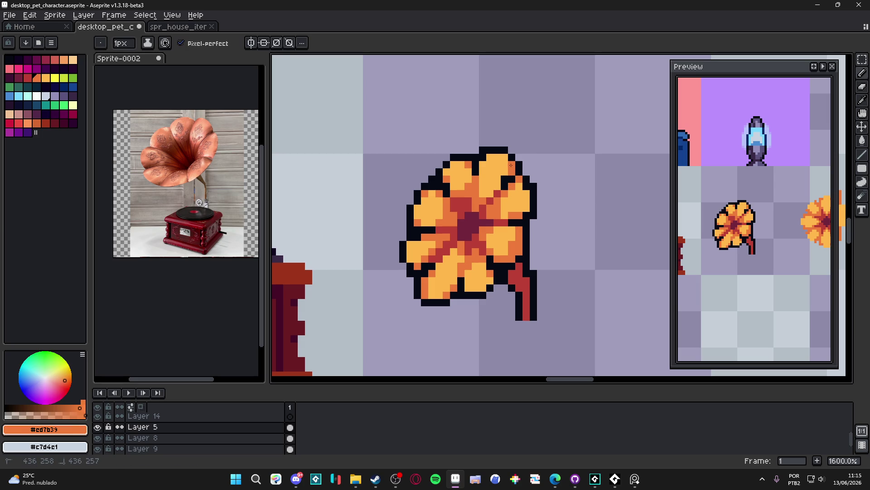
alt+click(507, 171)
alt+click(505, 184)
Add black #050914 outline pixels along the horn's lower-left edge.
scroll(489, 154, down, 4)
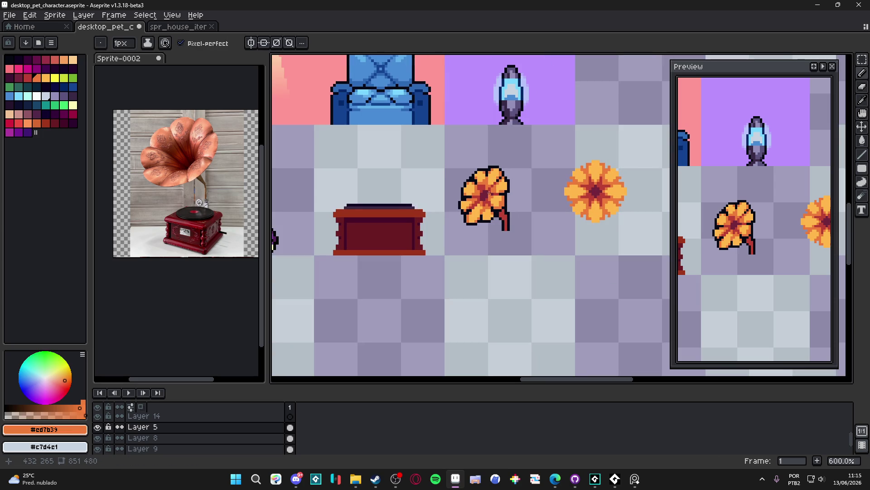
scroll(486, 197, up, 4)
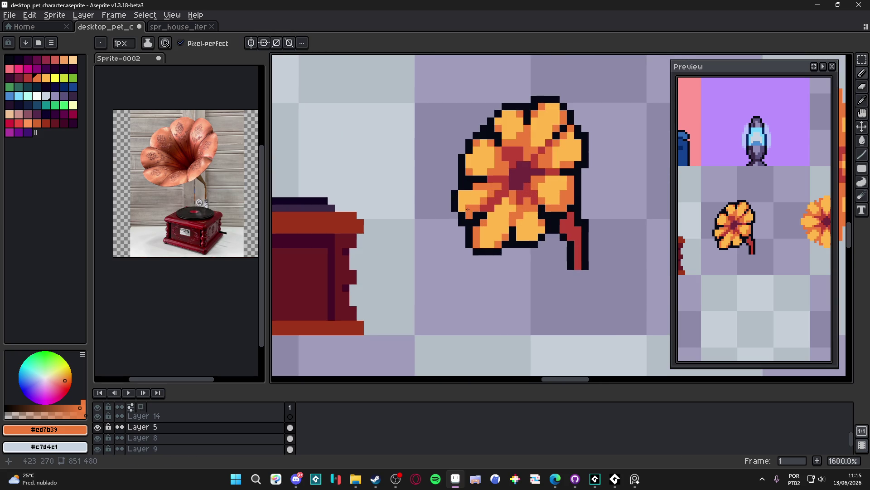
scroll(485, 206, down, 2)
scroll(482, 244, up, 1)
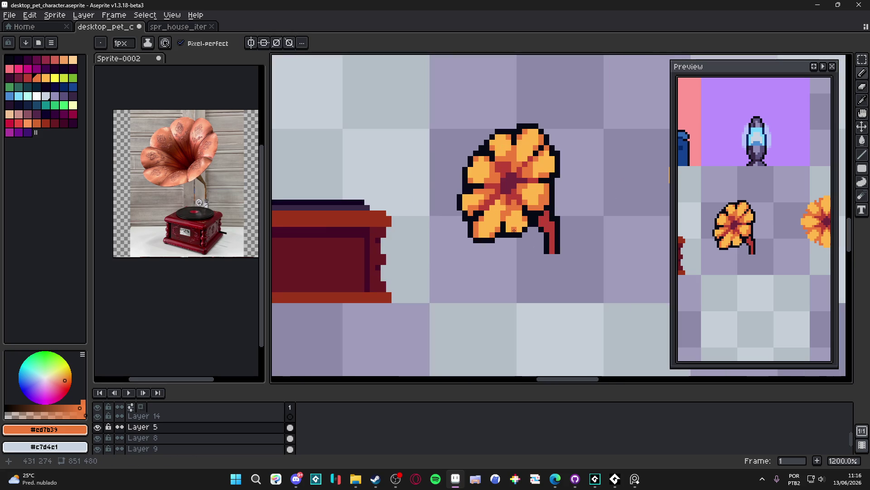
scroll(482, 244, up, 3)
alt+click(476, 227)
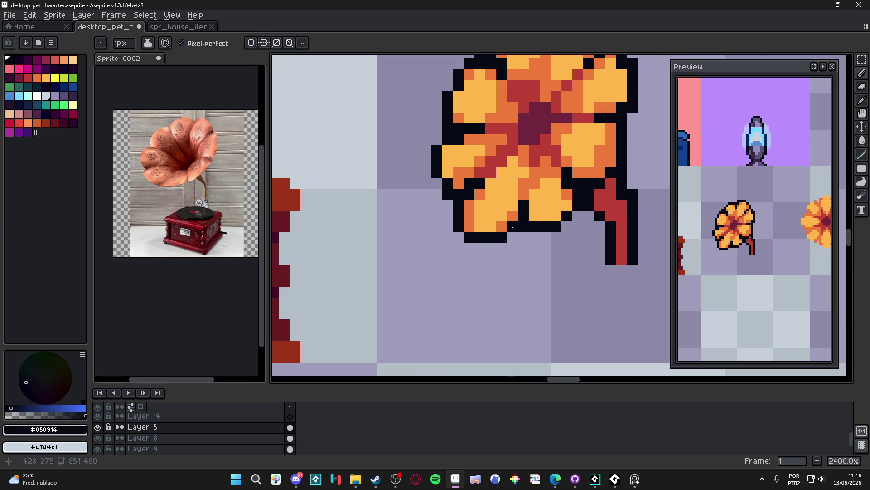
click(475, 217)
mouse_move(474, 217)
mouse_down()
mouse_move(464, 207)
mouse_move(458, 227)
mouse_move(512, 247)
mouse_move(491, 238)
mouse_up()
Erase stray bottom-left outline pixels, then pick the darker petal orange #cd7b39.
key(e)
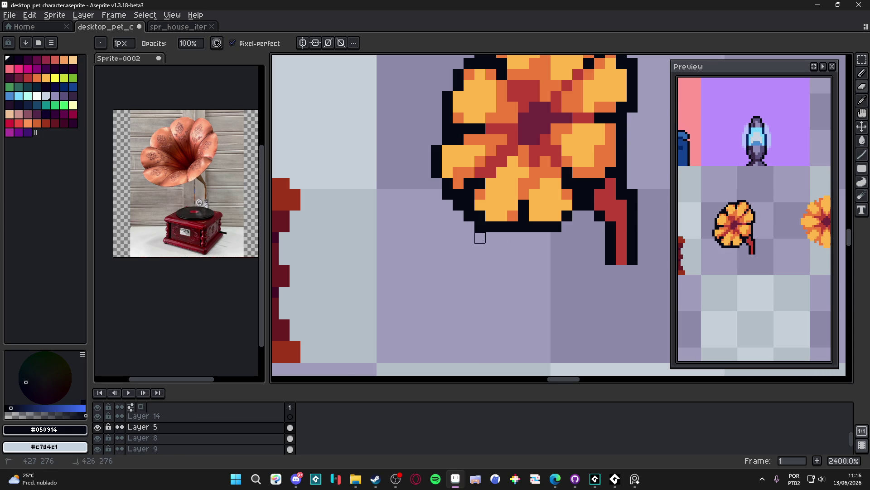
scroll(476, 252, down, 2)
scroll(453, 272, up, 2)
scroll(466, 311, down, 3)
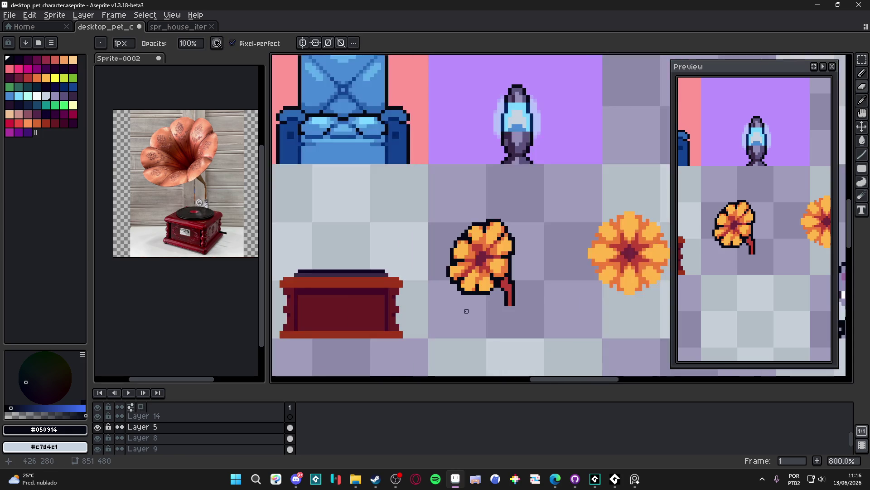
scroll(467, 311, up, 2)
key(b)
scroll(462, 281, down, 2)
scroll(469, 281, up, 2)
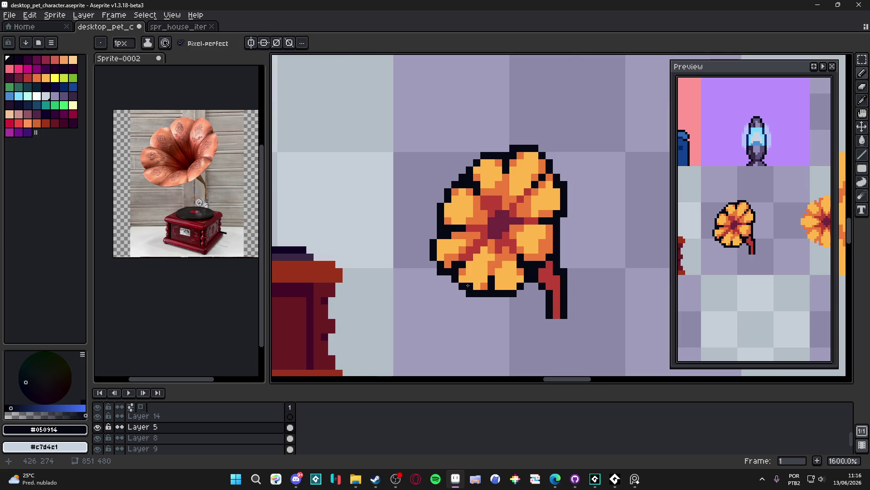
scroll(466, 277, down, 3)
scroll(463, 271, up, 2)
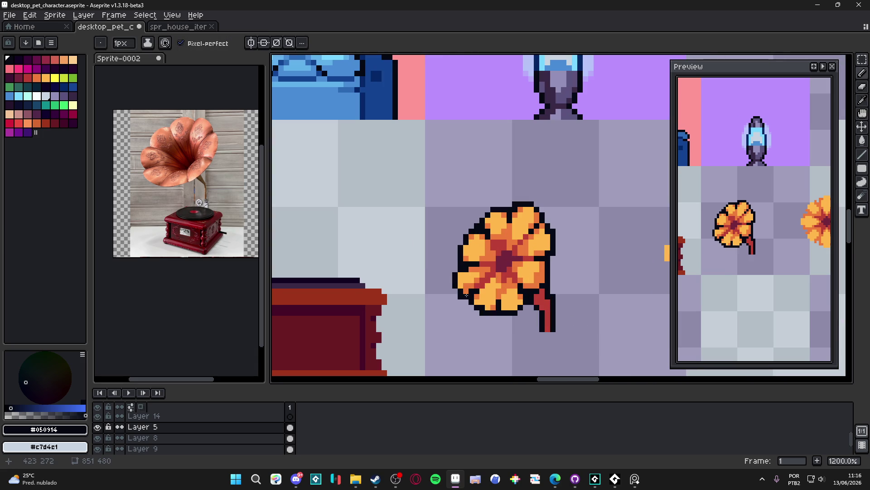
key(e)
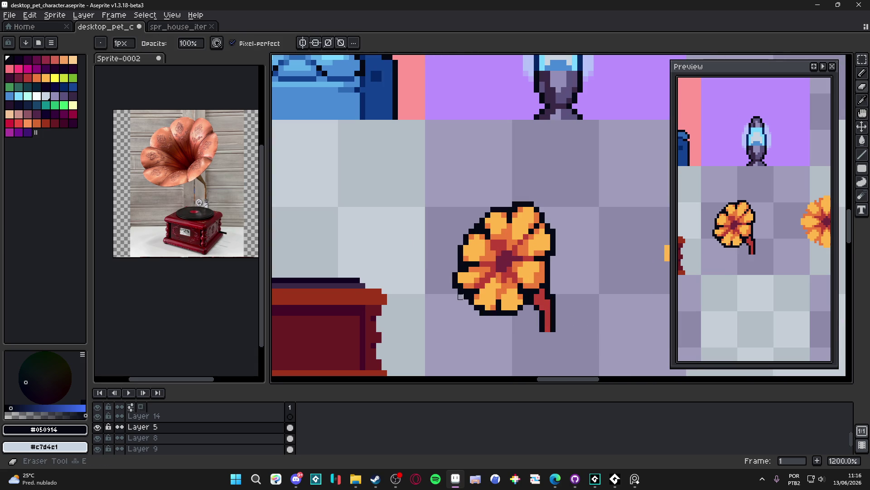
key(b)
alt+click(467, 291)
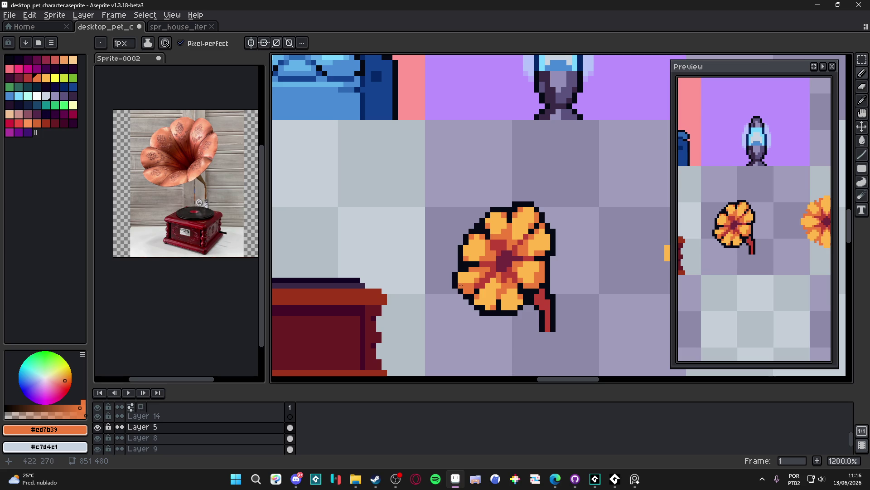
Sample the black outline, stem red and darker orange colours from the horn.
alt+click(455, 270)
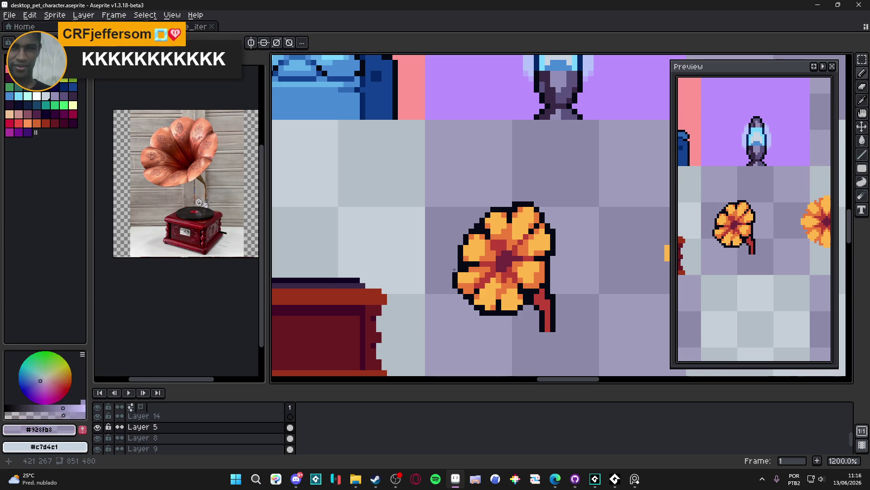
alt+click(455, 271)
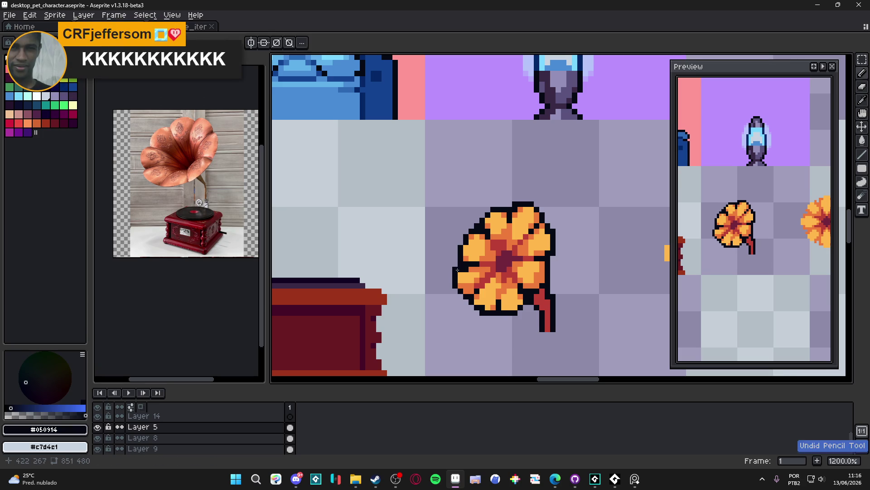
scroll(487, 317, down, 2)
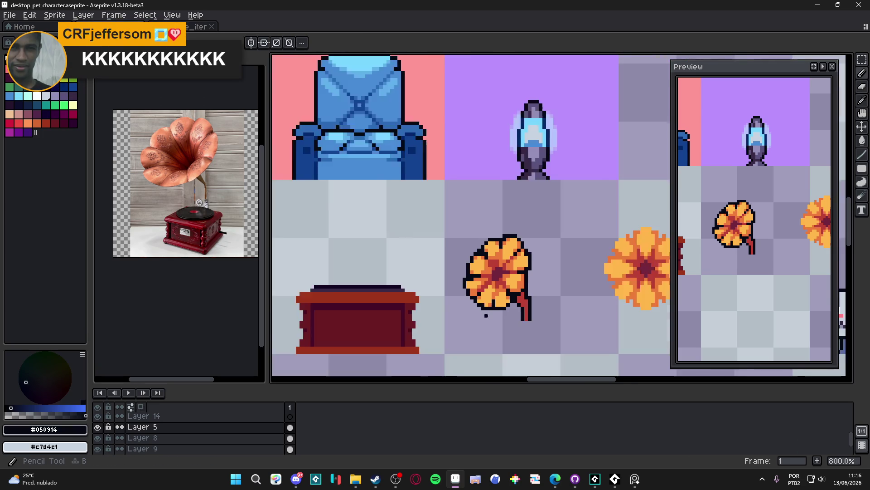
scroll(495, 302, up, 4)
alt+click(484, 294)
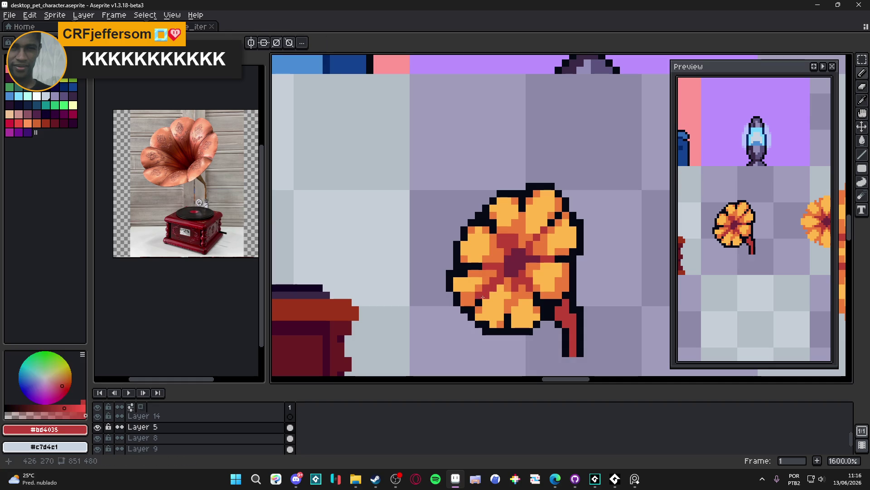
alt+click(467, 290)
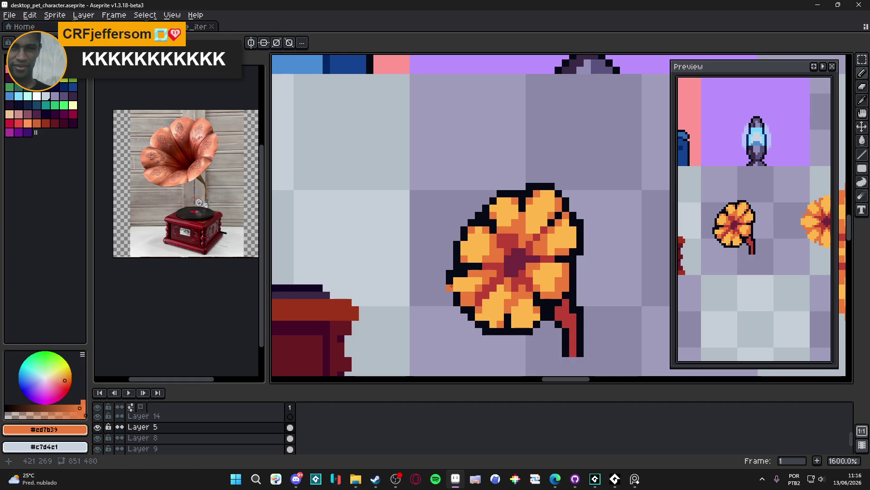
Alternate between the light #ffb84a and darker #cd7b39 petal oranges for shading.
scroll(452, 286, down, 3)
scroll(469, 295, up, 3)
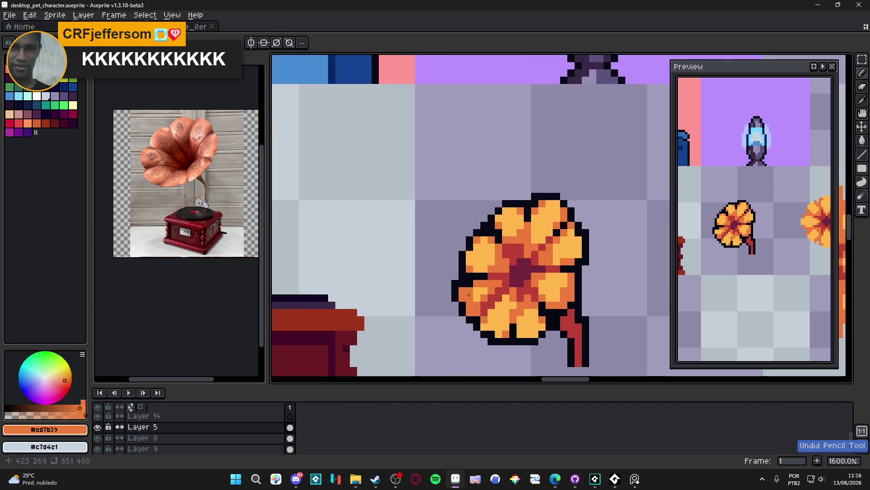
scroll(469, 295, down, 5)
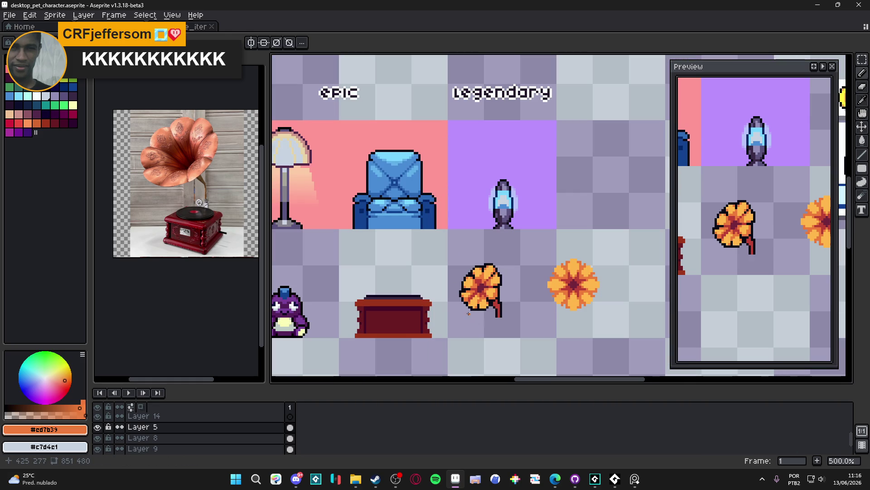
scroll(469, 295, up, 5)
alt+click(471, 278)
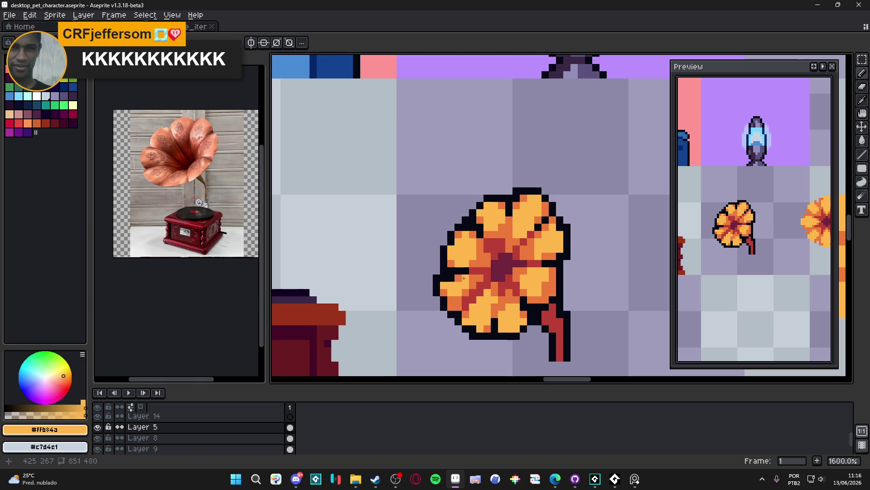
scroll(471, 286, down, 3)
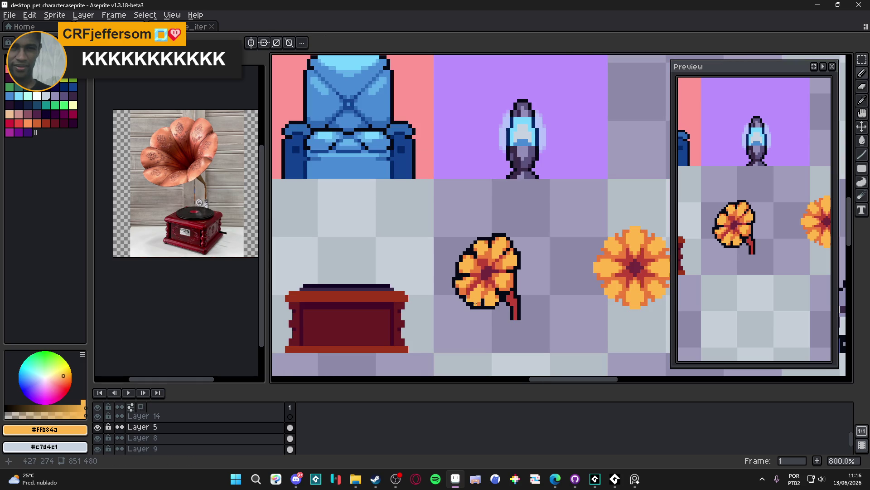
scroll(506, 275, up, 3)
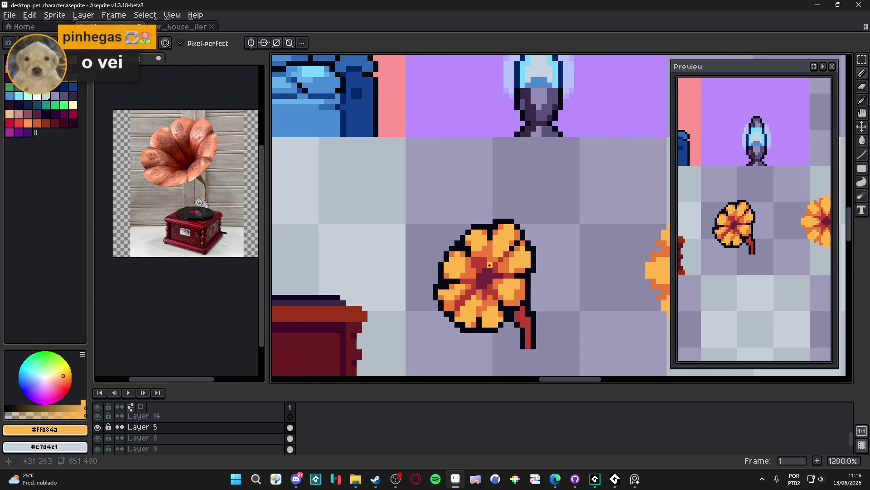
alt+click(519, 274)
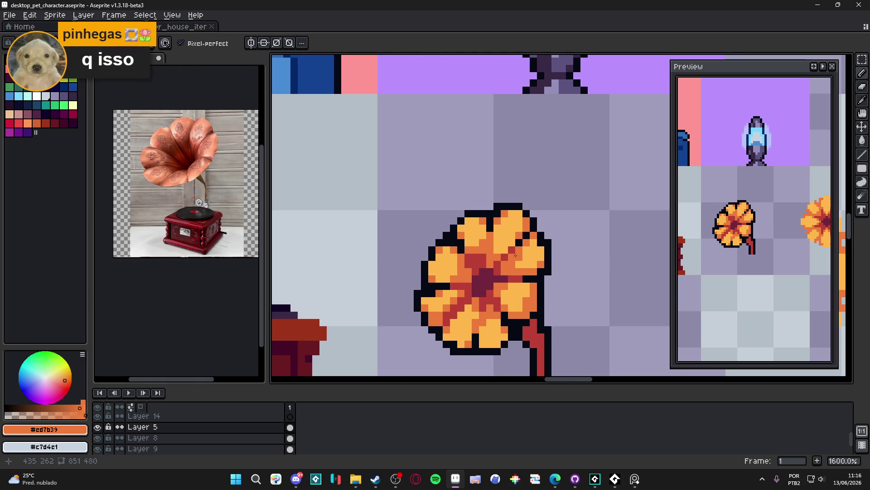
alt+click(511, 264)
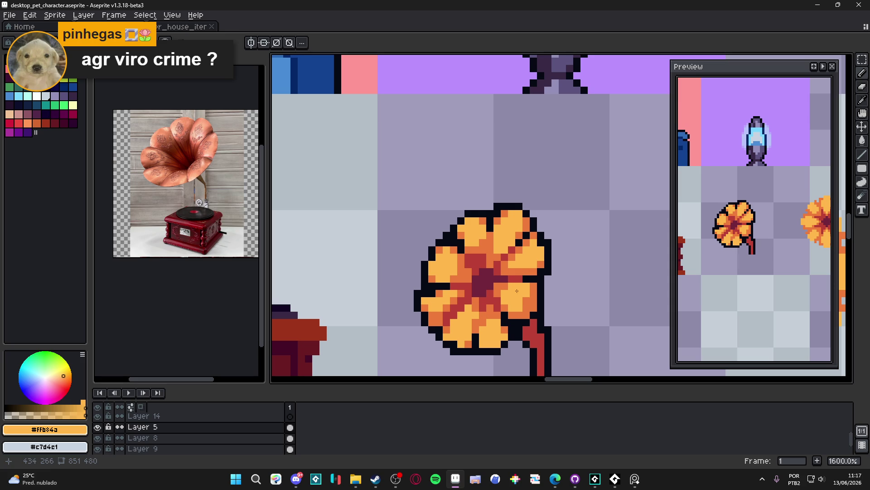
Draw a 5×4 rectangular marquee around the horn bloom's dark maroon centre.
scroll(538, 286, down, 1)
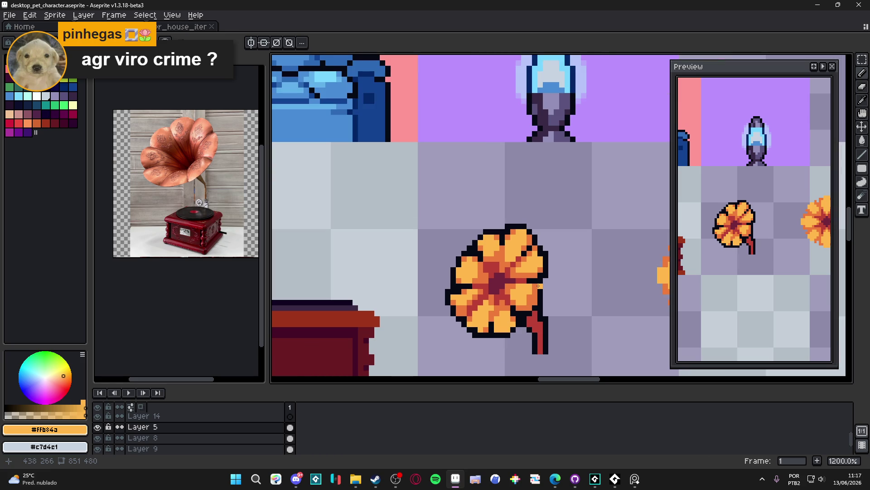
scroll(506, 282, up, 1)
key(m)
drag(488, 273, 529, 307)
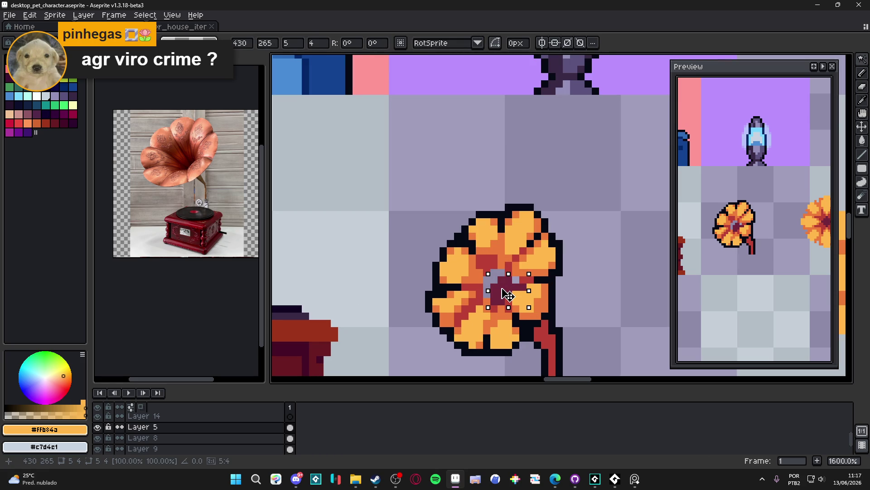